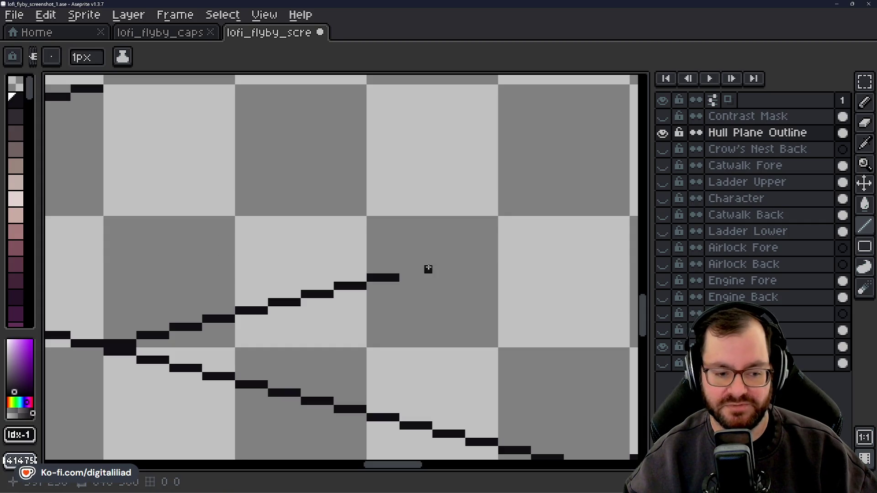
# Extend the rising black panel line rightward toward the hull's right end.
pyautogui.scroll(-1, 426, 269)
pyautogui.scroll(1, 413, 288)
pyautogui.scroll(1, 410, 281)
pyautogui.moveTo(410, 280); pyautogui.dragTo(417, 279)
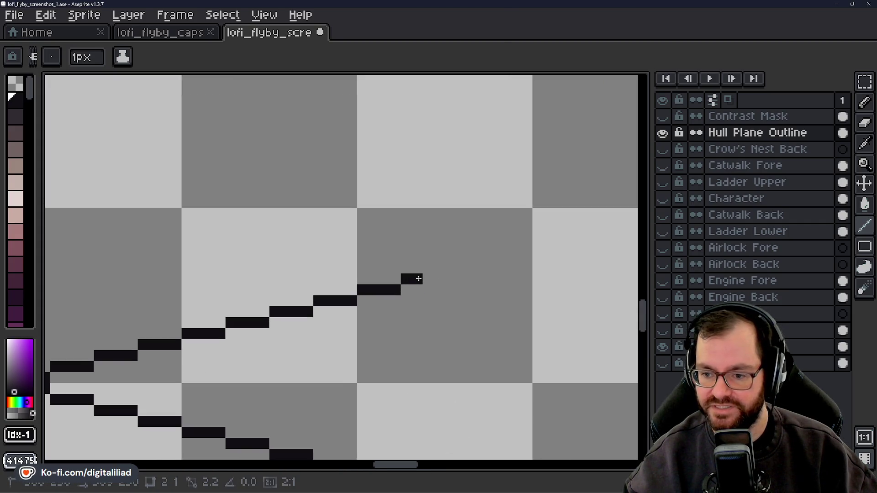
pyautogui.moveTo(373, 378); pyautogui.dragTo(285, 397)
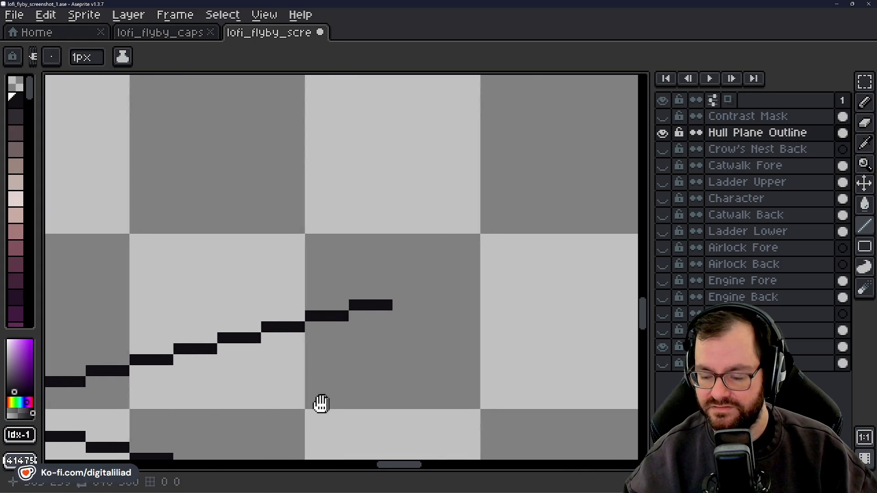
pyautogui.click(361, 287)
pyautogui.moveTo(368, 289); pyautogui.dragTo(429, 278)
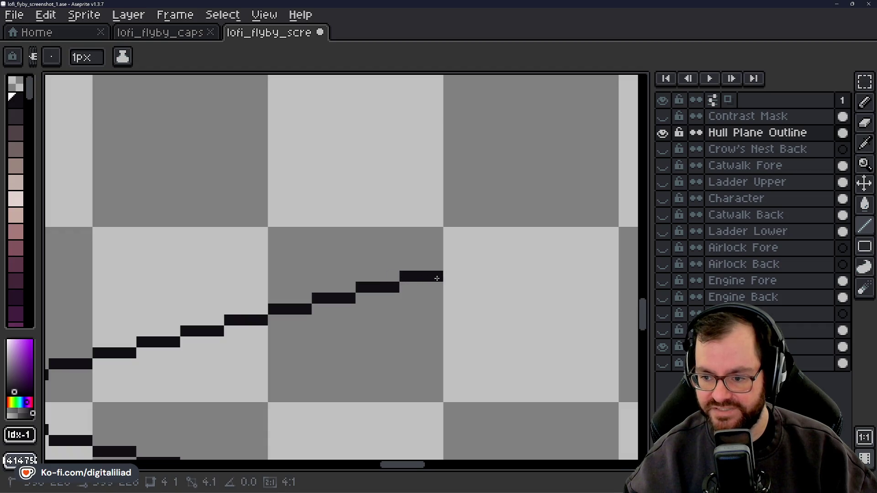
# Extend the upper panel line three pixels to the right.
pyautogui.scroll(-3, 437, 278)
pyautogui.hscroll(-2, 347, 235)
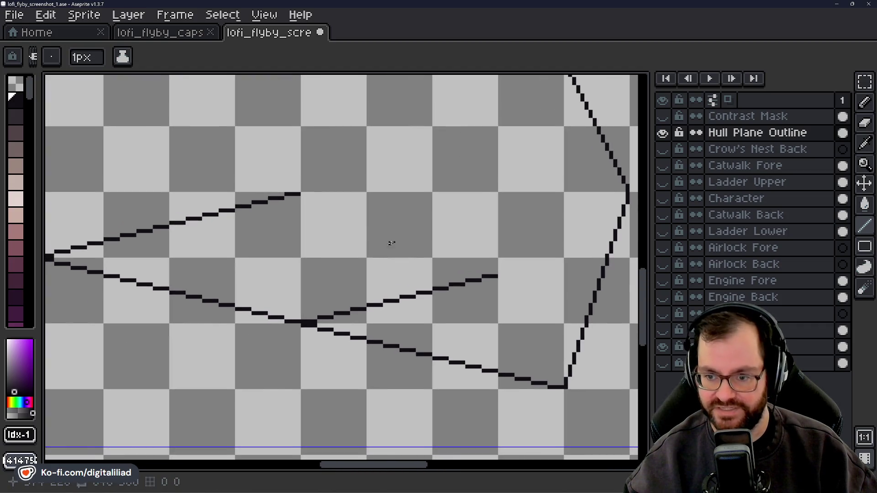
pyautogui.scroll(2, 348, 231)
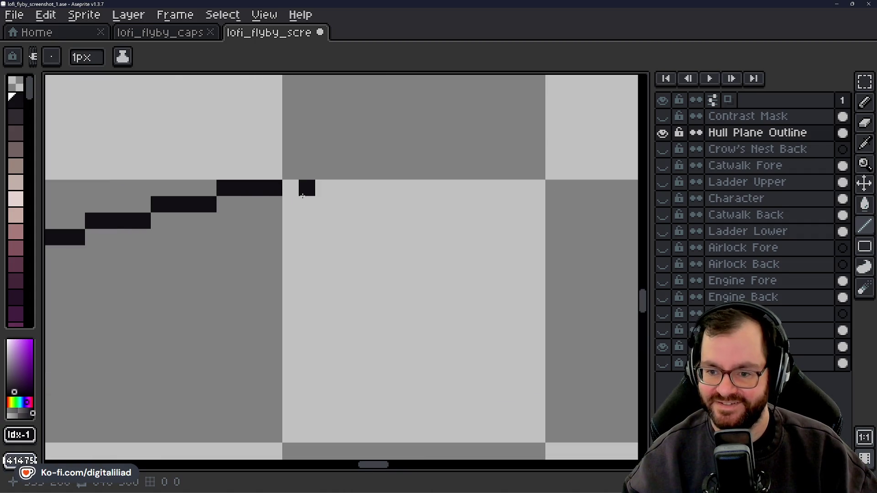
pyautogui.keyDown('shift'); pyautogui.click(325, 190); pyautogui.keyUp('shift')
pyautogui.scroll(-3, 339, 196)
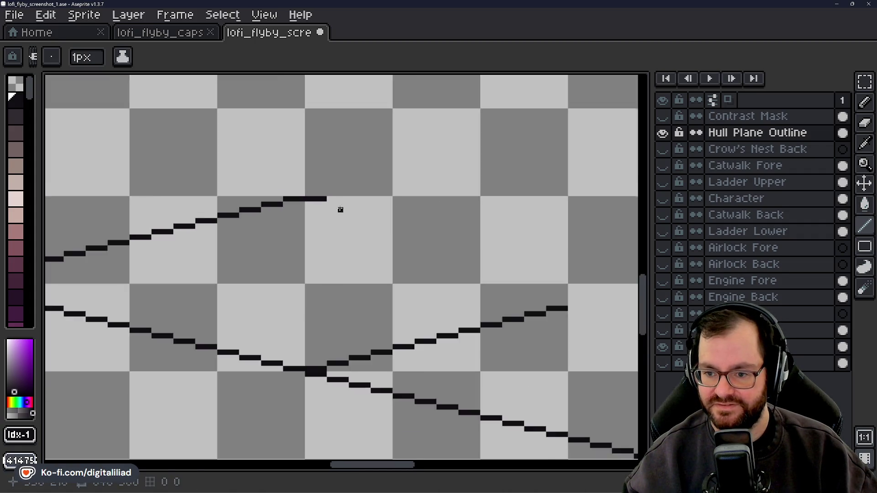
pyautogui.scroll(2, 341, 209)
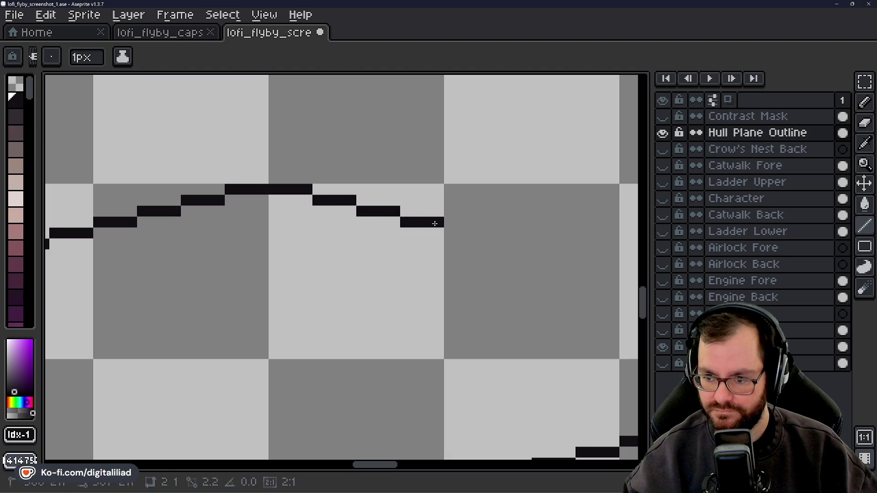
pyautogui.moveTo(450, 270); pyautogui.dragTo(198, 174)
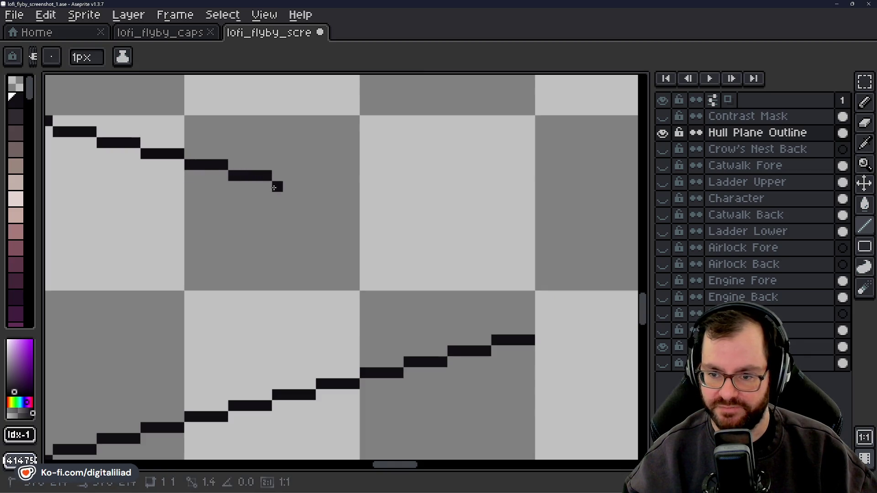
pyautogui.moveTo(352, 201); pyautogui.dragTo(295, 193)
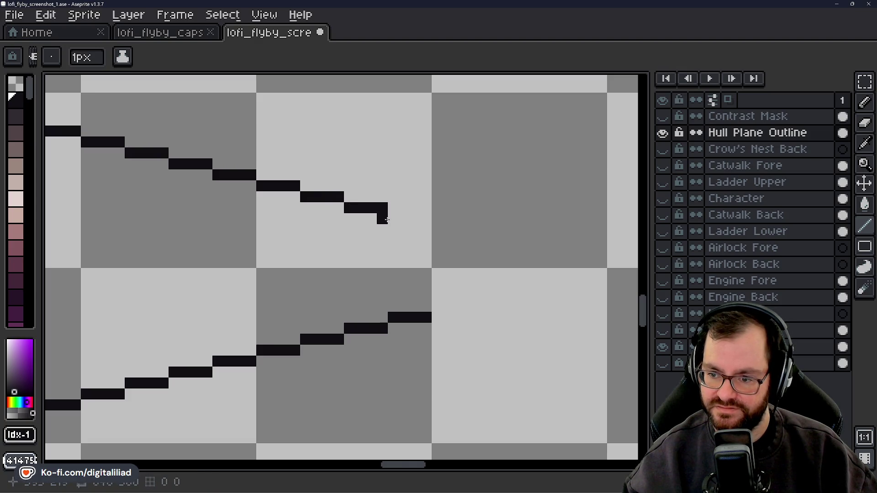
pyautogui.moveTo(405, 275); pyautogui.dragTo(227, 303)
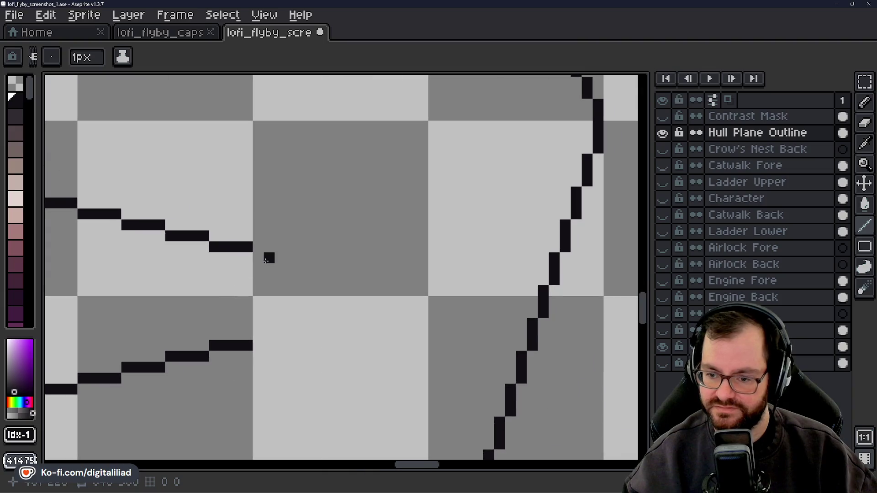
pyautogui.scroll(-3, 259, 259)
pyautogui.scroll(4, 264, 302)
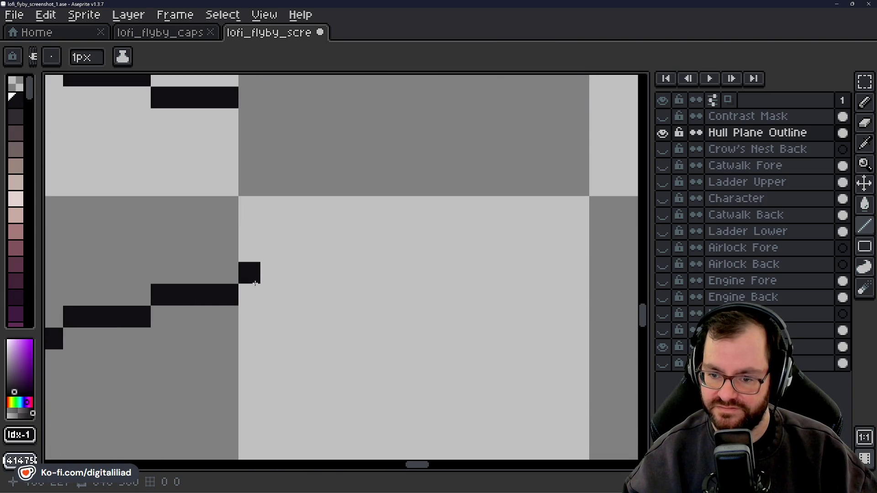
# Redraw the panel line's stepped continuation four pixels rightward, undoing misplaced pixels.
pyautogui.moveTo(315, 251); pyautogui.dragTo(354, 254)
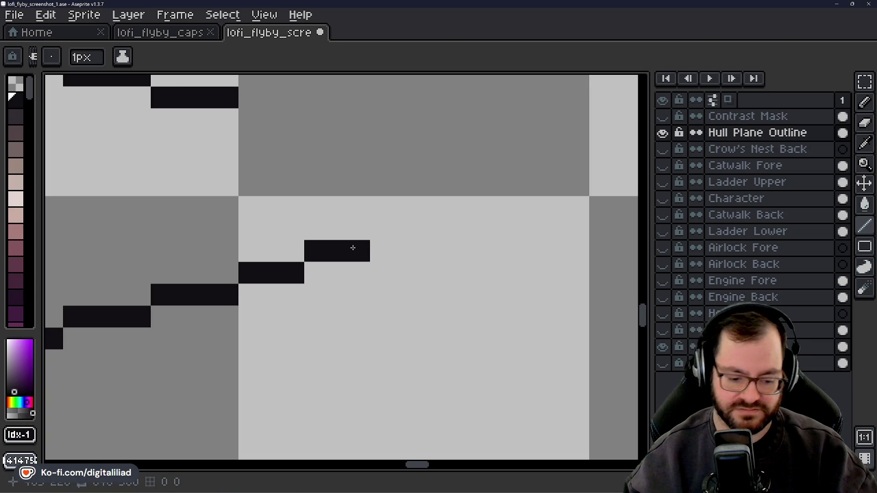
pyautogui.hotkey('ctrl', 'z')
pyautogui.click(331, 267)
pyautogui.click(315, 272)
pyautogui.click(338, 251)
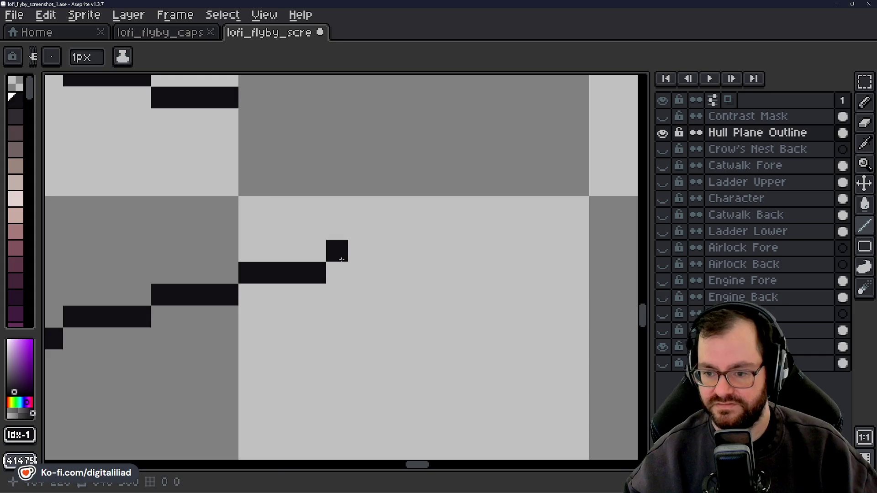
pyautogui.moveTo(359, 273); pyautogui.dragTo(381, 273)
pyautogui.hotkey('ctrl', 'z')
pyautogui.hotkey('ctrl', 'z')
pyautogui.moveTo(338, 250)
pyautogui.mouseDown()
pyautogui.moveTo(485, 231)
pyautogui.moveTo(562, 206)
pyautogui.mouseUp()
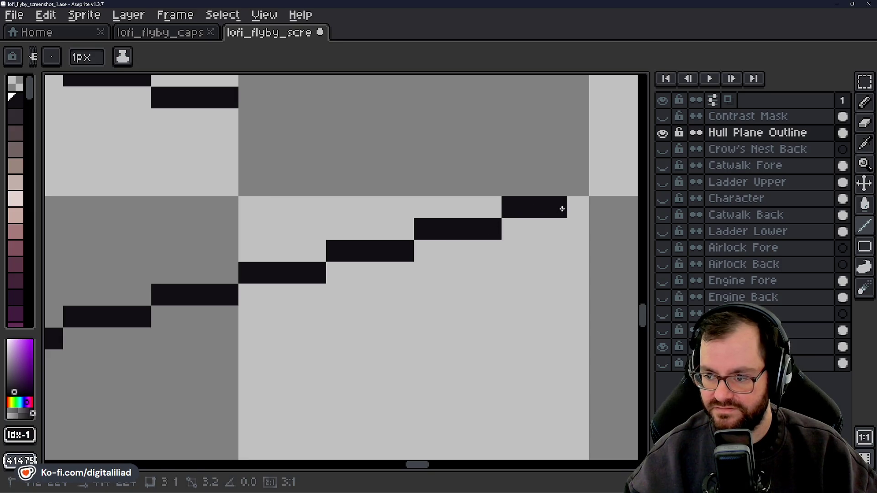
# Start a returning panel line from the junction and run it up to the left.
pyautogui.scroll(-2, 480, 258)
pyautogui.scroll(1, 361, 260)
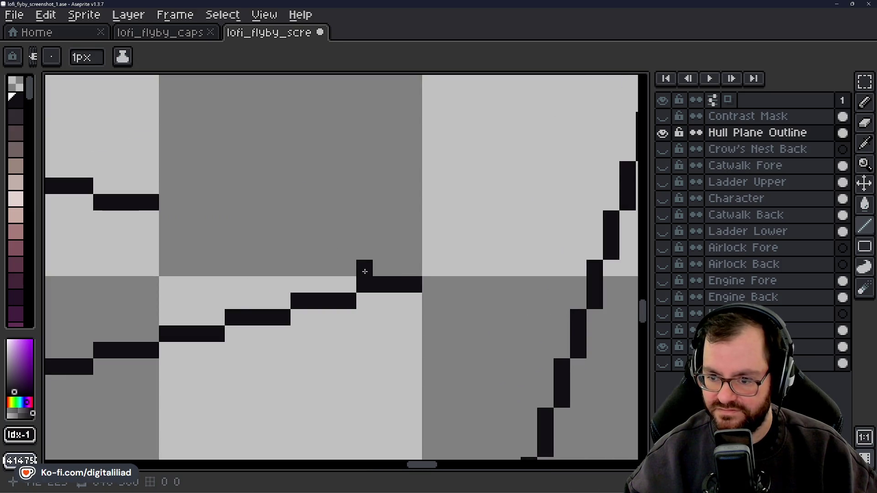
pyautogui.moveTo(381, 269); pyautogui.dragTo(414, 269)
pyautogui.moveTo(364, 257); pyautogui.dragTo(237, 237)
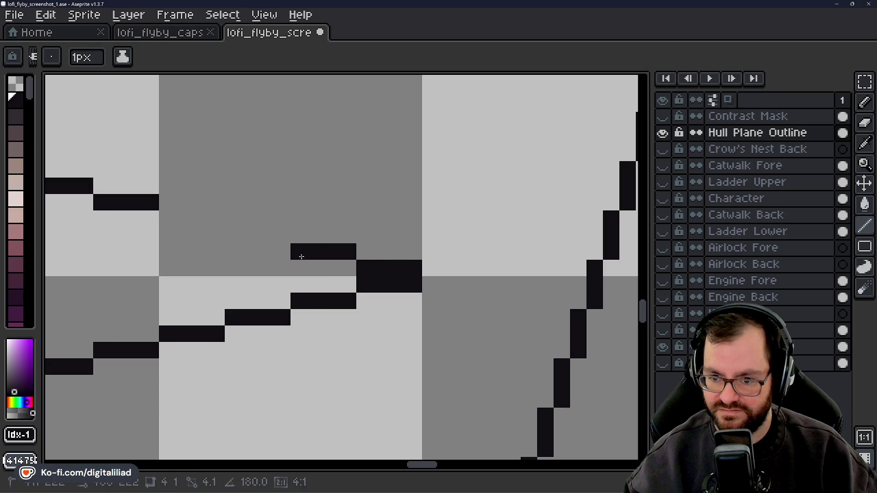
pyautogui.moveTo(237, 236); pyautogui.dragTo(161, 221)
pyautogui.scroll(-3, 330, 232)
# Thicken the lower crossing point and start extending the lower panel line leftward.
pyautogui.scroll(-2, 330, 232)
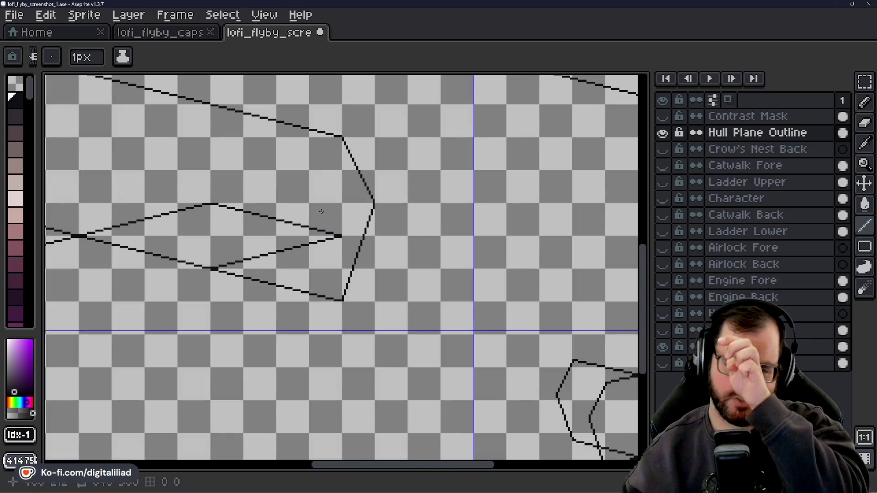
pyautogui.moveTo(329, 199)
pyautogui.mouseDown()
pyautogui.moveTo(501, 197)
pyautogui.moveTo(502, 233)
pyautogui.mouseUp()
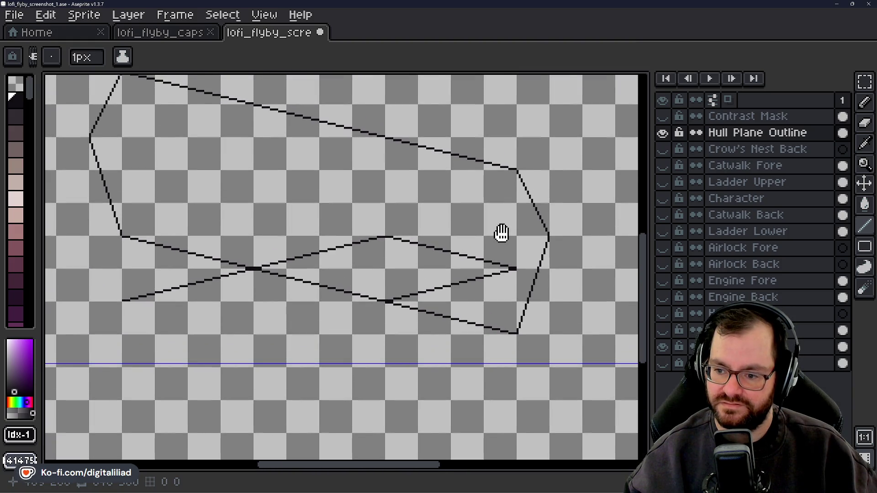
pyautogui.scroll(-2, 502, 234)
pyautogui.scroll(2, 507, 205)
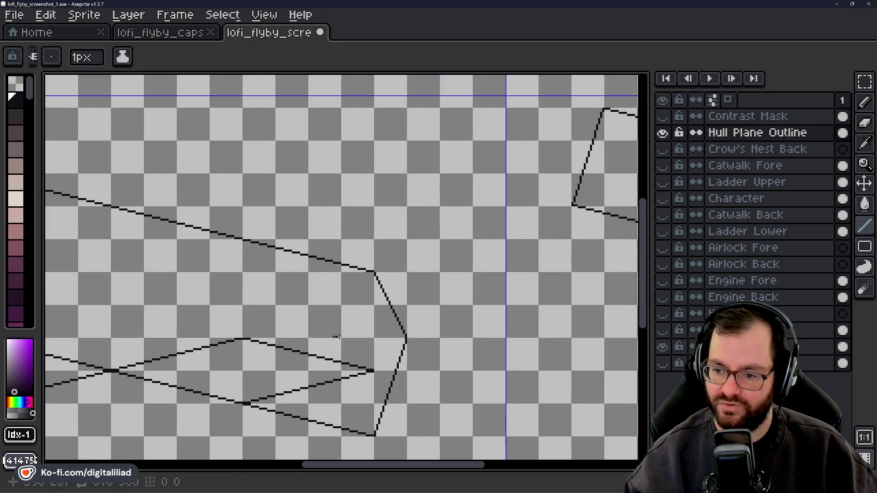
pyautogui.moveTo(440, 246)
pyautogui.mouseDown()
pyautogui.moveTo(353, 346)
pyautogui.moveTo(341, 402)
pyautogui.mouseUp()
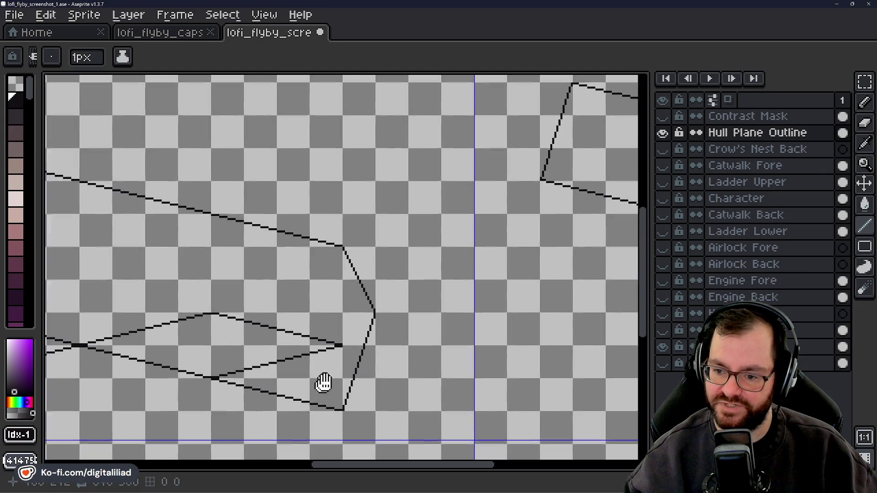
pyautogui.moveTo(323, 382); pyautogui.dragTo(387, 339)
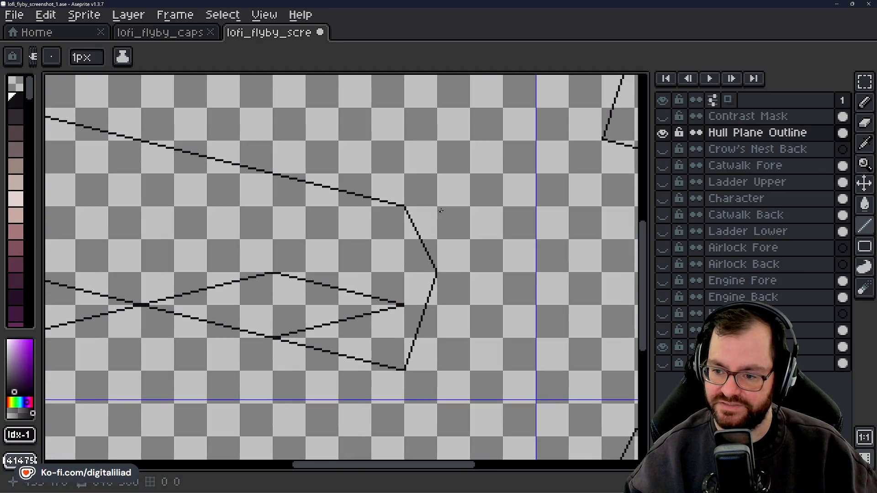
pyautogui.moveTo(352, 270); pyautogui.dragTo(426, 259)
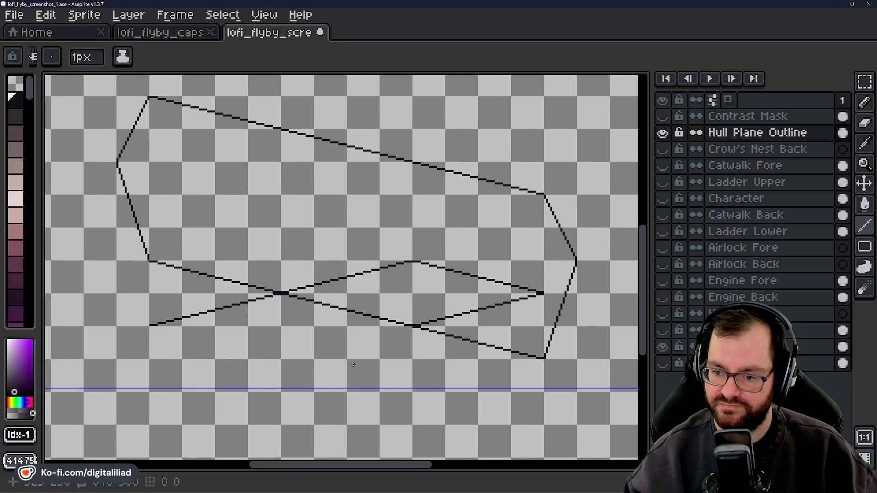
pyautogui.scroll(3, 353, 365)
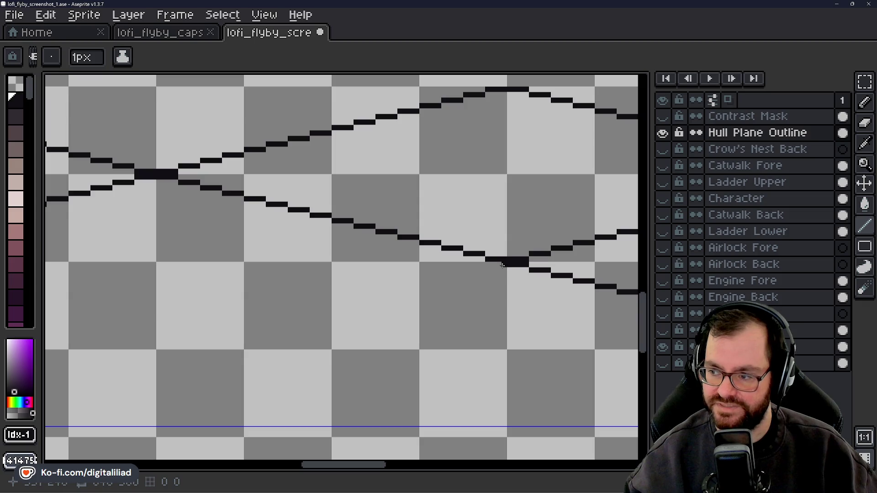
pyautogui.moveTo(502, 265); pyautogui.dragTo(462, 272)
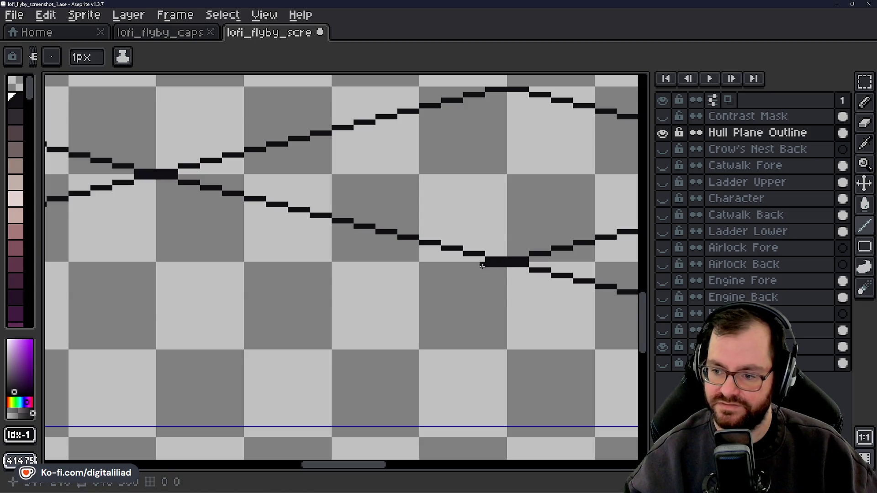
pyautogui.moveTo(462, 273)
pyautogui.mouseDown()
pyautogui.moveTo(405, 286)
pyautogui.moveTo(414, 299)
pyautogui.mouseUp()
# Continue the lower line leftward in four-pixel stair steps, undoing a stray pixel.
pyautogui.hscroll(-2, 407, 324)
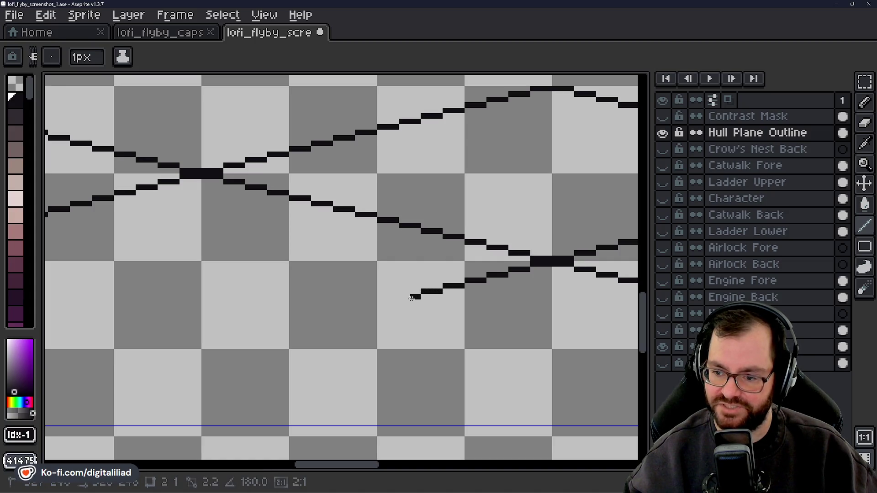
pyautogui.moveTo(415, 298)
pyautogui.mouseDown()
pyautogui.moveTo(377, 302)
pyautogui.moveTo(420, 313)
pyautogui.moveTo(414, 297)
pyautogui.moveTo(402, 303)
pyautogui.mouseUp()
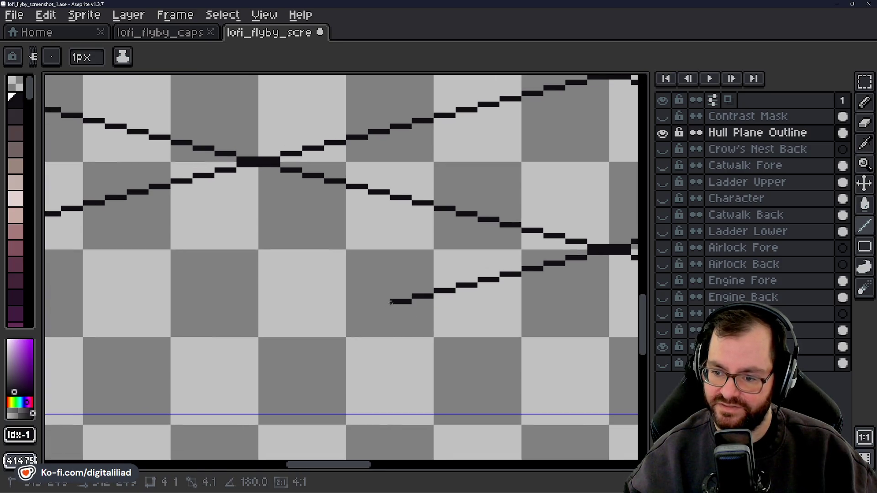
pyautogui.moveTo(391, 303)
pyautogui.mouseDown()
pyautogui.moveTo(346, 313)
pyautogui.moveTo(411, 324)
pyautogui.moveTo(407, 307)
pyautogui.moveTo(362, 319)
pyautogui.mouseUp()
pyautogui.click(378, 321)
pyautogui.hotkey('ctrl', 'z')
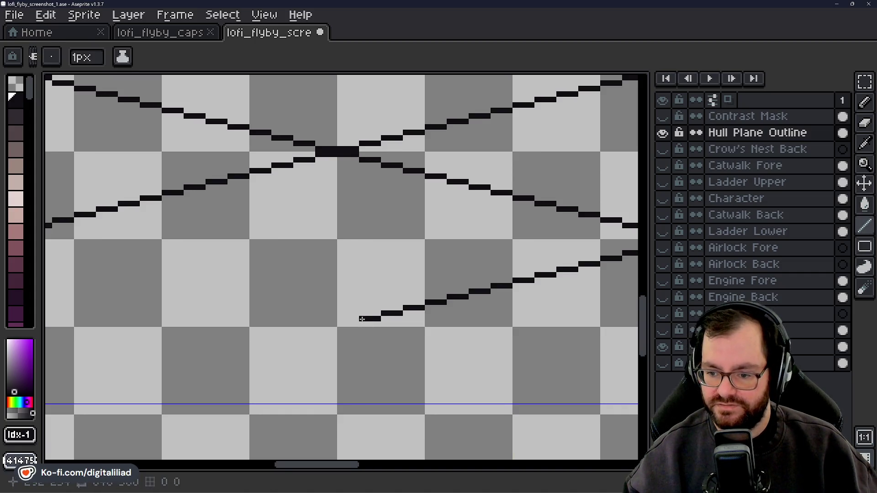
pyautogui.click(351, 313)
pyautogui.scroll(1, 350, 314)
pyautogui.hscroll(-2, 330, 321)
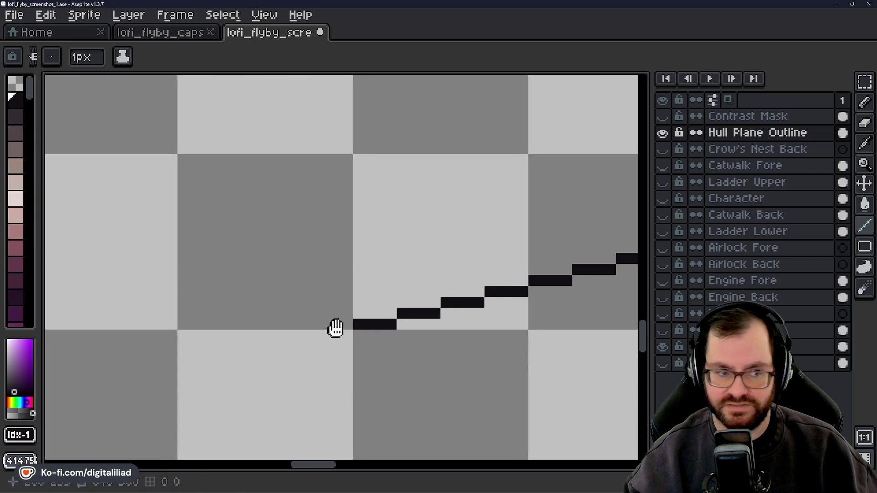
pyautogui.moveTo(367, 330); pyautogui.dragTo(334, 330)
pyautogui.moveTo(311, 364)
pyautogui.mouseDown()
pyautogui.moveTo(386, 308)
pyautogui.moveTo(353, 307)
pyautogui.mouseUp()
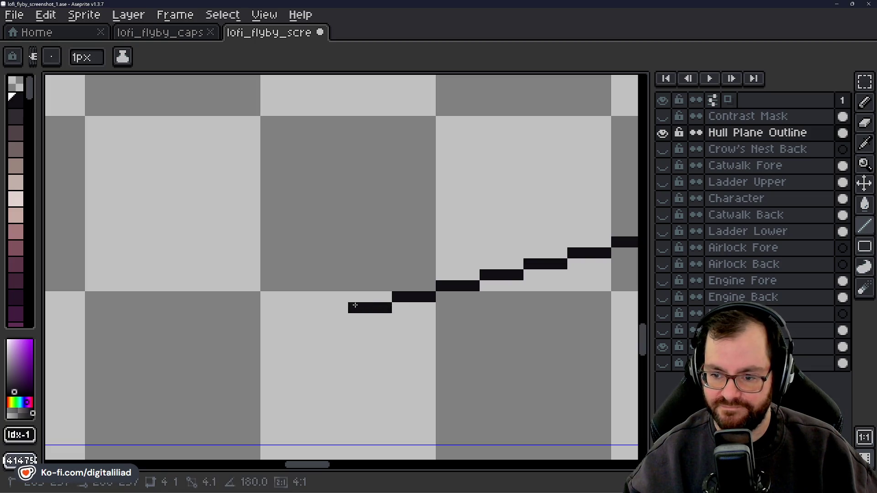
pyautogui.moveTo(343, 341)
pyautogui.mouseDown()
pyautogui.moveTo(404, 318)
pyautogui.moveTo(329, 305)
pyautogui.mouseUp()
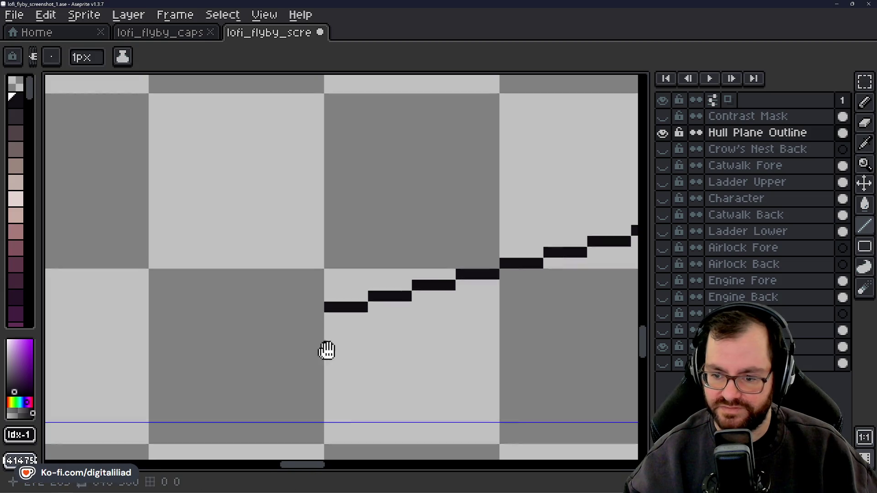
pyautogui.moveTo(323, 349); pyautogui.dragTo(413, 330)
pyautogui.moveTo(409, 300); pyautogui.dragTo(372, 302)
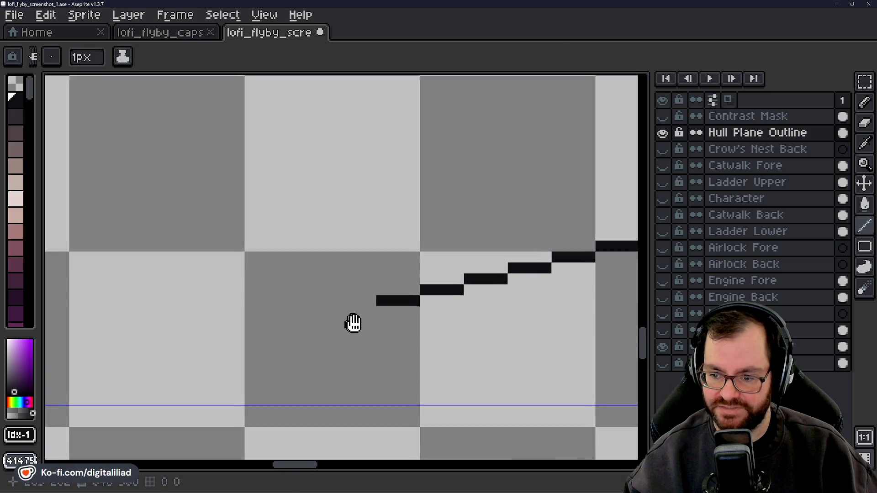
pyautogui.scroll(-5, 412, 302)
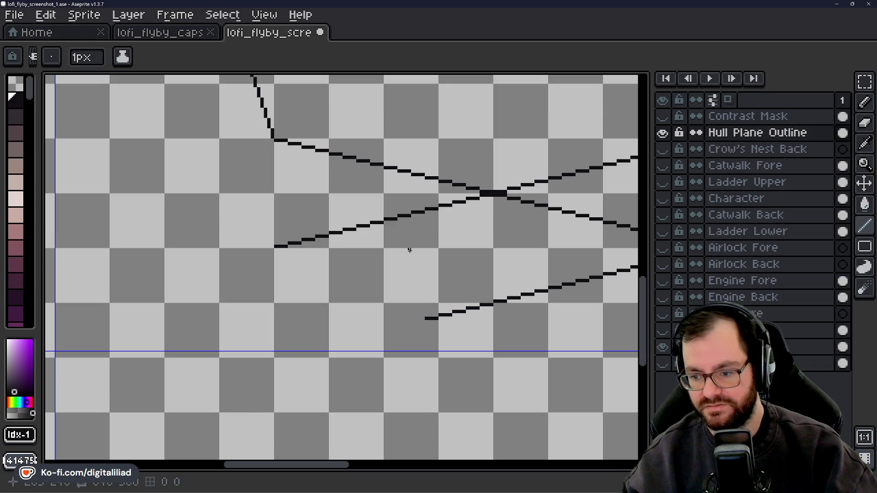
# Undo the last two stray segments of the lower panel line.
pyautogui.hotkey('ctrl', 'z')
pyautogui.moveTo(449, 247); pyautogui.dragTo(299, 257)
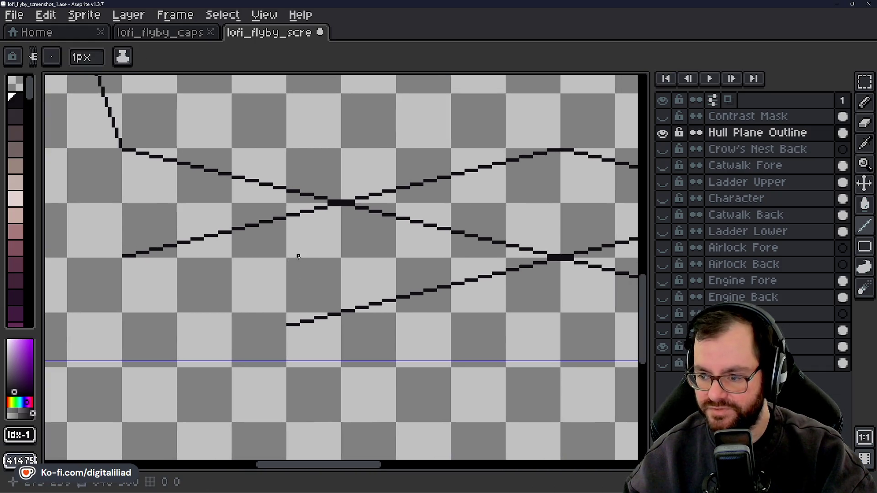
pyautogui.hotkey('ctrl', 'z')
pyautogui.hotkey('ctrl', 'z')
pyautogui.scroll(2, 319, 299)
pyautogui.scroll(1, 358, 321)
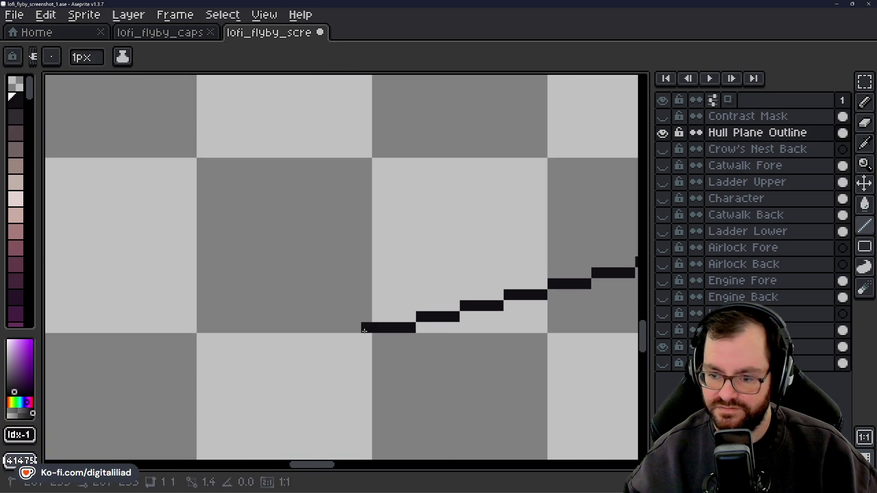
# Redraw the lower line's left end in stair steps up to the diamond's left vertex.
pyautogui.click(332, 327)
pyautogui.moveTo(338, 308); pyautogui.dragTo(395, 276)
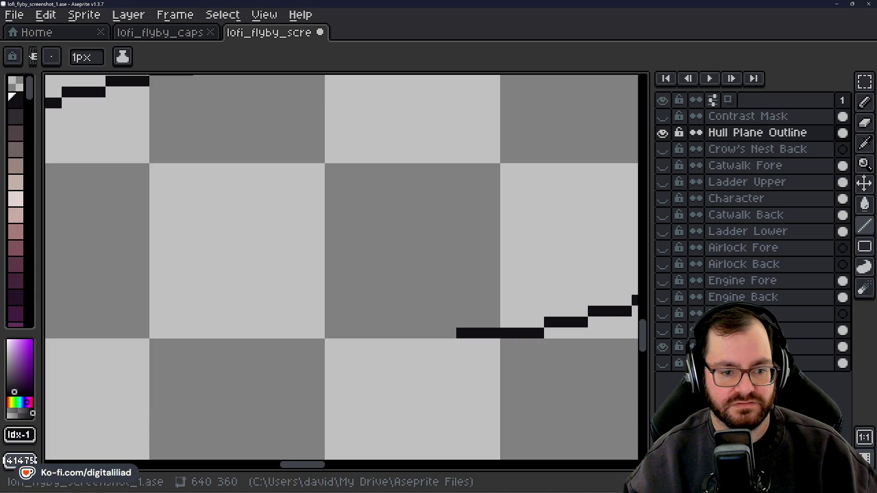
pyautogui.moveTo(451, 323)
pyautogui.mouseDown()
pyautogui.moveTo(325, 302)
pyautogui.moveTo(409, 293)
pyautogui.moveTo(337, 278)
pyautogui.moveTo(450, 309)
pyautogui.moveTo(311, 280)
pyautogui.mouseUp()
pyautogui.moveTo(311, 279)
pyautogui.mouseDown()
pyautogui.moveTo(478, 300)
pyautogui.moveTo(269, 241)
pyautogui.moveTo(187, 238)
pyautogui.mouseUp()
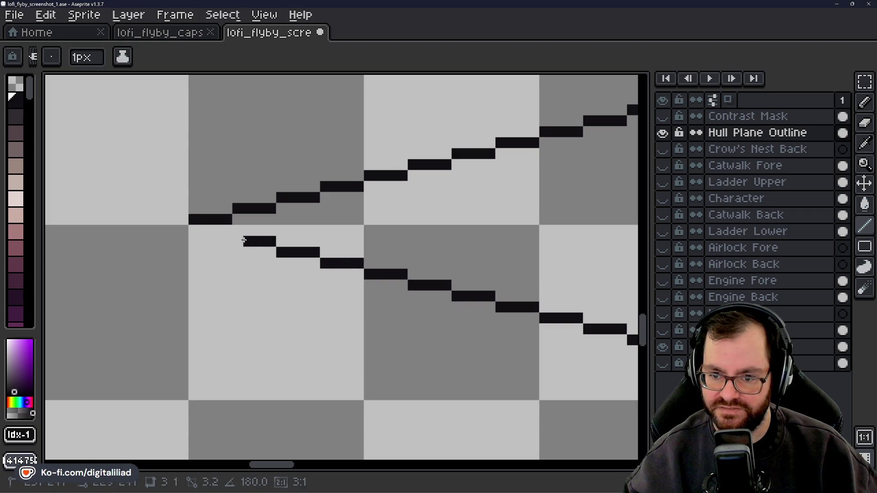
pyautogui.scroll(-8, 316, 247)
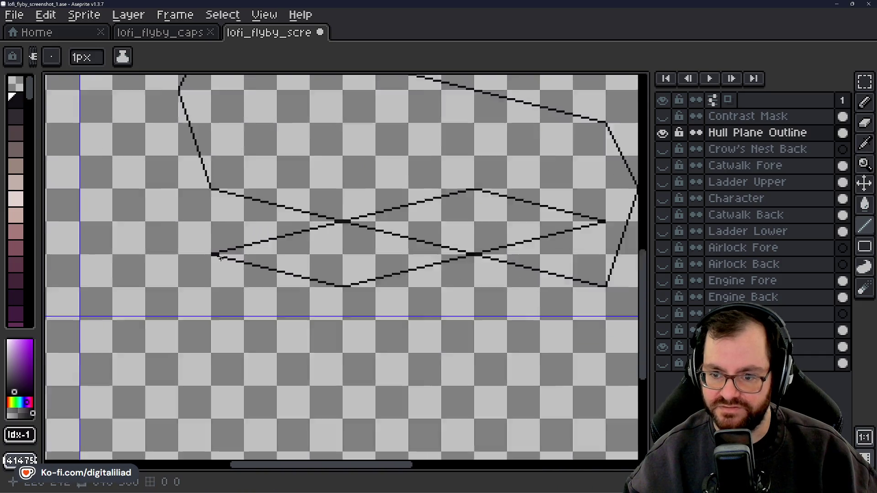
pyautogui.scroll(2, 370, 242)
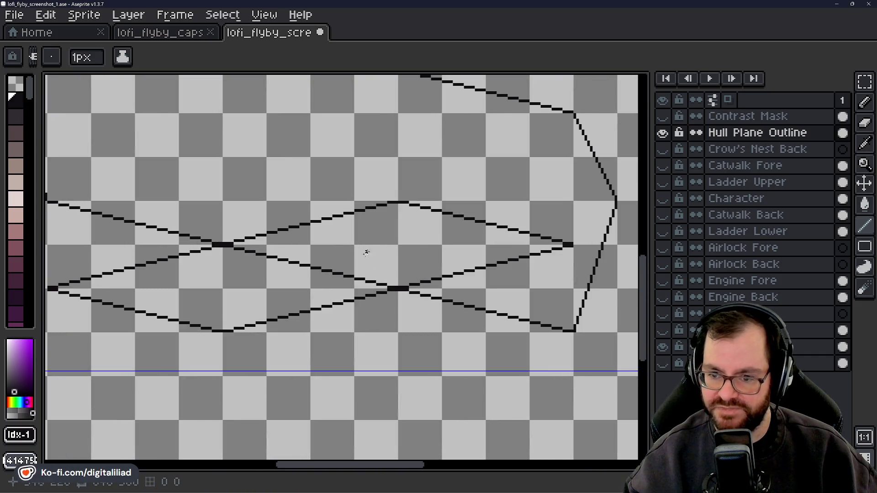
pyautogui.scroll(1, 372, 283)
pyautogui.scroll(1, 384, 307)
pyautogui.scroll(-4, 389, 314)
pyautogui.scroll(4, 313, 311)
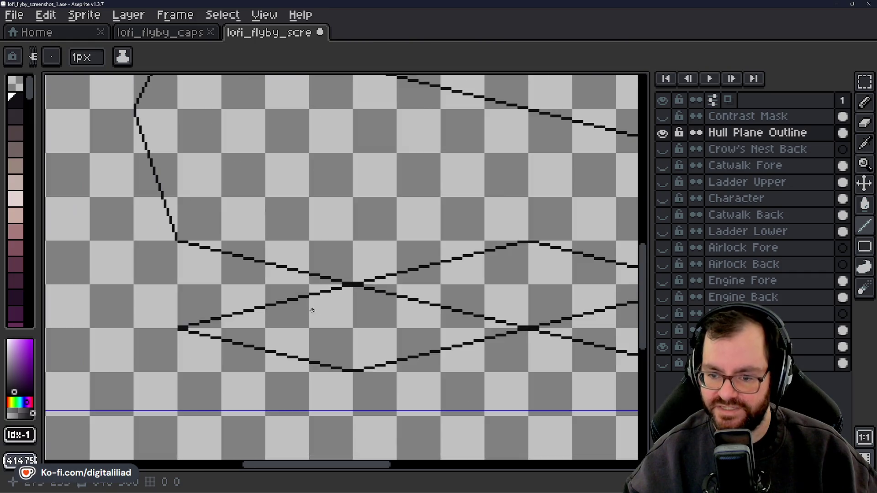
pyautogui.moveTo(250, 299); pyautogui.dragTo(445, 319)
pyautogui.moveTo(300, 313)
pyautogui.mouseDown()
pyautogui.moveTo(340, 309)
pyautogui.moveTo(237, 275)
pyautogui.mouseUp()
pyautogui.scroll(-1, 364, 280)
pyautogui.scroll(-2, 319, 284)
pyautogui.scroll(-1, 319, 284)
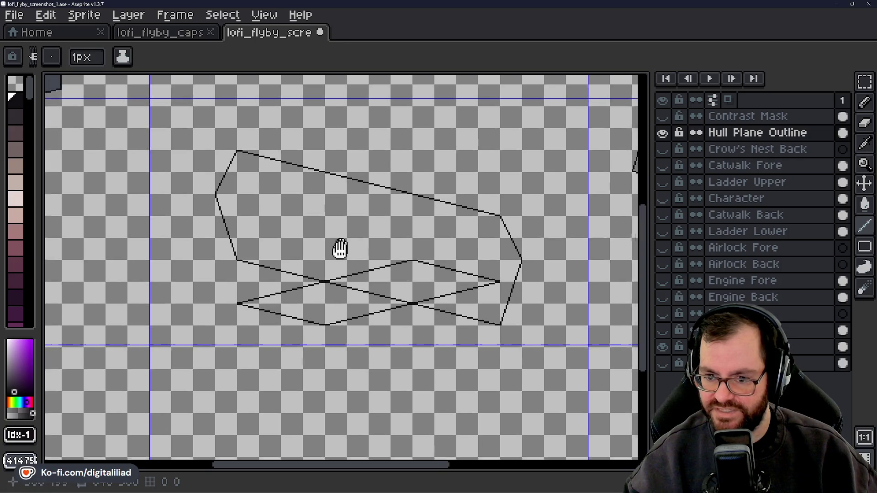
pyautogui.moveTo(336, 214); pyautogui.dragTo(339, 242)
pyautogui.moveTo(236, 299)
pyautogui.mouseDown()
pyautogui.moveTo(305, 298)
pyautogui.moveTo(357, 348)
pyautogui.mouseUp()
pyautogui.scroll(1, 305, 316)
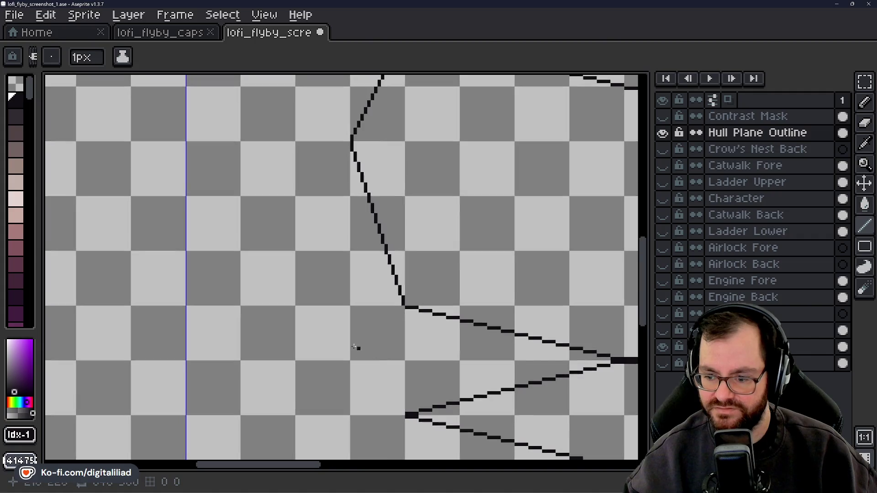
pyautogui.scroll(-1, 357, 349)
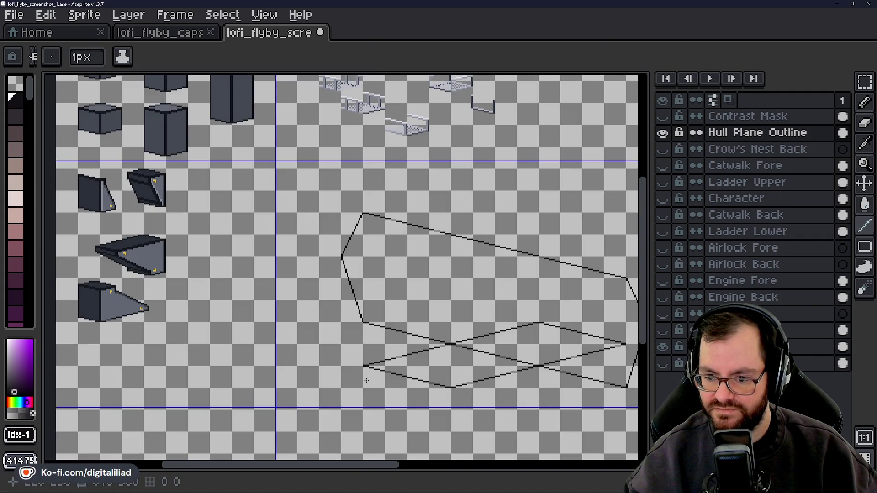
pyautogui.scroll(3, 352, 345)
pyautogui.scroll(2, 352, 333)
pyautogui.moveTo(357, 332); pyautogui.dragTo(373, 368)
pyautogui.scroll(-5, 374, 368)
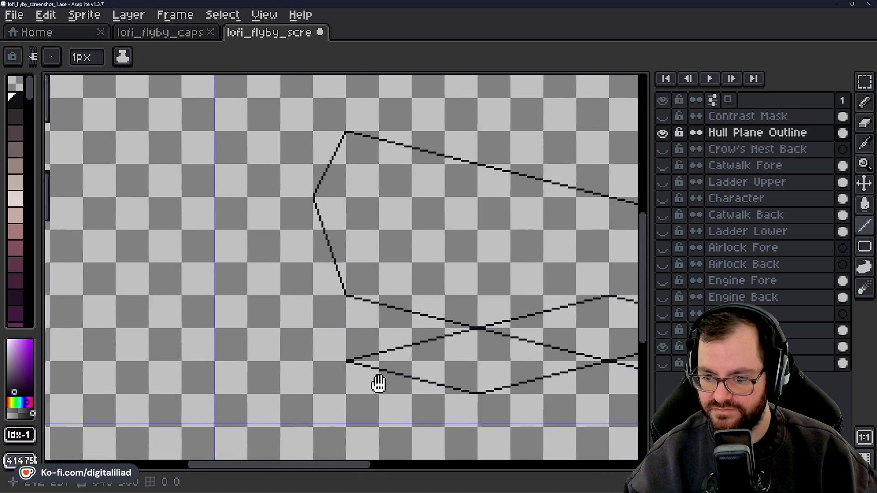
pyautogui.moveTo(373, 368); pyautogui.dragTo(175, 348)
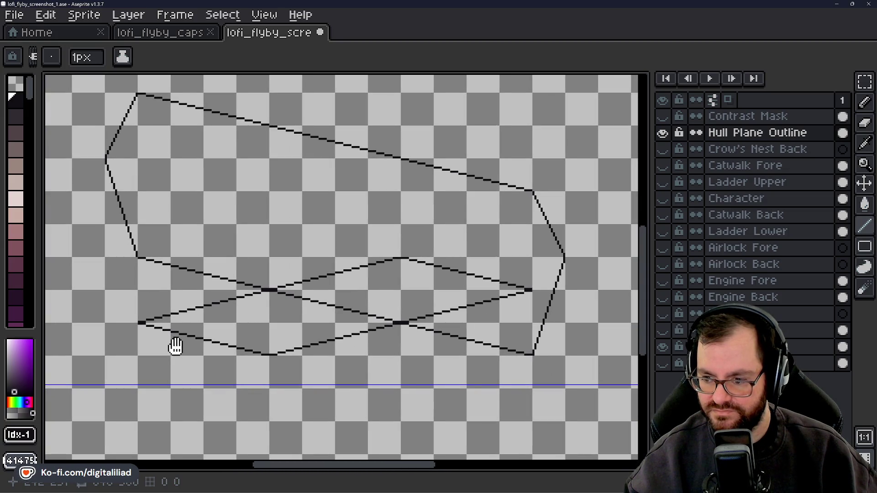
pyautogui.moveTo(176, 346); pyautogui.dragTo(236, 349)
pyautogui.scroll(-1, 284, 337)
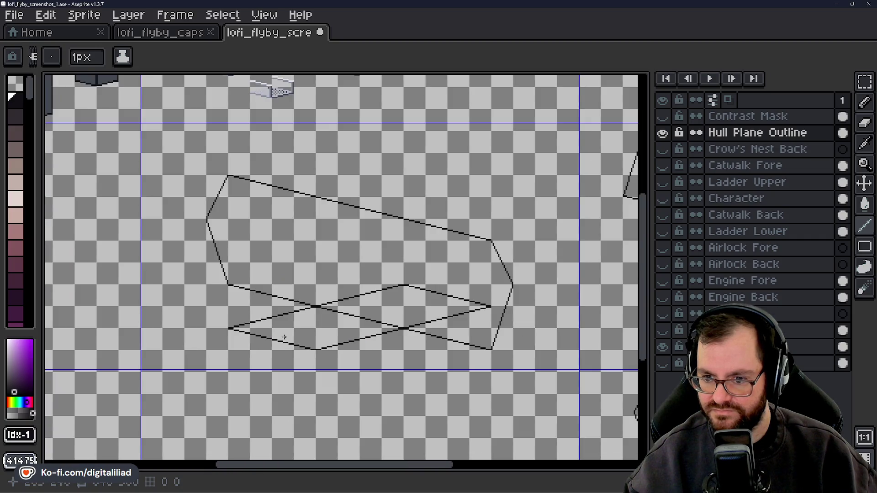
pyautogui.moveTo(340, 297); pyautogui.dragTo(338, 303)
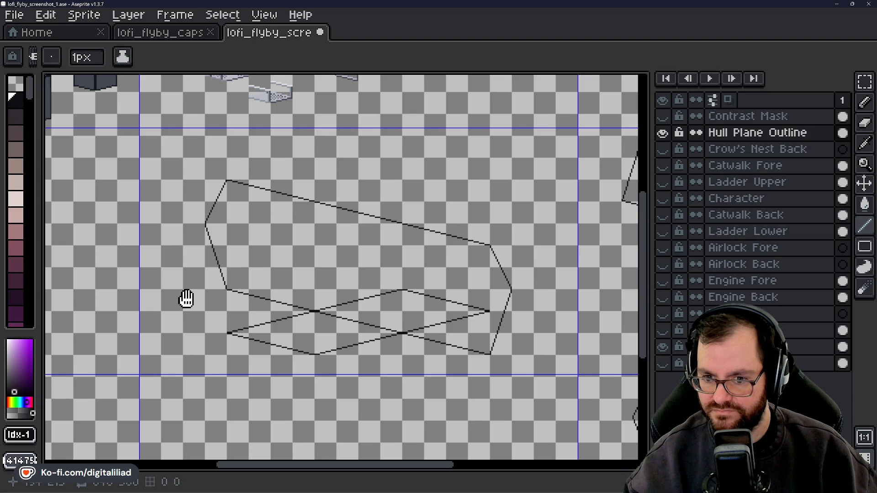
pyautogui.moveTo(186, 298); pyautogui.dragTo(337, 314)
pyautogui.scroll(3, 405, 338)
pyautogui.moveTo(405, 339); pyautogui.dragTo(245, 280)
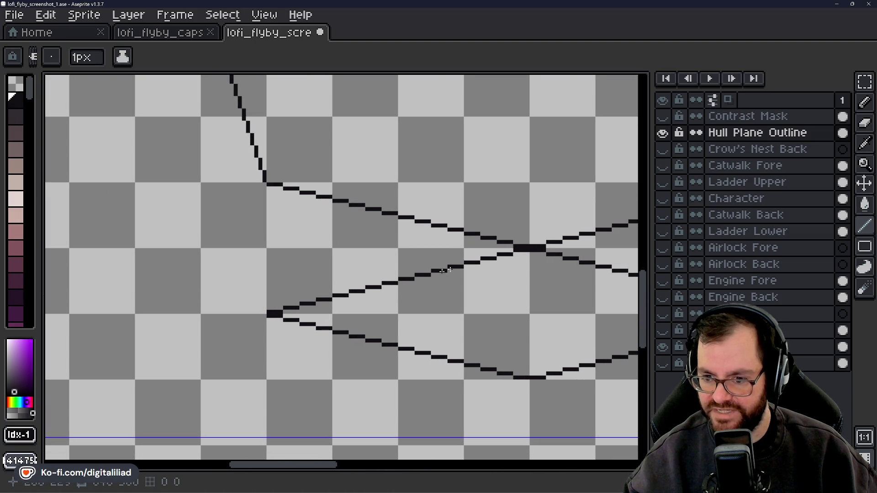
pyautogui.scroll(-2, 123, 337)
pyautogui.moveTo(509, 239); pyautogui.dragTo(527, 332)
pyautogui.scroll(1, 527, 332)
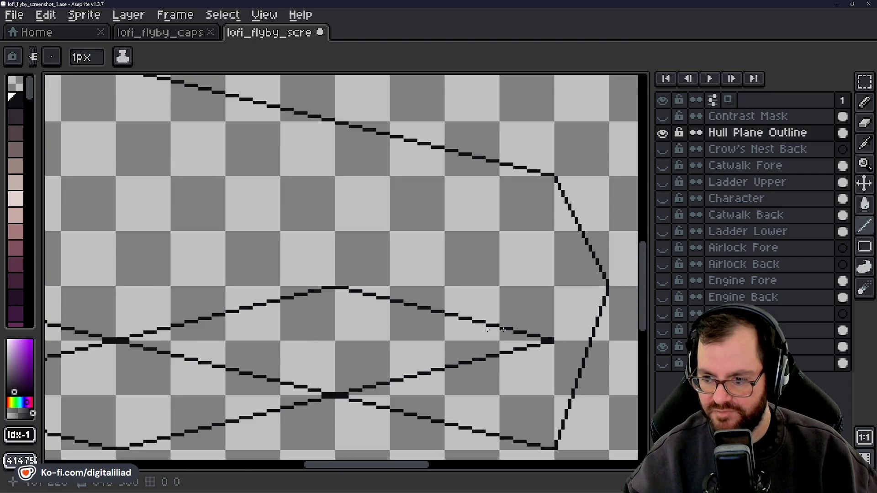
pyautogui.scroll(-1, 338, 284)
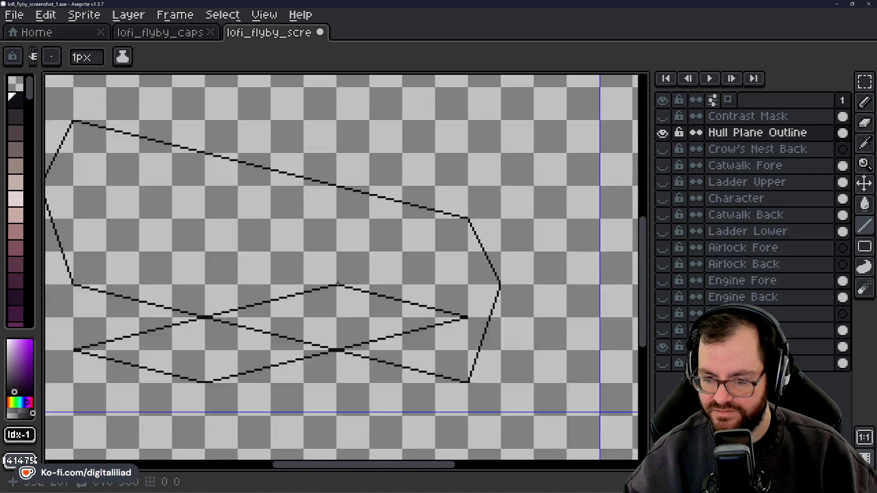
pyautogui.scroll(-1, 338, 284)
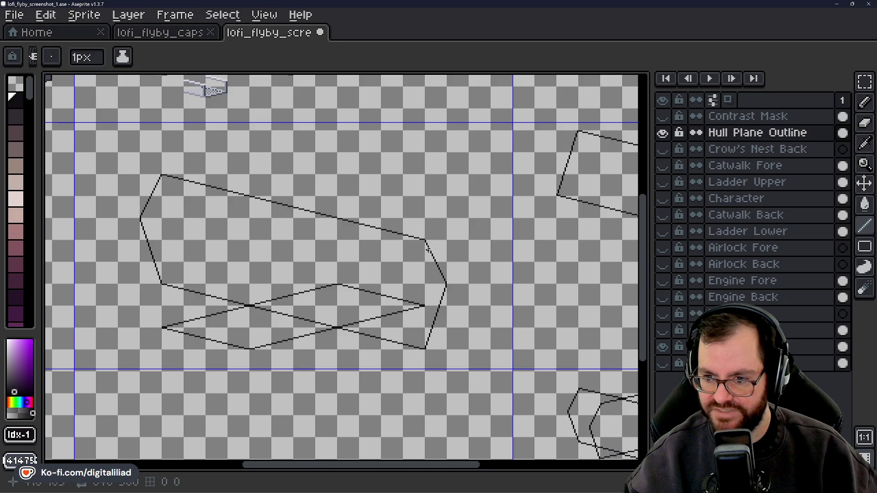
pyautogui.scroll(1, 423, 235)
pyautogui.scroll(1, 457, 229)
pyautogui.scroll(-1, 469, 226)
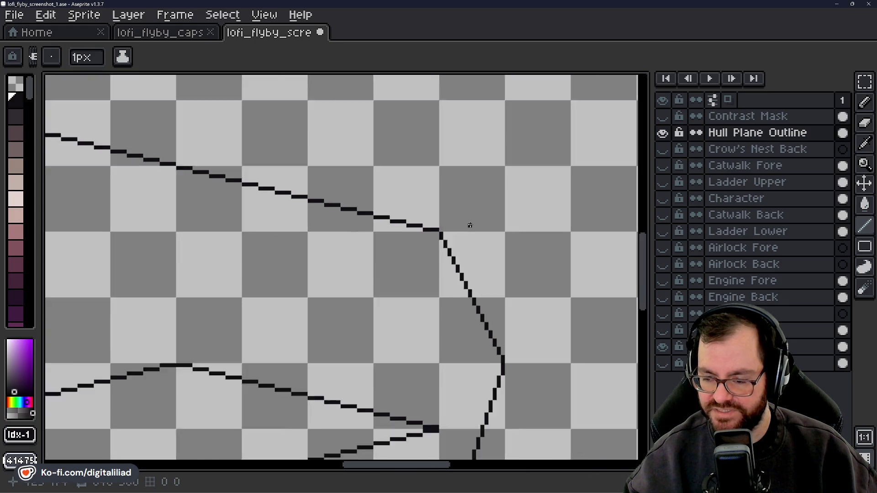
pyautogui.scroll(-1, 469, 226)
pyautogui.scroll(-1, 470, 224)
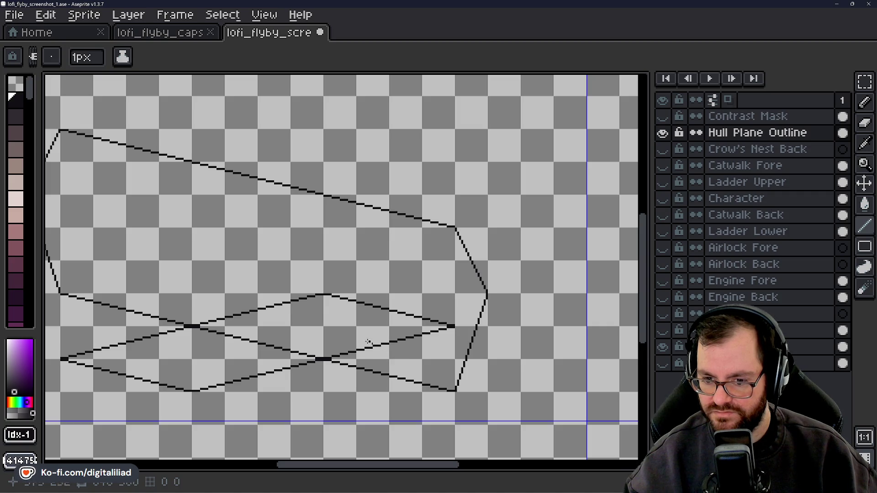
pyautogui.hscroll(-1, 357, 329)
pyautogui.hscroll(-3, 427, 307)
pyautogui.scroll(2, 411, 315)
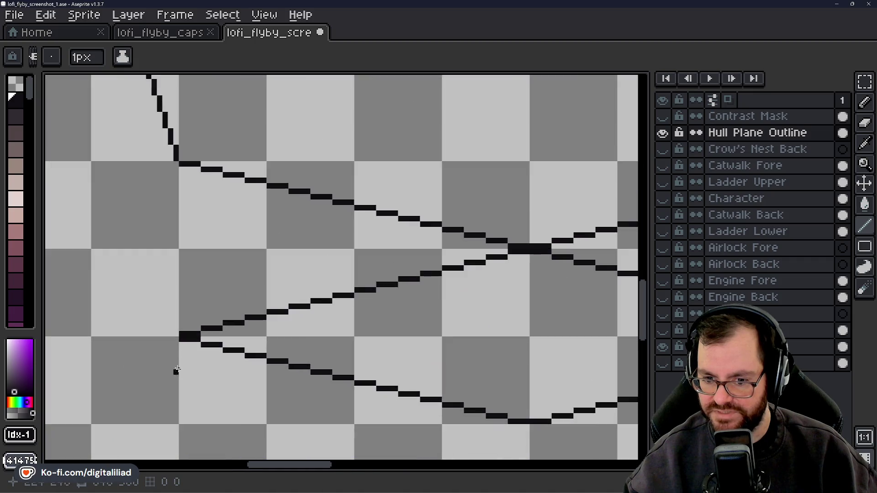
# Extend the outline line up-left by two pixels.
pyautogui.scroll(1, 181, 373)
pyautogui.hscroll(-2, 278, 364)
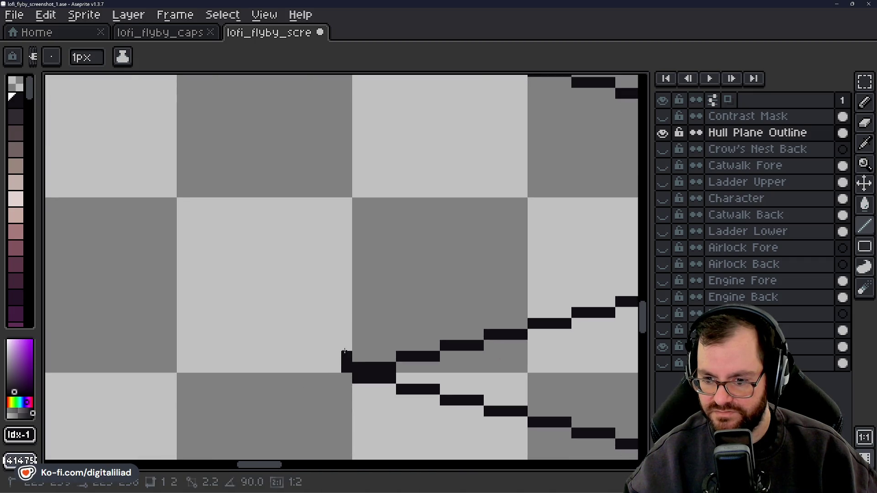
pyautogui.hscroll(-3, 347, 352)
pyautogui.moveTo(407, 372); pyautogui.dragTo(395, 361)
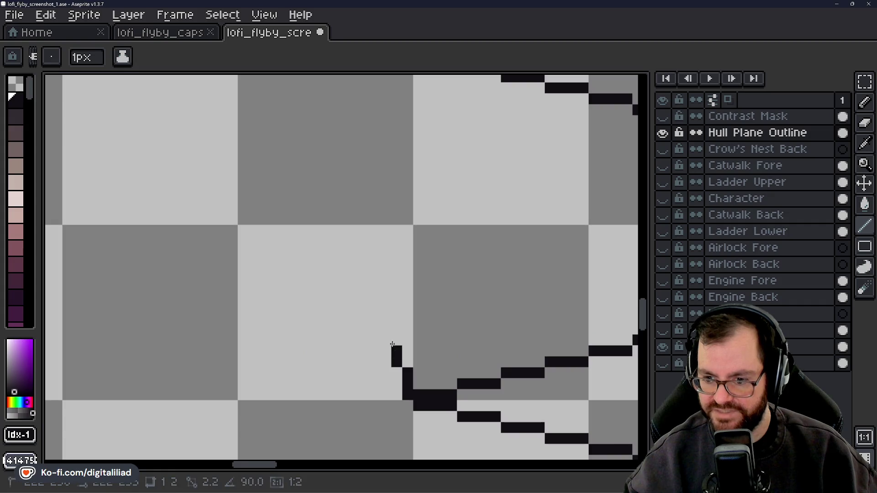
pyautogui.scroll(-3, 466, 343)
pyautogui.scroll(-2, 411, 329)
pyautogui.scroll(-2, 303, 319)
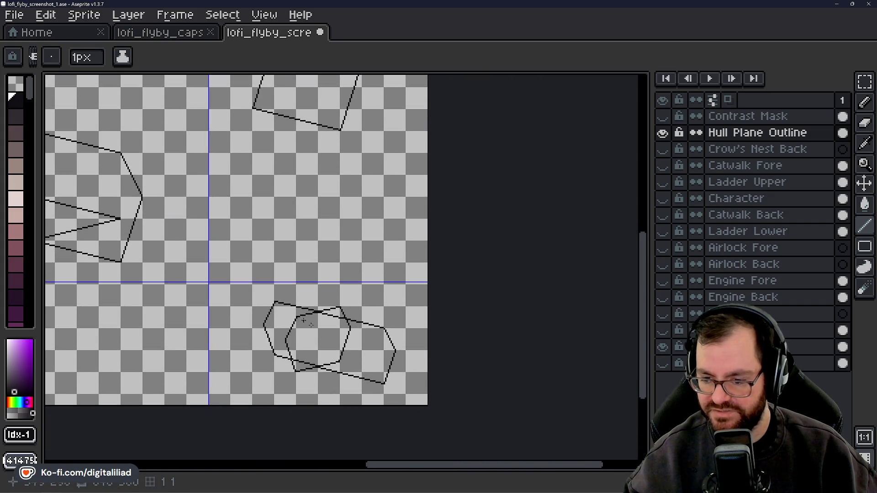
pyautogui.scroll(2, 304, 320)
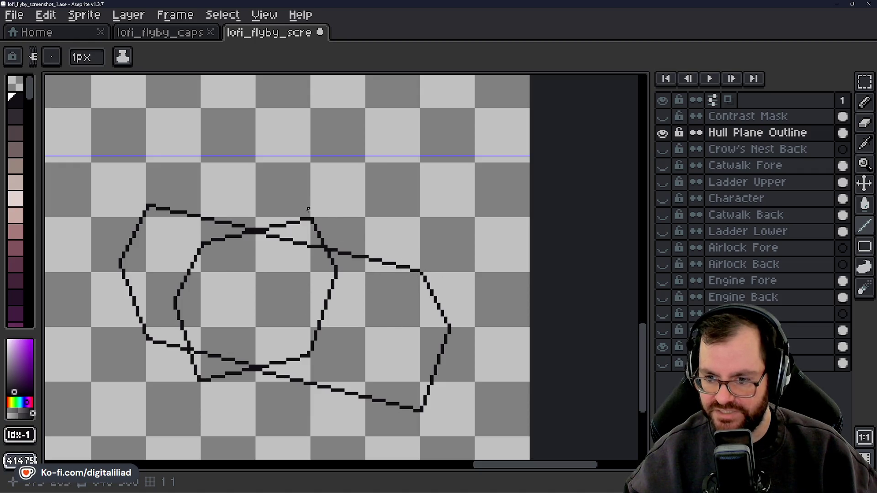
pyautogui.scroll(-3, 388, 278)
pyautogui.scroll(1, 339, 225)
pyautogui.scroll(1, 249, 287)
pyautogui.scroll(2, 200, 337)
pyautogui.scroll(1, 280, 329)
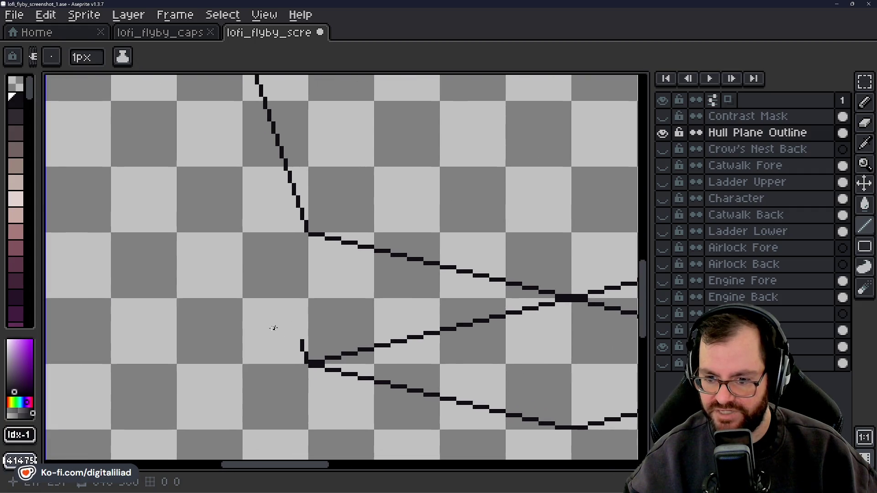
pyautogui.scroll(1, 329, 333)
# Draw the diagonal edge up from the lower-left vertex to the hull's left end.
pyautogui.moveTo(348, 343)
pyautogui.mouseDown()
pyautogui.moveTo(324, 254)
pyautogui.moveTo(389, 323)
pyautogui.moveTo(364, 249)
pyautogui.moveTo(409, 390)
pyautogui.moveTo(413, 351)
pyautogui.mouseUp()
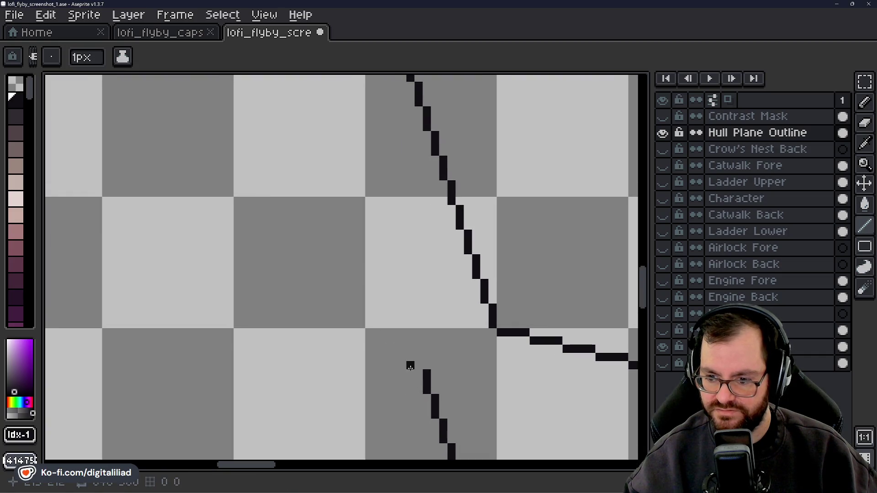
pyautogui.scroll(-3, 413, 351)
pyautogui.scroll(2, 411, 349)
pyautogui.scroll(1, 410, 347)
pyautogui.moveTo(416, 347); pyautogui.dragTo(408, 303)
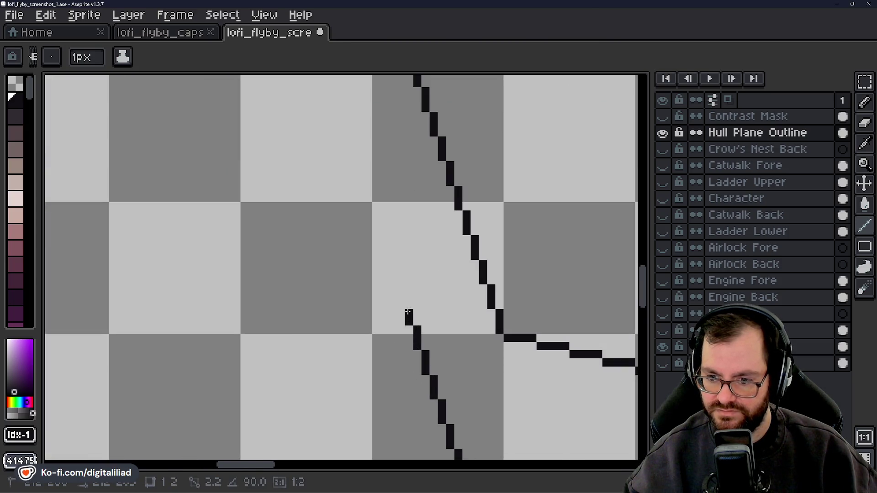
pyautogui.moveTo(407, 303); pyautogui.dragTo(374, 232)
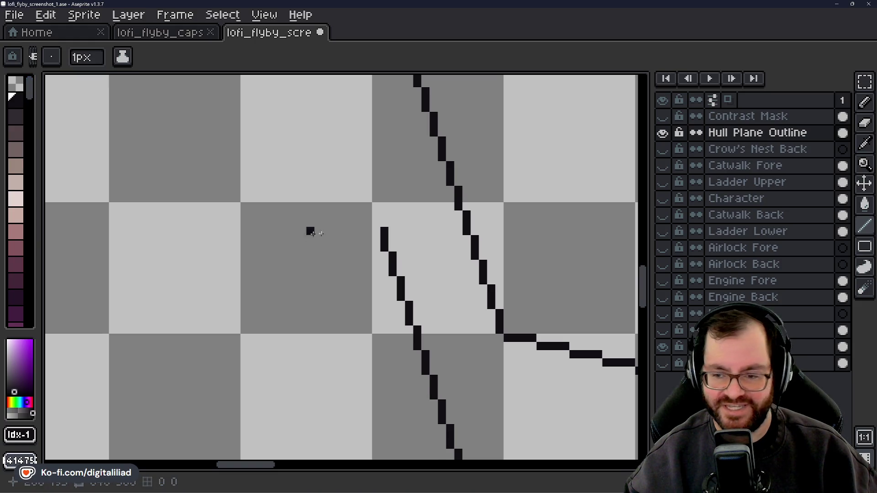
# Begin a second edge line at the hull's left end.
pyautogui.keyDown('shift'); pyautogui.click(377, 205); pyautogui.keyUp('shift')
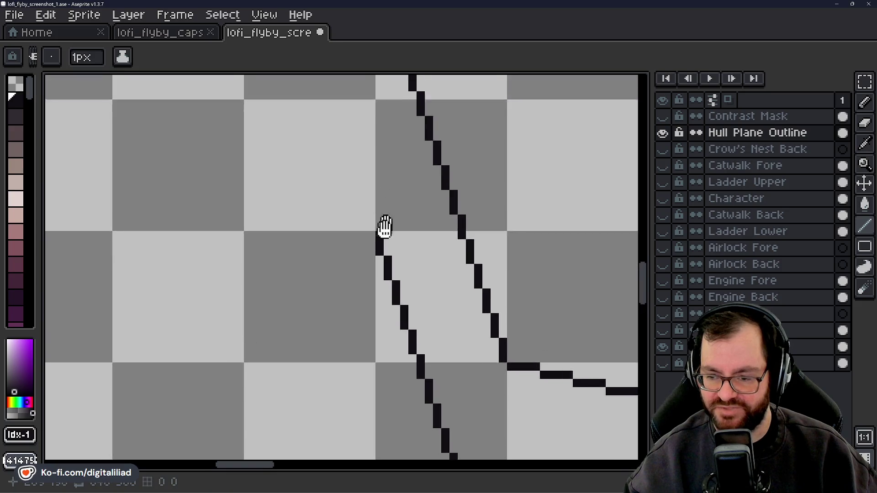
pyautogui.scroll(-3, 378, 212)
pyautogui.scroll(-1, 406, 262)
pyautogui.scroll(-1, 406, 262)
pyautogui.scroll(1, 443, 244)
pyautogui.scroll(-1, 319, 263)
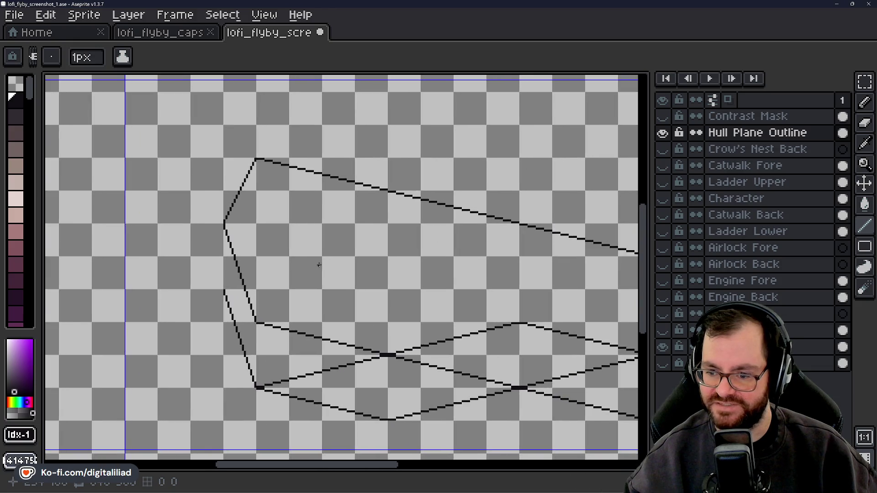
# Draw a panel line branching off the hull's top edge toward its left end, undoing one wrong segment.
pyautogui.scroll(-1, 319, 265)
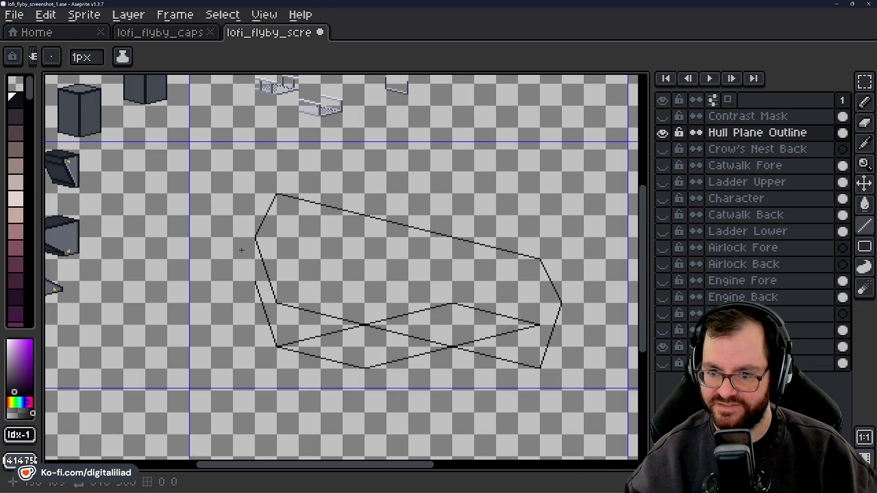
pyautogui.scroll(1, 238, 252)
pyautogui.moveTo(474, 211); pyautogui.dragTo(432, 226)
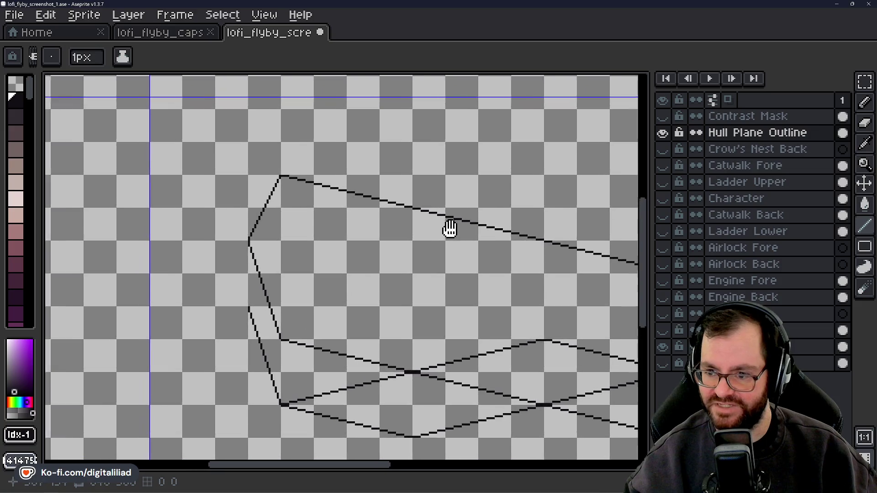
pyautogui.scroll(1, 390, 219)
pyautogui.scroll(1, 376, 216)
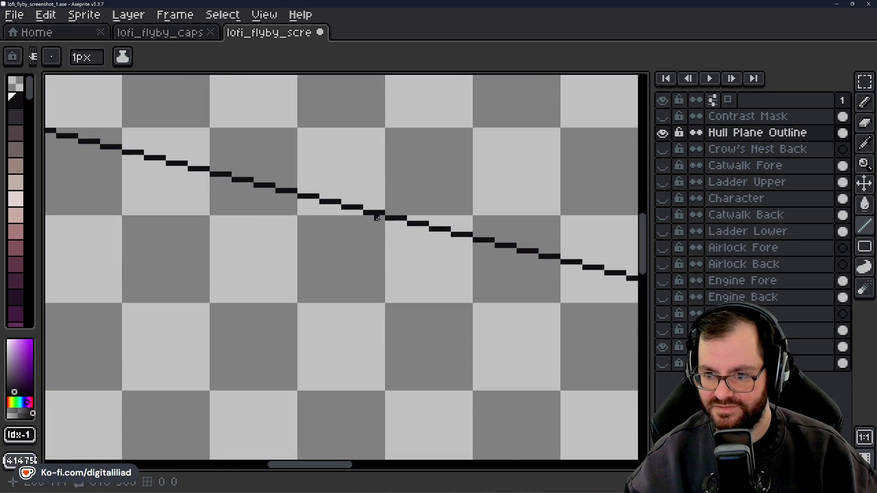
pyautogui.moveTo(333, 249); pyautogui.dragTo(395, 279)
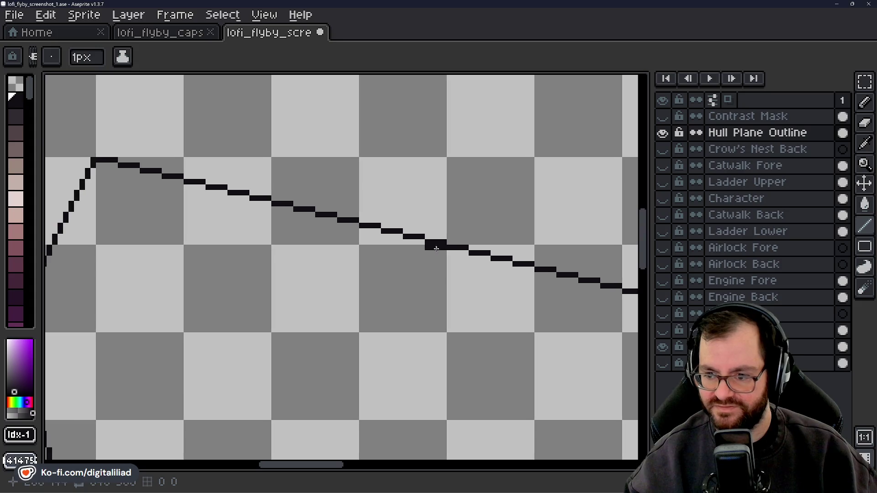
pyautogui.click(382, 259)
pyautogui.keyDown('shift'); pyautogui.click(366, 265); pyautogui.keyUp('shift')
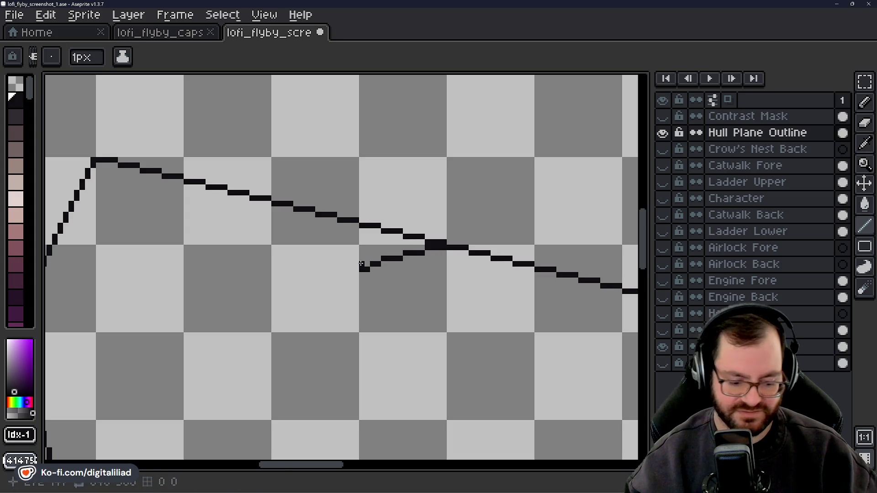
pyautogui.hotkey('ctrl', 'z')
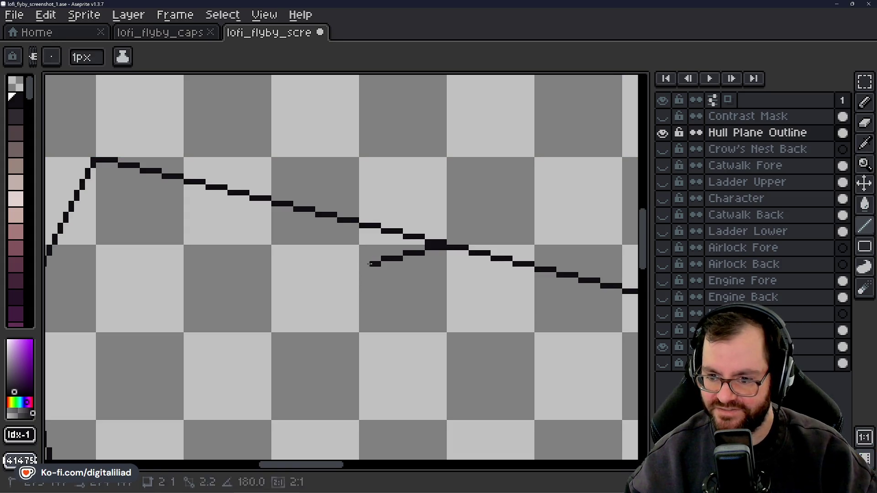
pyautogui.moveTo(329, 281)
pyautogui.mouseDown()
pyautogui.moveTo(393, 288)
pyautogui.moveTo(390, 281)
pyautogui.moveTo(344, 293)
pyautogui.moveTo(368, 299)
pyautogui.moveTo(343, 308)
pyautogui.moveTo(404, 294)
pyautogui.moveTo(286, 320)
pyautogui.mouseUp()
# Extend the crossing panel line pixel by pixel up and right toward the other edge.
pyautogui.scroll(-3, 320, 283)
pyautogui.scroll(-1, 344, 274)
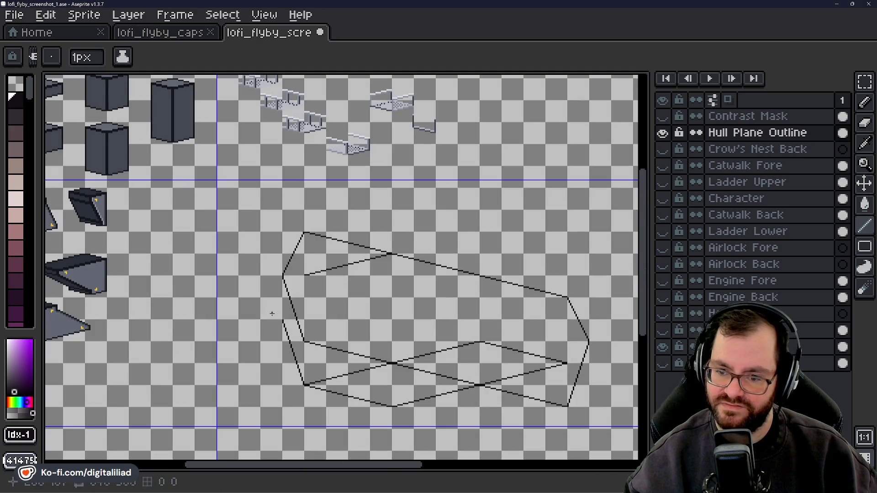
pyautogui.scroll(2, 269, 309)
pyautogui.scroll(2, 289, 272)
pyautogui.click(326, 380)
pyautogui.click(333, 372)
pyautogui.click(334, 364)
pyautogui.click(342, 356)
pyautogui.click(341, 348)
pyautogui.click(350, 339)
pyautogui.click(350, 331)
pyautogui.click(358, 323)
pyautogui.click(358, 315)
pyautogui.click(366, 306)
pyautogui.click(365, 298)
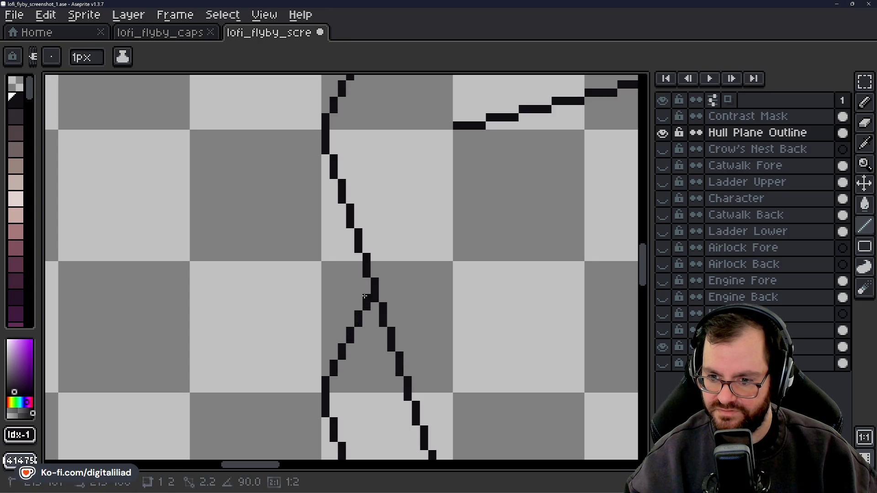
# Extend the right line upward past the crossing to meet the top edge.
pyautogui.click(383, 274)
pyautogui.click(383, 265)
pyautogui.click(384, 257)
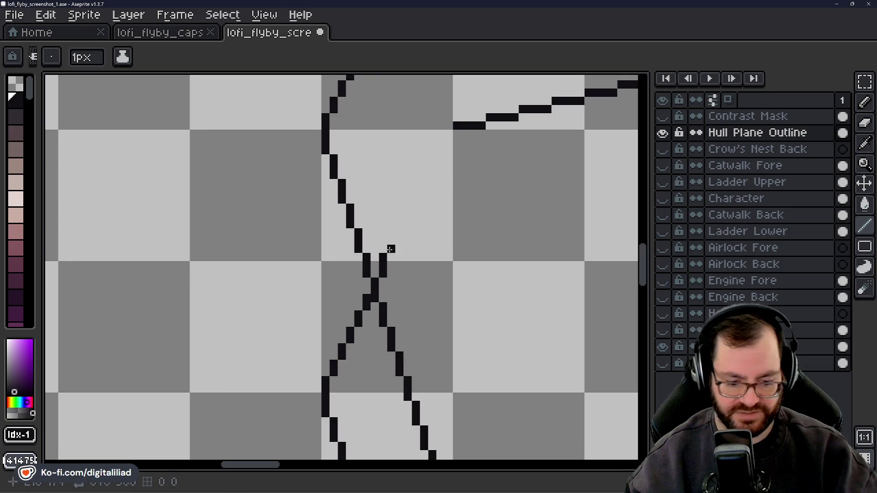
pyautogui.moveTo(391, 257); pyautogui.dragTo(450, 137)
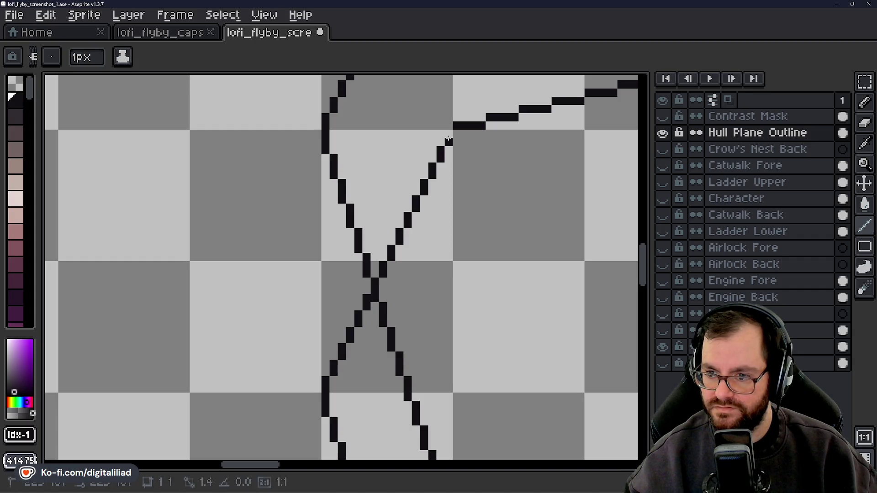
# Draw a vertical line across the hull's left tip.
pyautogui.scroll(-2, 446, 142)
pyautogui.scroll(-3, 445, 142)
pyautogui.moveTo(449, 221); pyautogui.dragTo(365, 288)
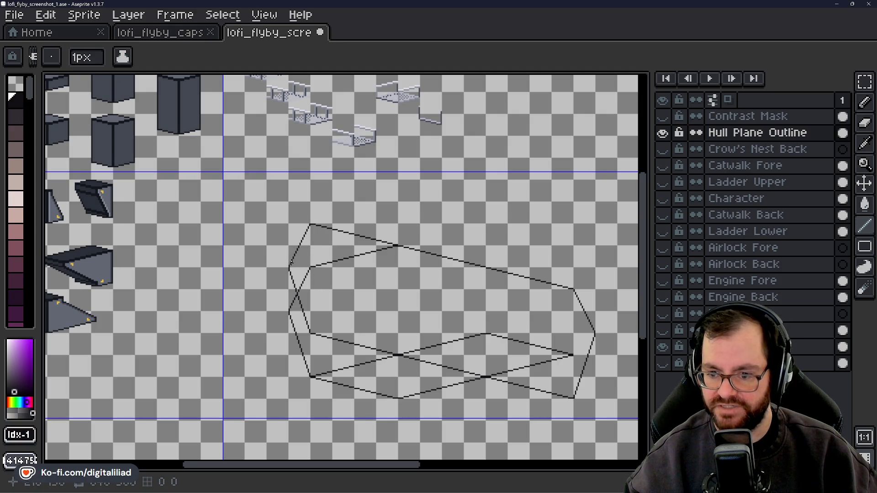
pyautogui.scroll(-2, 291, 264)
pyautogui.scroll(4, 294, 266)
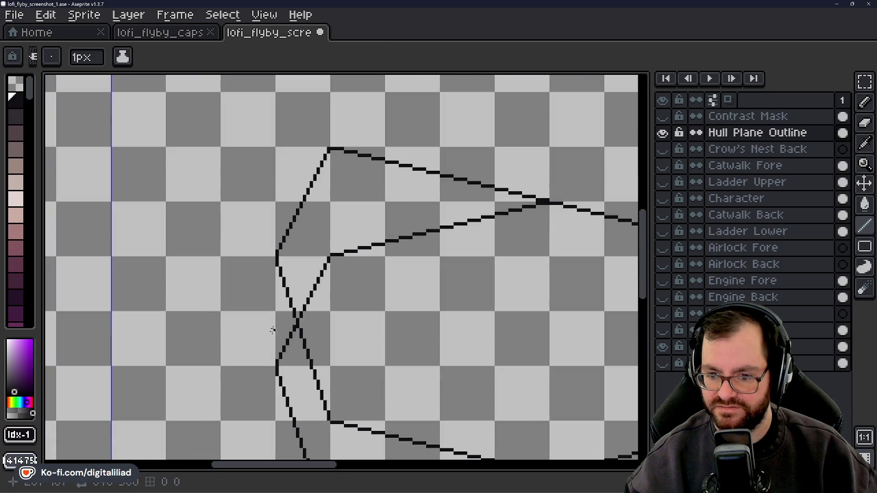
pyautogui.moveTo(274, 361)
pyautogui.mouseDown()
pyautogui.moveTo(277, 263)
pyautogui.moveTo(328, 149)
pyautogui.mouseUp()
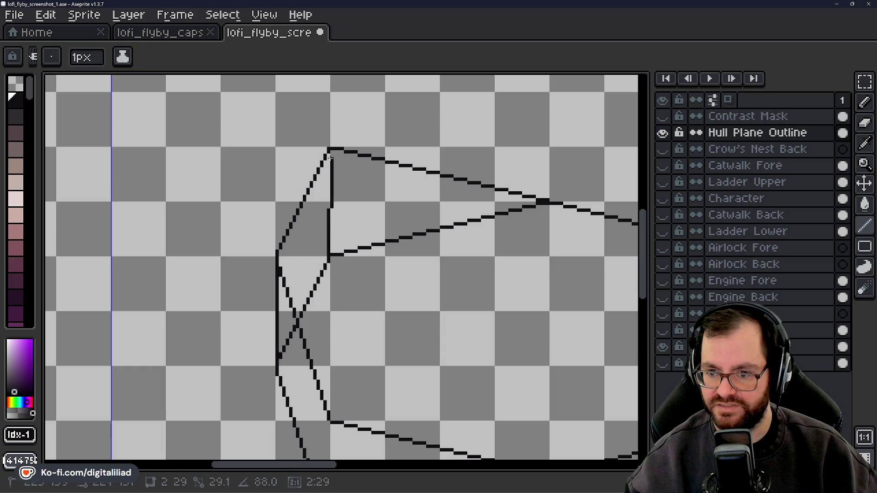
pyautogui.scroll(-3, 340, 242)
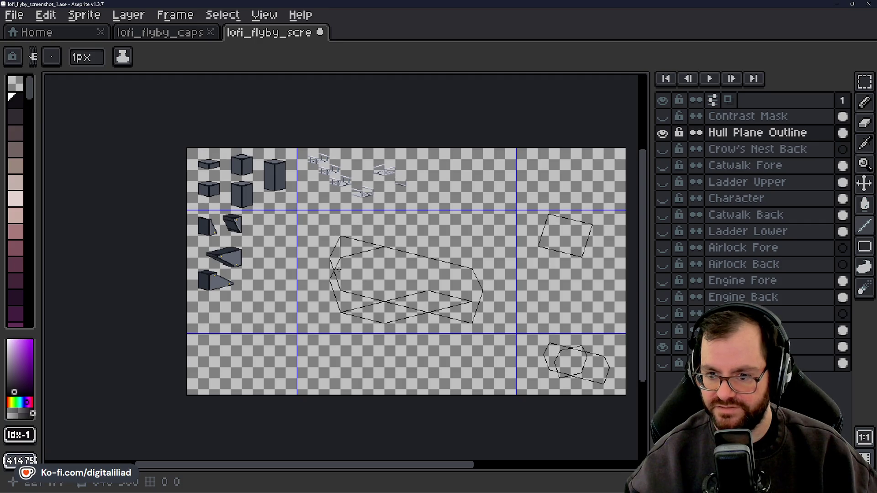
# Undo the vertical lines drawn at the hull's left tip.
pyautogui.scroll(3, 339, 269)
pyautogui.scroll(-3, 359, 289)
pyautogui.scroll(3, 360, 289)
pyautogui.press('v')
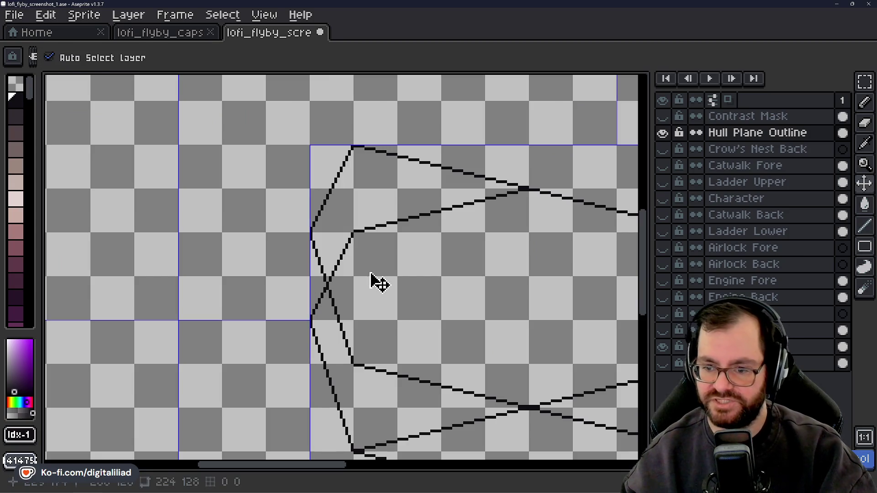
pyautogui.press('b')
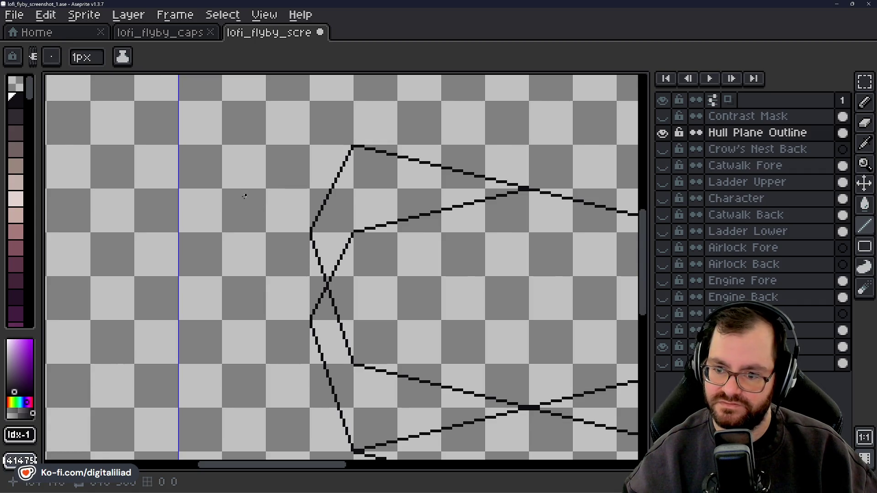
# Extend the upper panel line a few pixels past its crossing near the top edge.
pyautogui.scroll(-2, 245, 196)
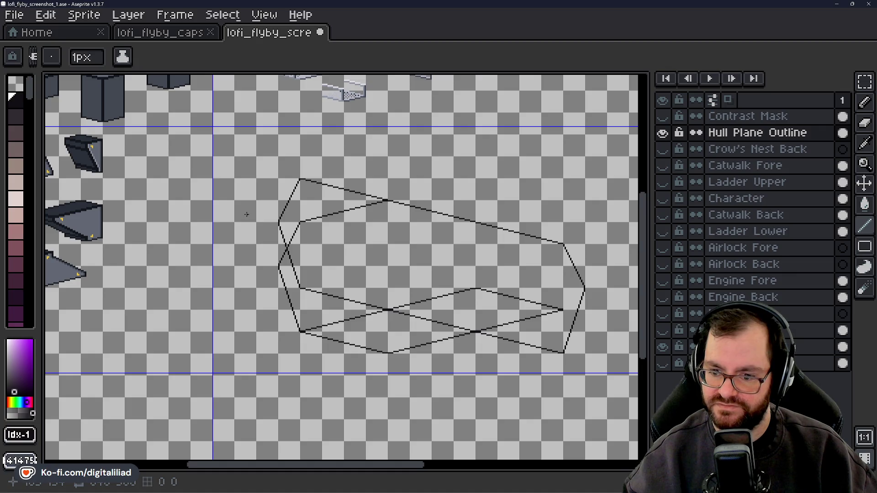
pyautogui.moveTo(364, 248); pyautogui.dragTo(332, 251)
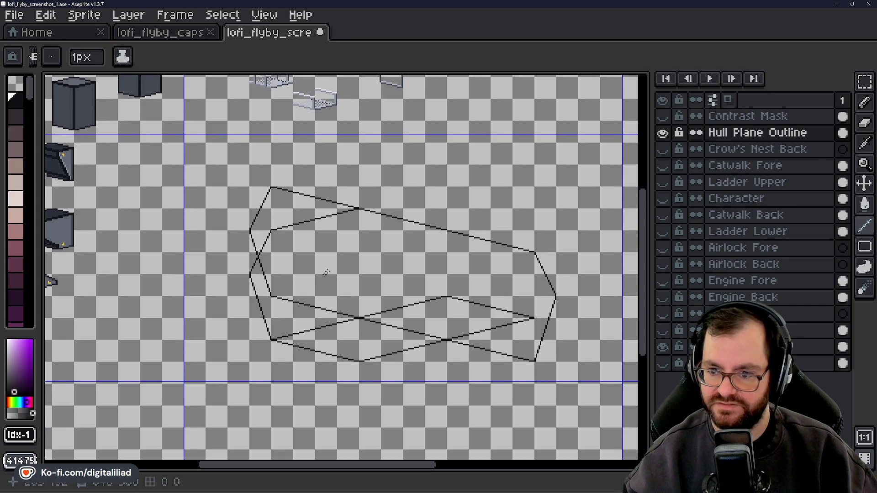
pyautogui.moveTo(379, 195); pyautogui.dragTo(354, 220)
pyautogui.scroll(3, 340, 229)
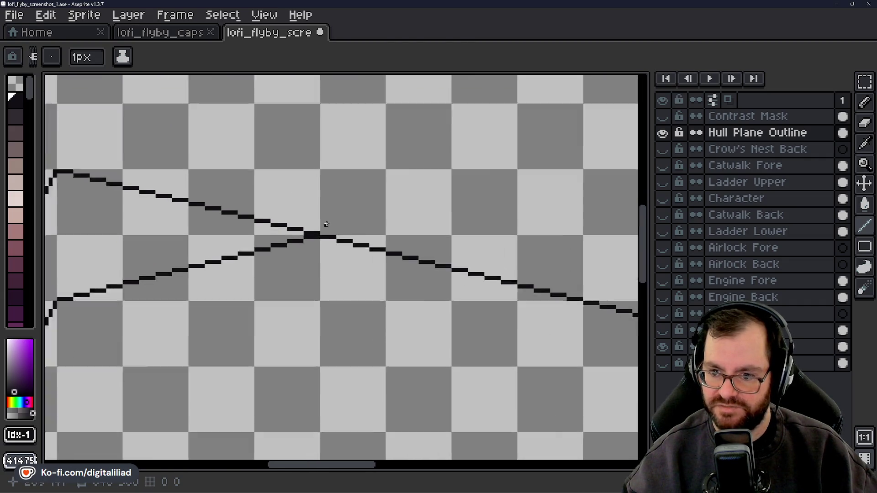
pyautogui.scroll(1, 320, 237)
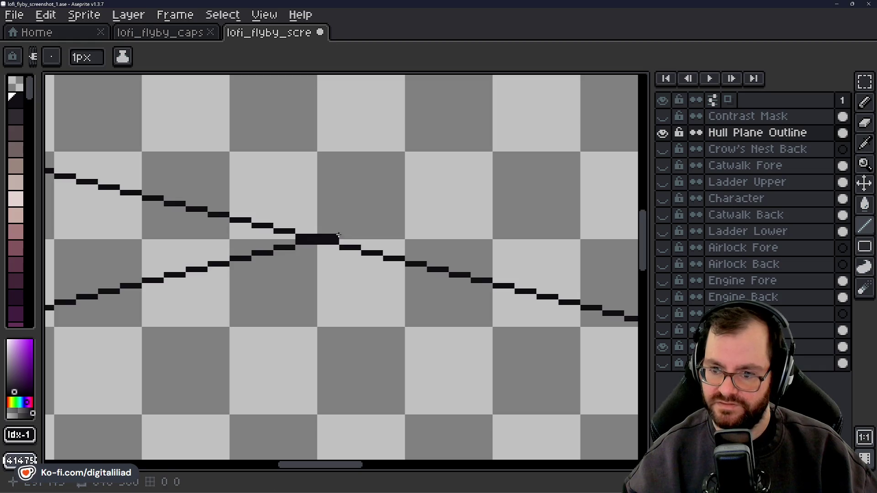
pyautogui.moveTo(341, 232); pyautogui.dragTo(401, 221)
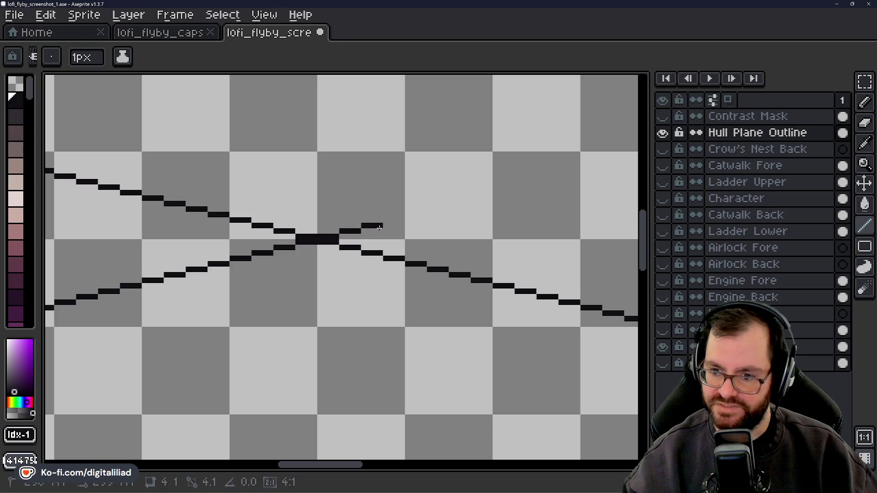
pyautogui.scroll(-5, 400, 221)
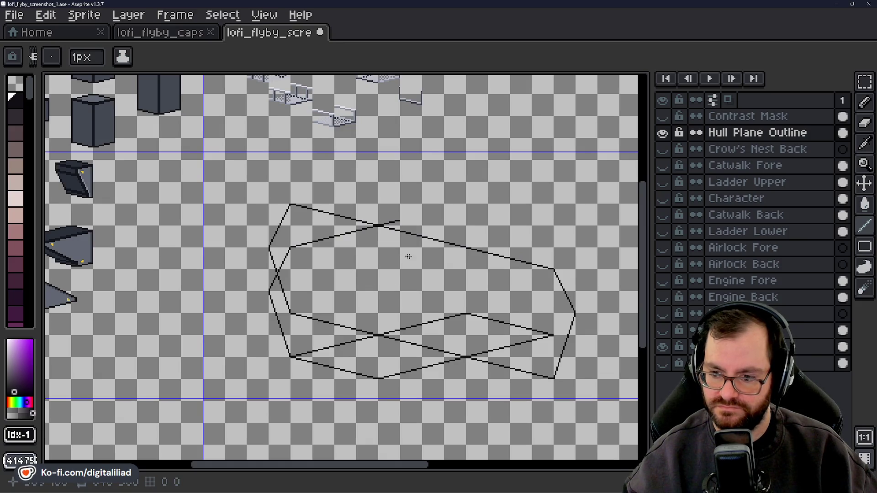
pyautogui.moveTo(443, 258); pyautogui.dragTo(434, 259)
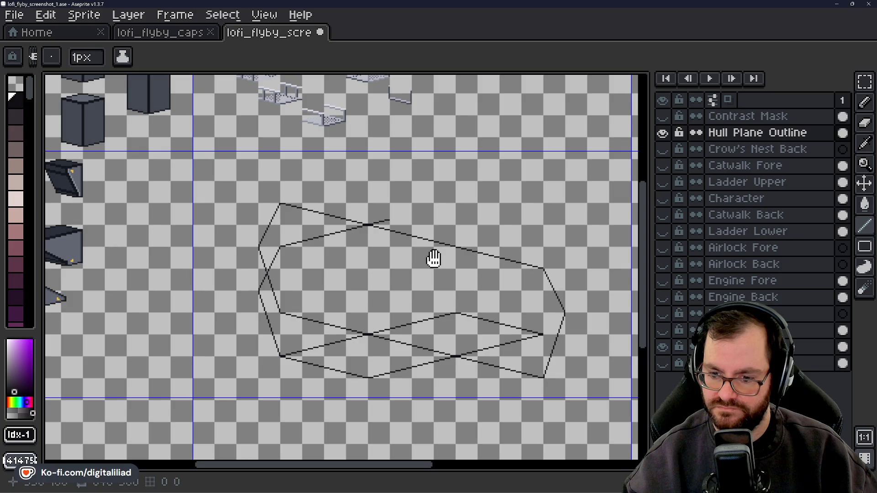
pyautogui.scroll(3, 324, 349)
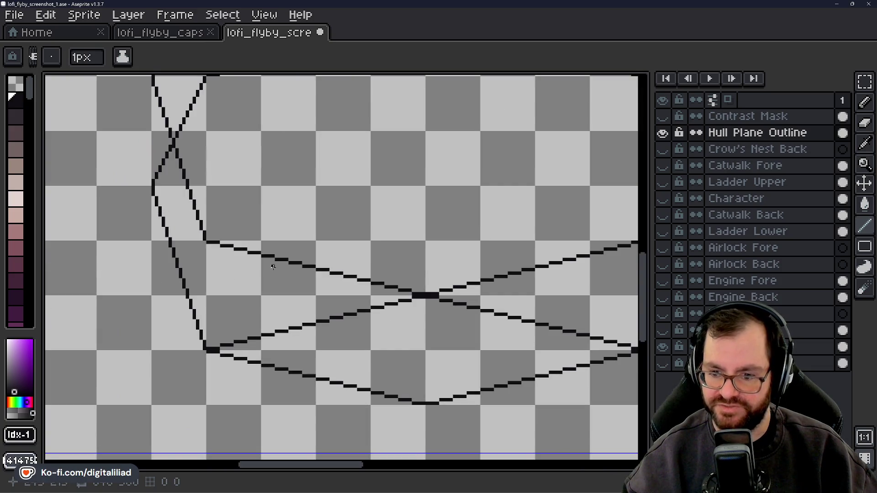
pyautogui.scroll(-4, 342, 346)
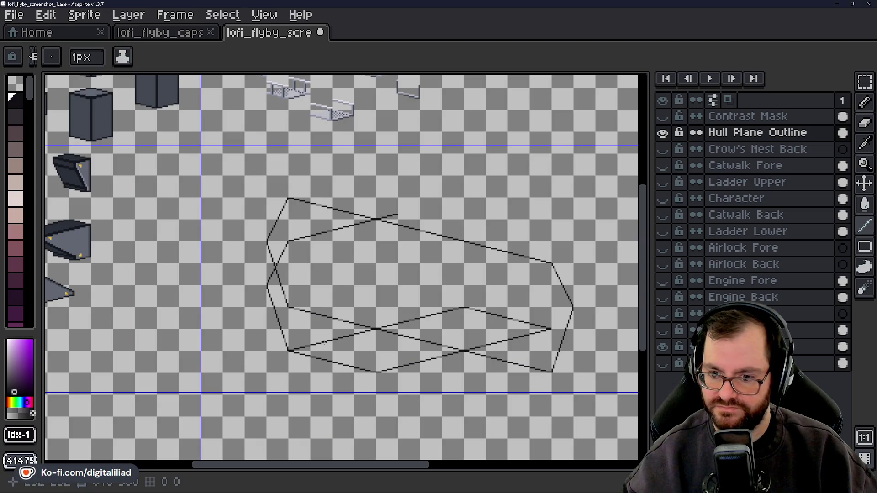
# Draw a vertical black line joining the hull's upper and lower left inner vertices.
pyautogui.scroll(2, 288, 327)
pyautogui.scroll(2, 290, 347)
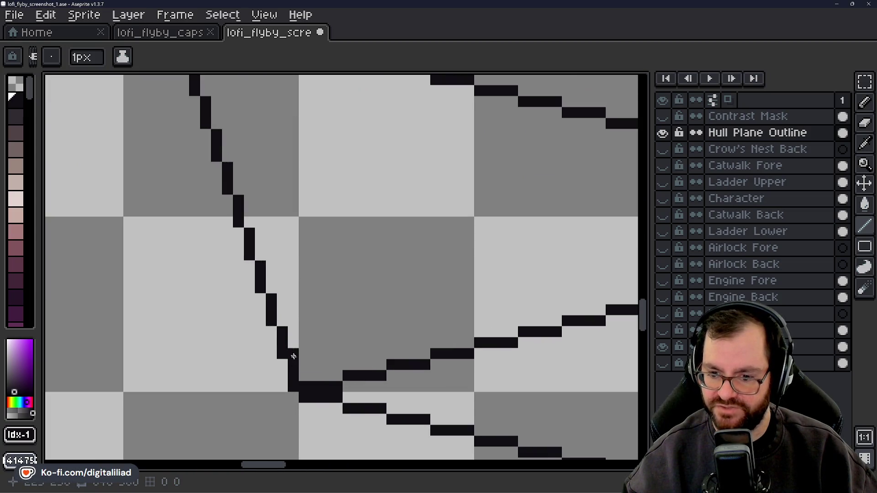
pyautogui.scroll(1, 302, 374)
pyautogui.scroll(-4, 291, 362)
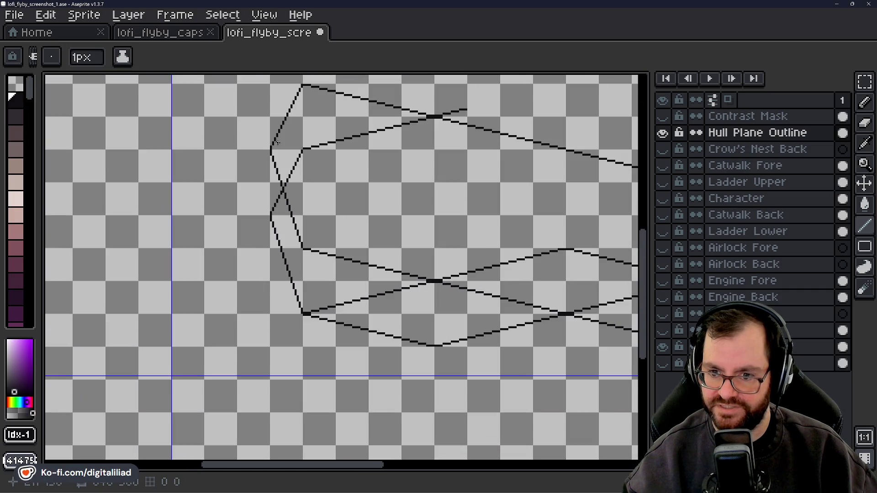
pyautogui.scroll(2, 277, 143)
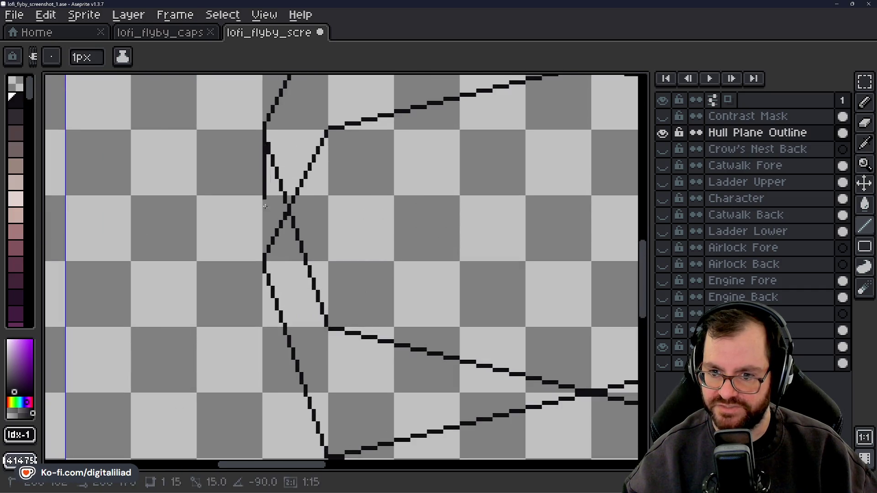
pyautogui.scroll(-2, 306, 285)
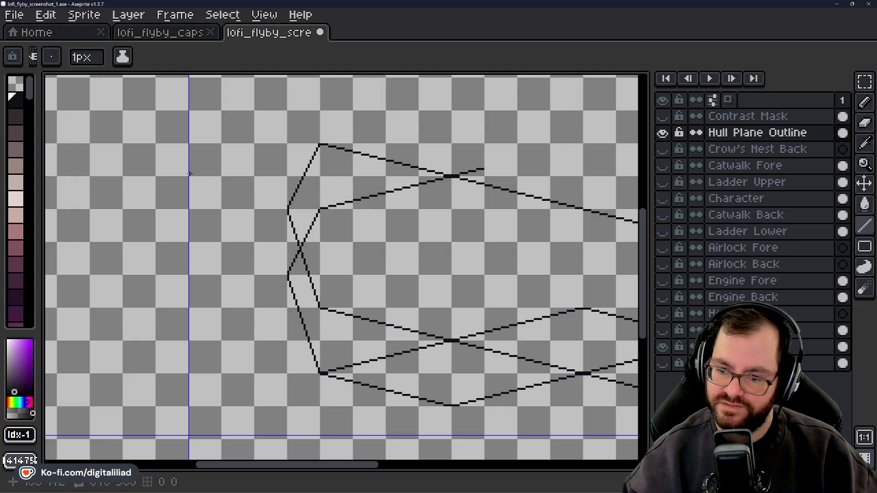
pyautogui.scroll(3, 340, 364)
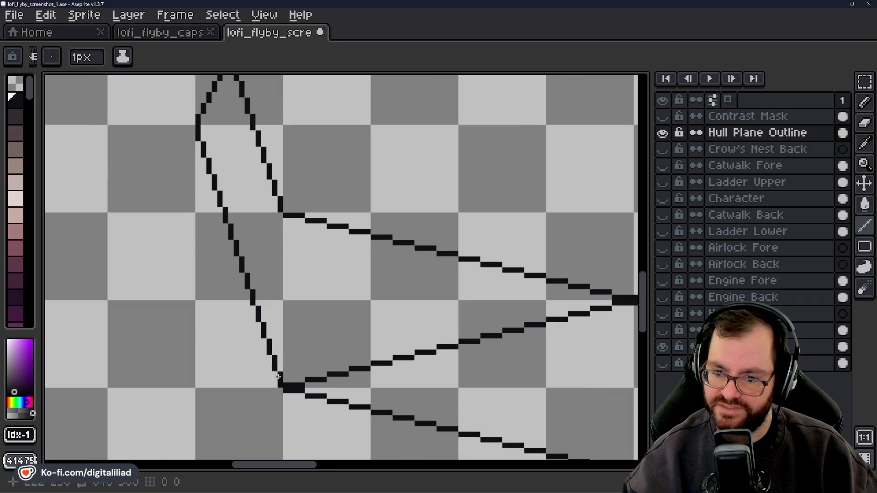
pyautogui.scroll(-2, 288, 268)
pyautogui.scroll(-1, 294, 342)
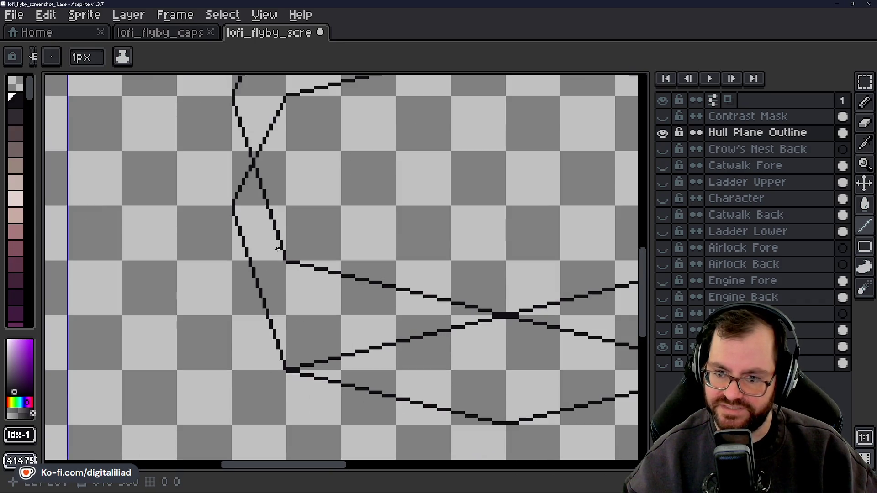
pyautogui.scroll(-1, 302, 311)
pyautogui.scroll(-1, 379, 307)
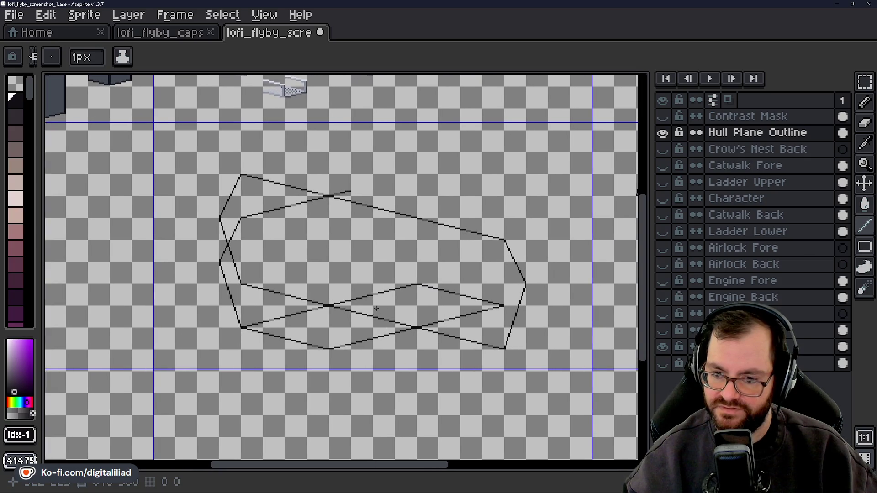
pyautogui.scroll(-1, 356, 317)
pyautogui.scroll(3, 347, 307)
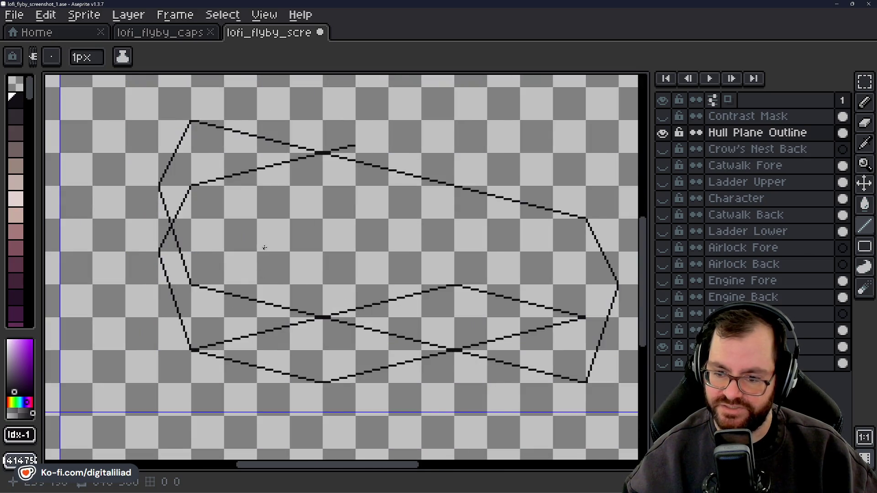
pyautogui.scroll(-1, 309, 243)
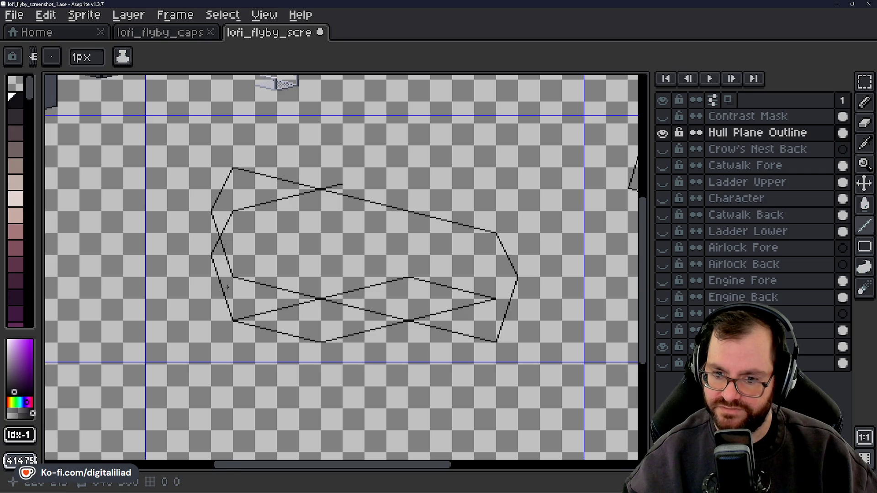
pyautogui.scroll(3, 228, 287)
pyautogui.moveTo(269, 223); pyautogui.dragTo(269, 387)
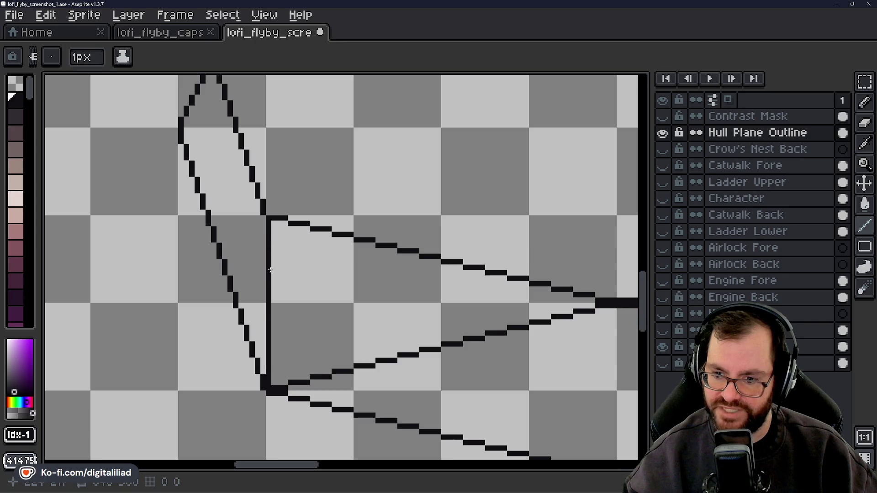
pyautogui.scroll(-3, 270, 270)
pyautogui.scroll(-2, 374, 359)
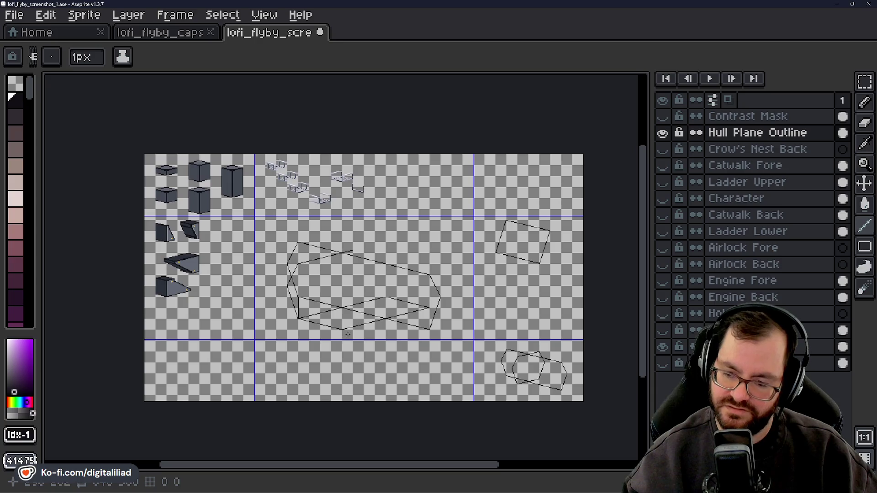
# Step the upper crossing panel line up-right with the pencil to the top edge's height.
pyautogui.scroll(3, 309, 308)
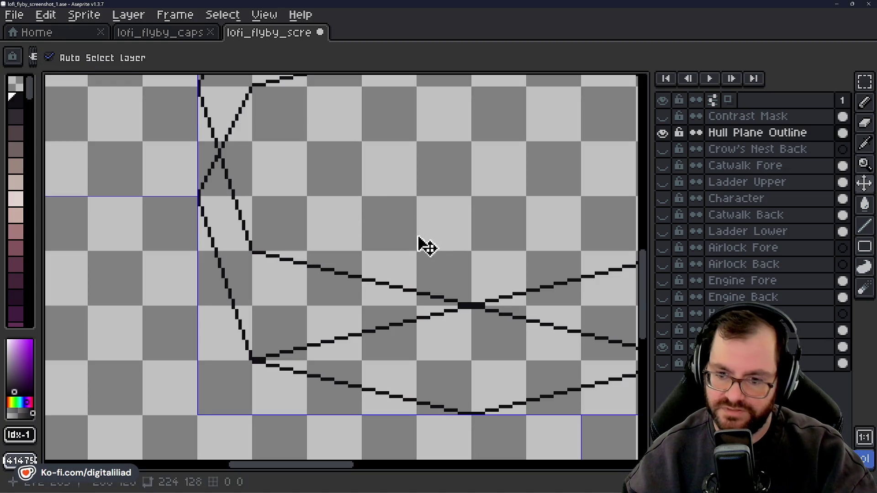
pyautogui.scroll(-2, 425, 245)
pyautogui.scroll(-1, 386, 242)
pyautogui.scroll(3, 333, 261)
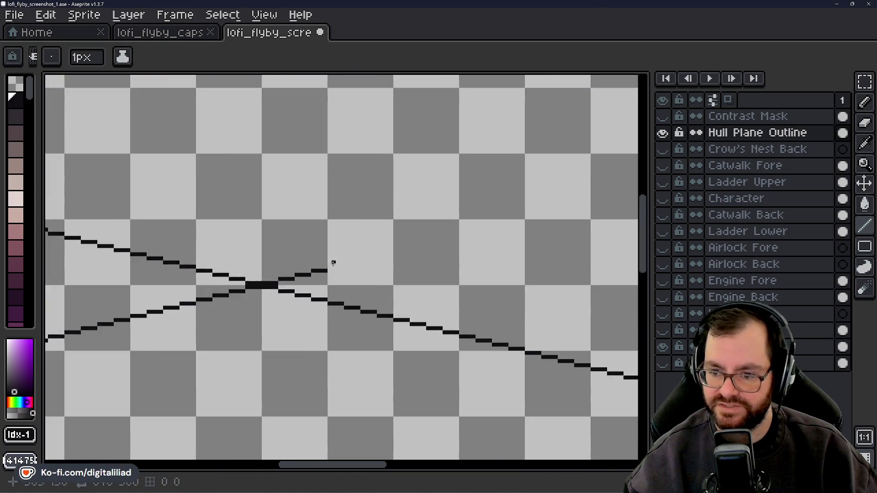
pyautogui.scroll(1, 333, 269)
pyautogui.moveTo(326, 269); pyautogui.dragTo(413, 253)
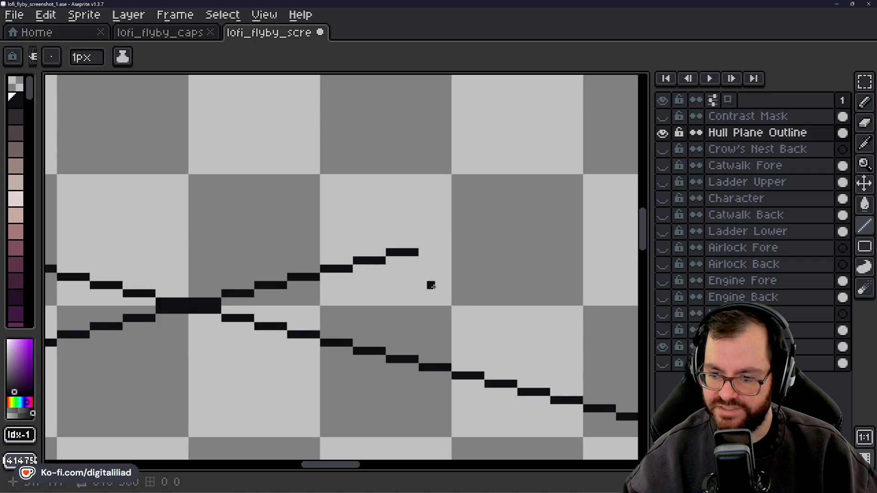
pyautogui.moveTo(432, 285); pyautogui.dragTo(377, 309)
pyautogui.moveTo(367, 267)
pyautogui.mouseDown()
pyautogui.moveTo(393, 268)
pyautogui.moveTo(320, 302)
pyautogui.moveTo(402, 268)
pyautogui.moveTo(349, 319)
pyautogui.mouseUp()
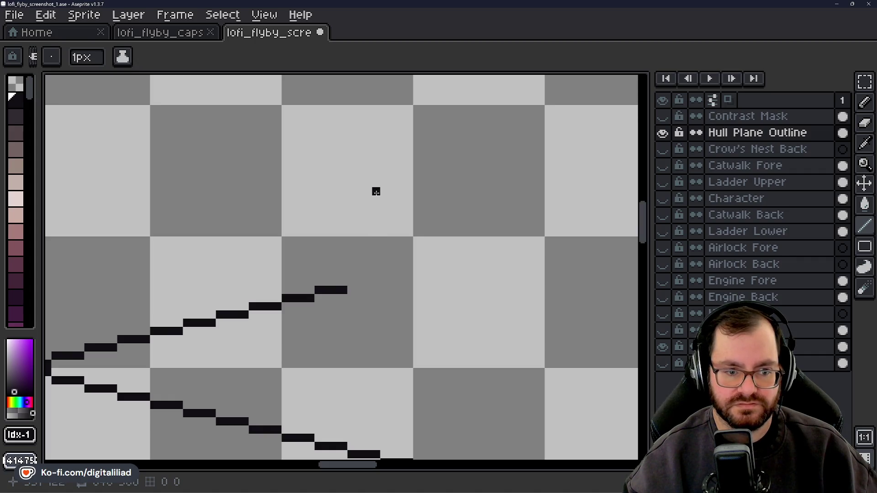
pyautogui.moveTo(350, 283); pyautogui.dragTo(364, 283)
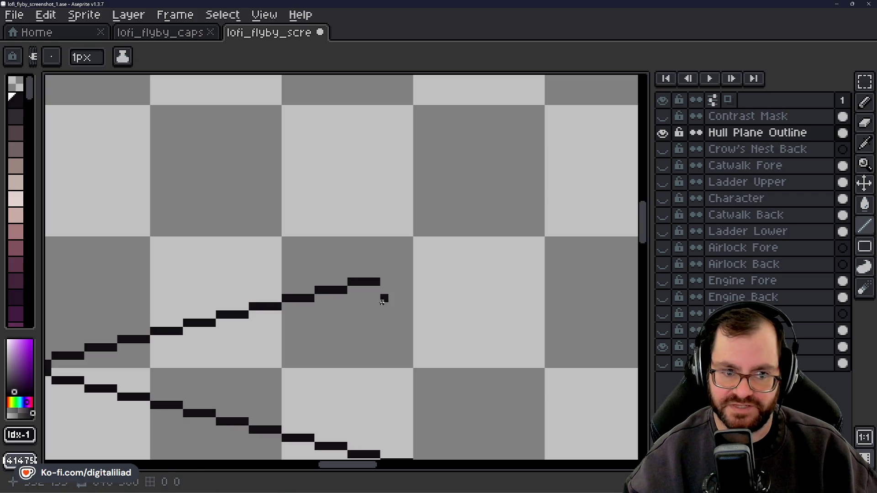
pyautogui.moveTo(384, 272)
pyautogui.mouseDown()
pyautogui.moveTo(417, 265)
pyautogui.moveTo(316, 277)
pyautogui.moveTo(487, 233)
pyautogui.moveTo(463, 211)
pyautogui.mouseUp()
pyautogui.click(302, 278)
pyautogui.scroll(-3, 402, 262)
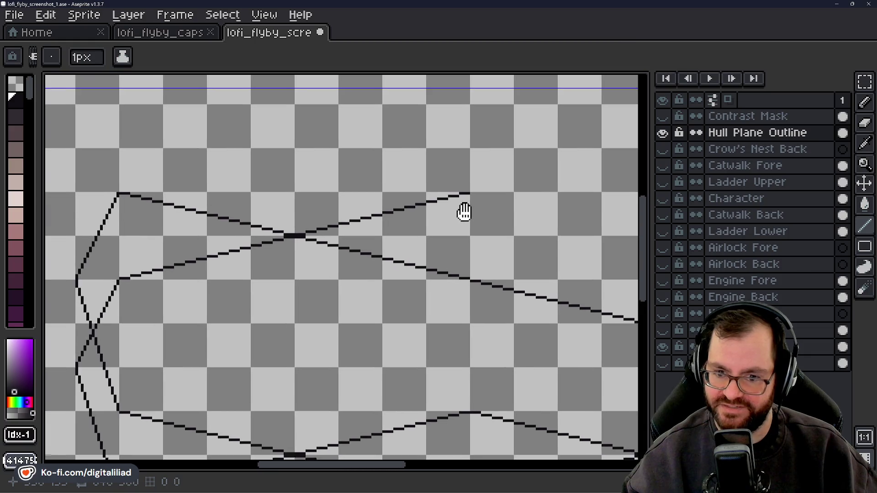
# Start a stepped black diagonal down-right from the upper panel line's new end.
pyautogui.moveTo(455, 235)
pyautogui.mouseDown()
pyautogui.moveTo(466, 211)
pyautogui.moveTo(340, 254)
pyautogui.mouseUp()
pyautogui.scroll(3, 349, 207)
pyautogui.scroll(2, 349, 192)
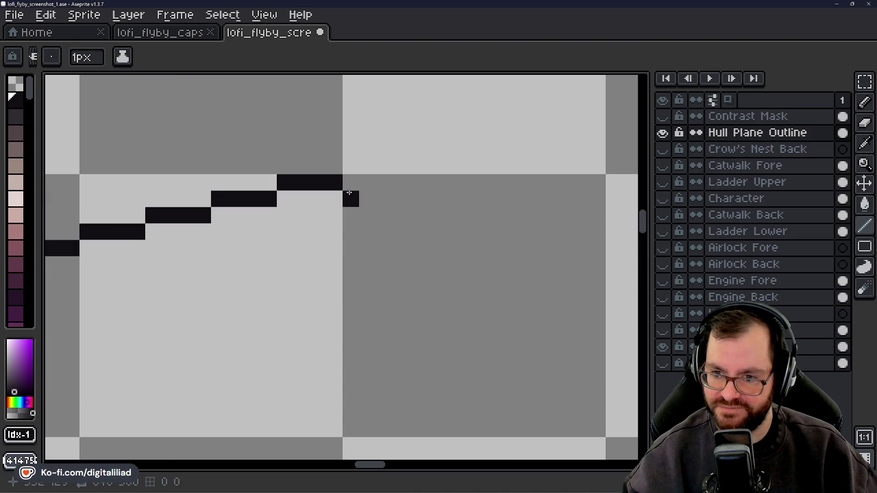
pyautogui.click(368, 215)
pyautogui.click(367, 232)
pyautogui.moveTo(399, 281); pyautogui.dragTo(343, 229)
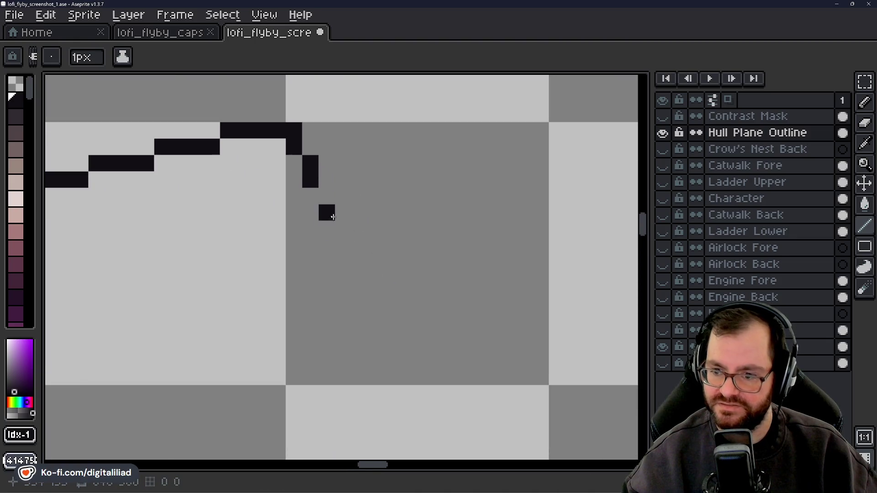
pyautogui.click(327, 212)
pyautogui.click(343, 228)
pyautogui.click(343, 245)
pyautogui.moveTo(379, 288); pyautogui.dragTo(325, 228)
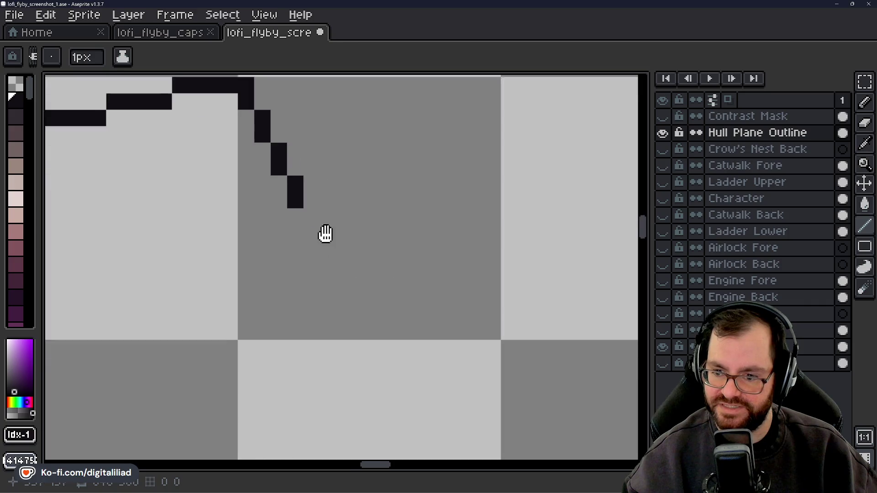
pyautogui.click(308, 206)
pyautogui.click(305, 219)
pyautogui.click(322, 236)
pyautogui.click(322, 252)
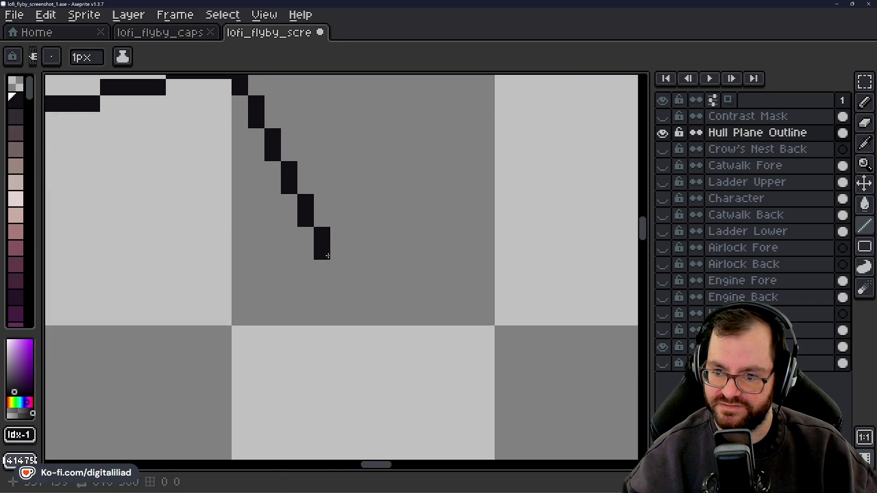
pyautogui.click(339, 268)
pyautogui.click(338, 285)
pyautogui.click(355, 317)
# Continue the stepped diagonal pixel by pixel until it meets the hull's top edge.
pyautogui.moveTo(355, 319); pyautogui.dragTo(314, 258)
pyautogui.click(314, 239)
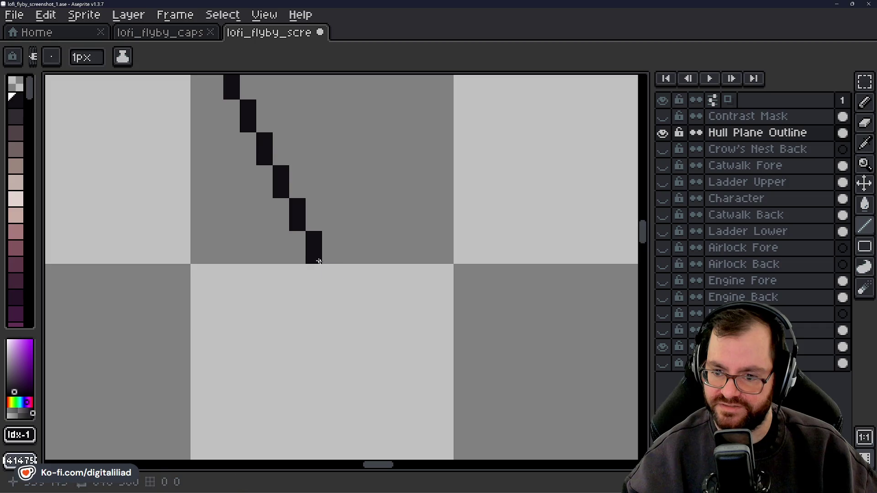
pyautogui.click(330, 272)
pyautogui.click(331, 288)
pyautogui.moveTo(361, 321); pyautogui.dragTo(358, 256)
pyautogui.click(351, 240)
pyautogui.click(351, 256)
pyautogui.moveTo(361, 297); pyautogui.dragTo(325, 241)
pyautogui.click(335, 220)
pyautogui.click(334, 236)
pyautogui.click(351, 252)
pyautogui.click(351, 269)
pyautogui.click(369, 284)
pyautogui.click(367, 303)
pyautogui.click(384, 318)
pyautogui.click(384, 335)
pyautogui.click(406, 350)
pyautogui.click(401, 368)
pyautogui.click(417, 384)
pyautogui.click(416, 401)
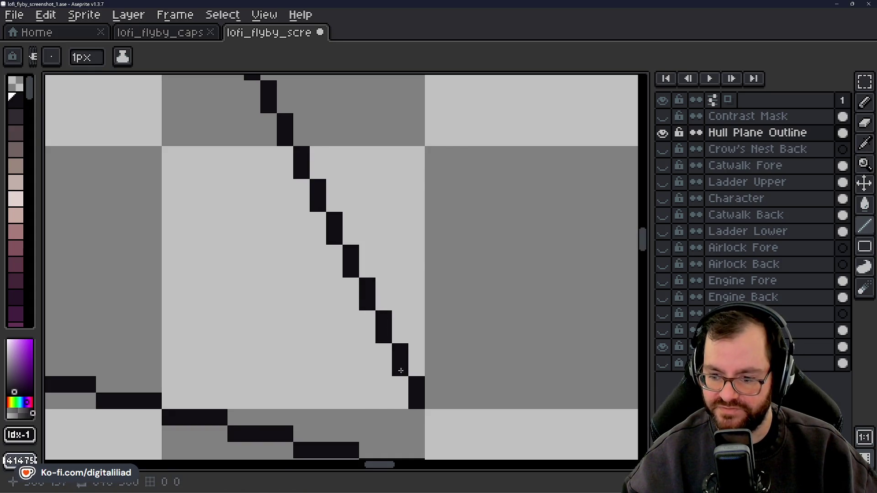
pyautogui.scroll(-5, 396, 298)
pyautogui.scroll(-8, 401, 289)
pyautogui.scroll(1, 405, 307)
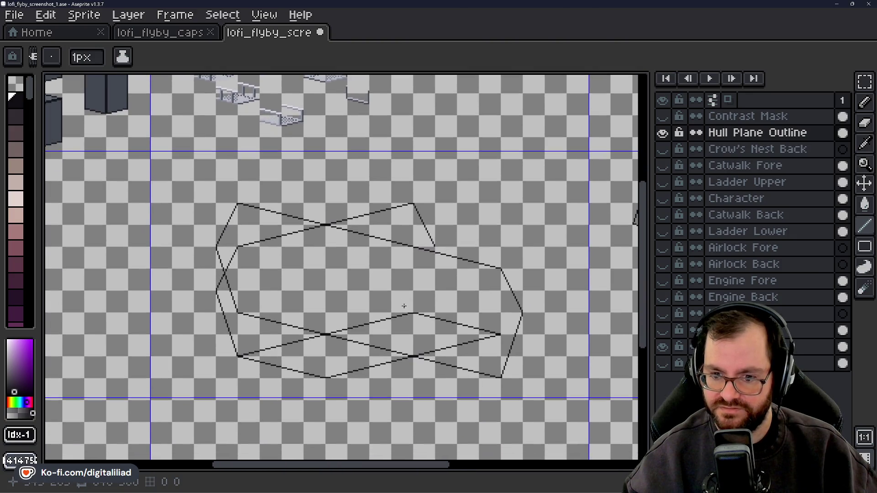
# Add pixels below the line junction and step the diagonal down-left in short strokes.
pyautogui.scroll(4, 442, 251)
pyautogui.click(448, 227)
pyautogui.click(448, 238)
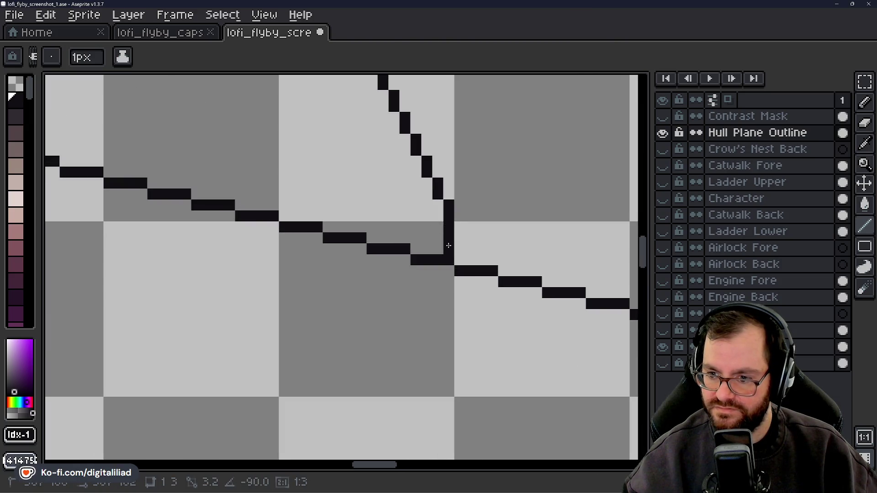
pyautogui.click(438, 271)
pyautogui.click(438, 282)
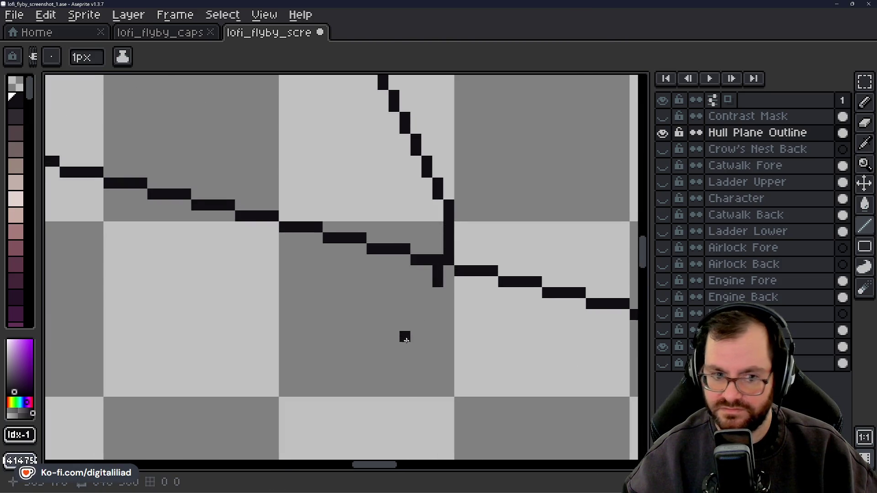
pyautogui.moveTo(407, 341); pyautogui.dragTo(392, 277)
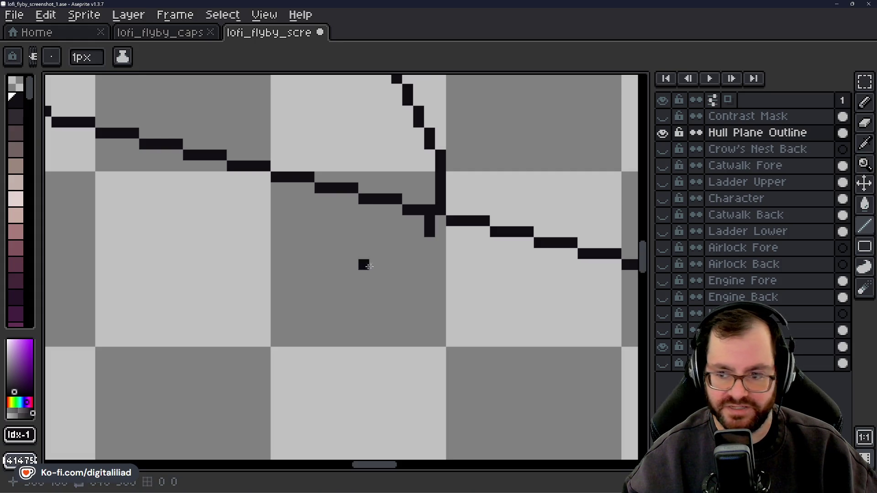
pyautogui.scroll(1, 414, 263)
pyautogui.moveTo(421, 233); pyautogui.dragTo(422, 261)
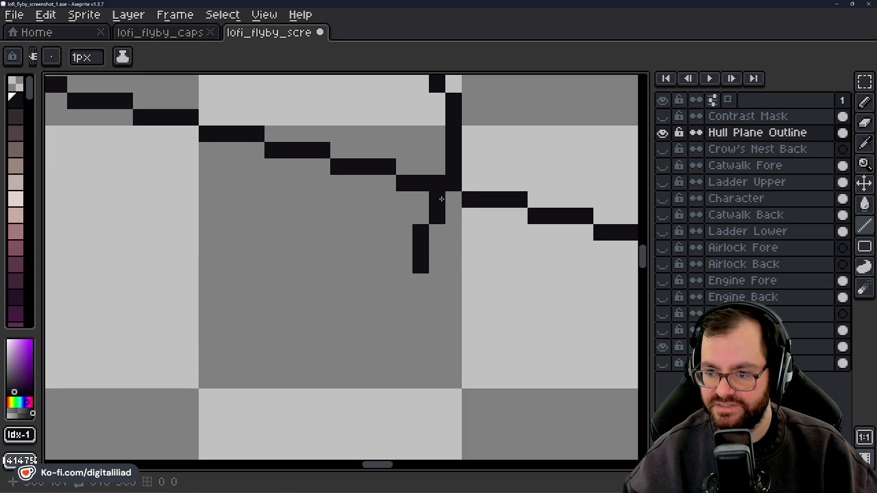
pyautogui.moveTo(398, 327); pyautogui.dragTo(450, 288)
pyautogui.moveTo(457, 242); pyautogui.dragTo(441, 326)
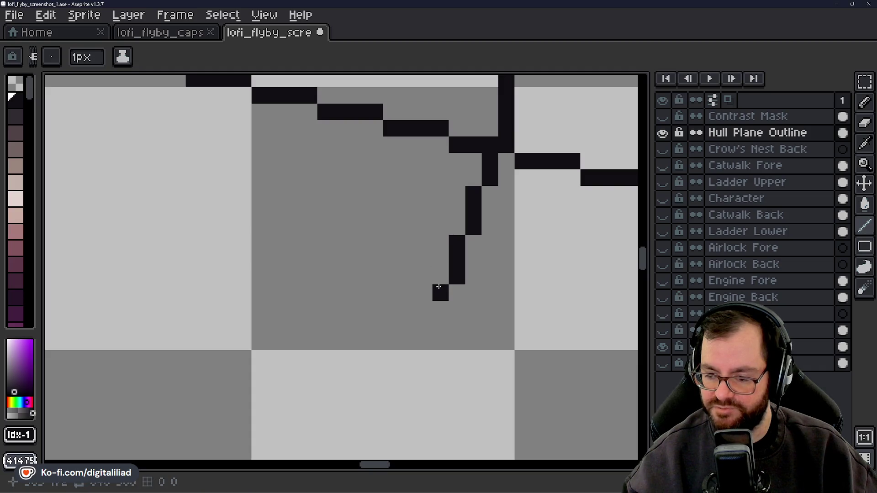
pyautogui.click(375, 386)
pyautogui.moveTo(376, 386); pyautogui.dragTo(405, 291)
pyautogui.moveTo(452, 246); pyautogui.dragTo(452, 279)
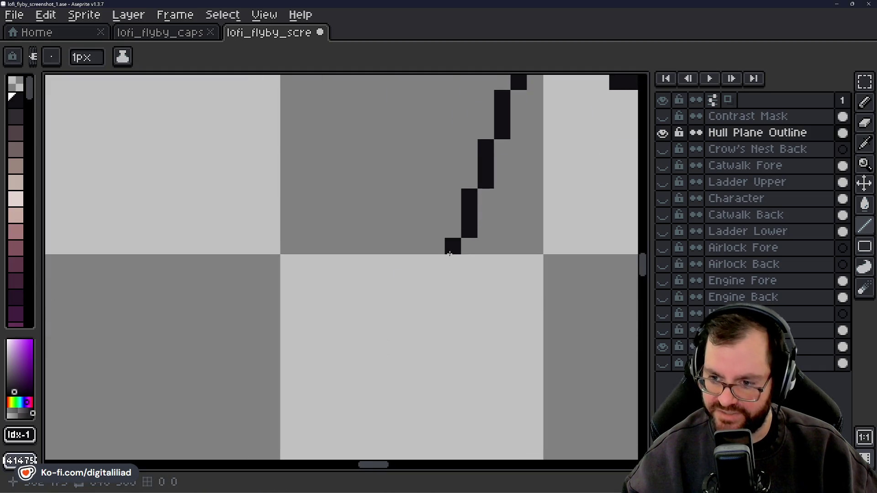
pyautogui.moveTo(404, 327); pyautogui.dragTo(442, 224)
pyautogui.moveTo(474, 192); pyautogui.dragTo(457, 288)
pyautogui.click(440, 309)
# Remove a stray pixel and finish the diagonal down-left at the lower crossing lines.
pyautogui.hotkey('ctrl', 'z')
pyautogui.hotkey('ctrl', 'z')
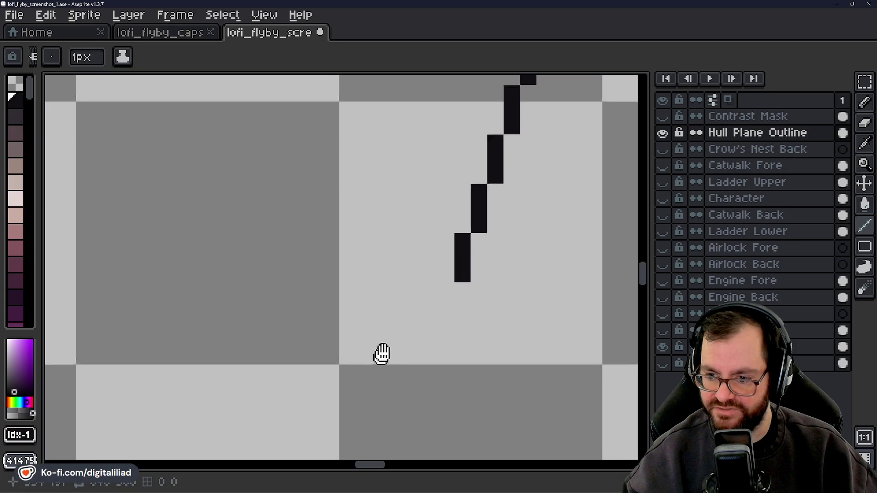
pyautogui.click(392, 366)
pyautogui.moveTo(397, 361); pyautogui.dragTo(369, 287)
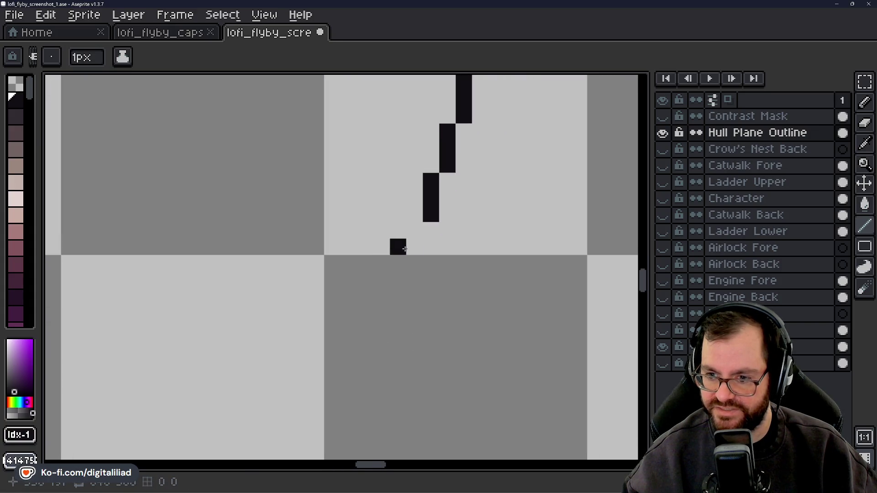
pyautogui.moveTo(414, 226); pyautogui.dragTo(414, 265)
pyautogui.moveTo(401, 351); pyautogui.dragTo(398, 268)
pyautogui.moveTo(393, 194); pyautogui.dragTo(329, 420)
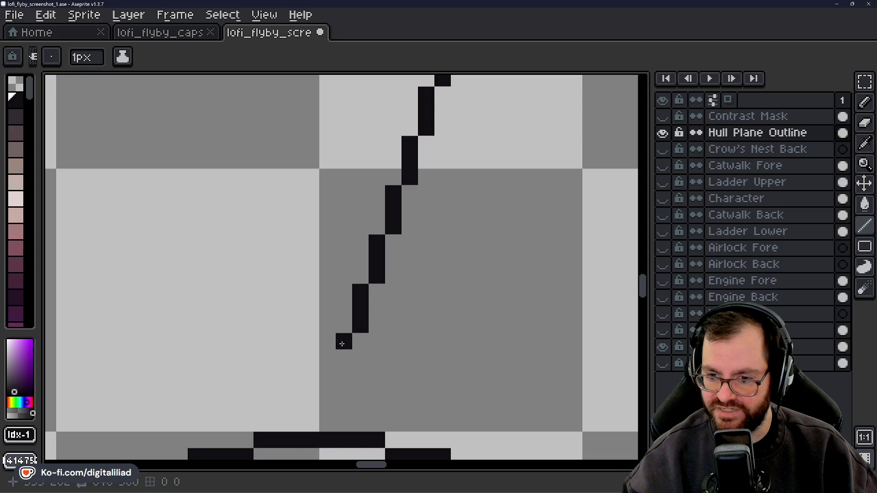
pyautogui.scroll(-2, 329, 420)
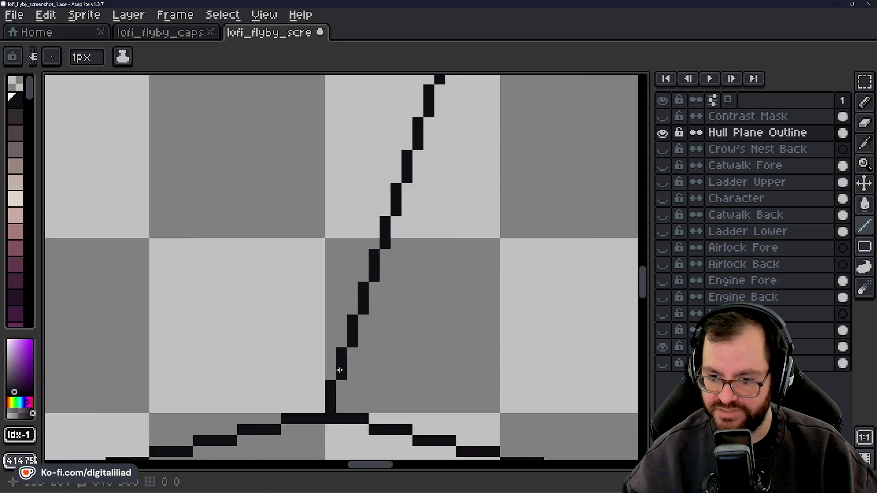
pyautogui.scroll(-2, 333, 368)
pyautogui.scroll(-1, 380, 317)
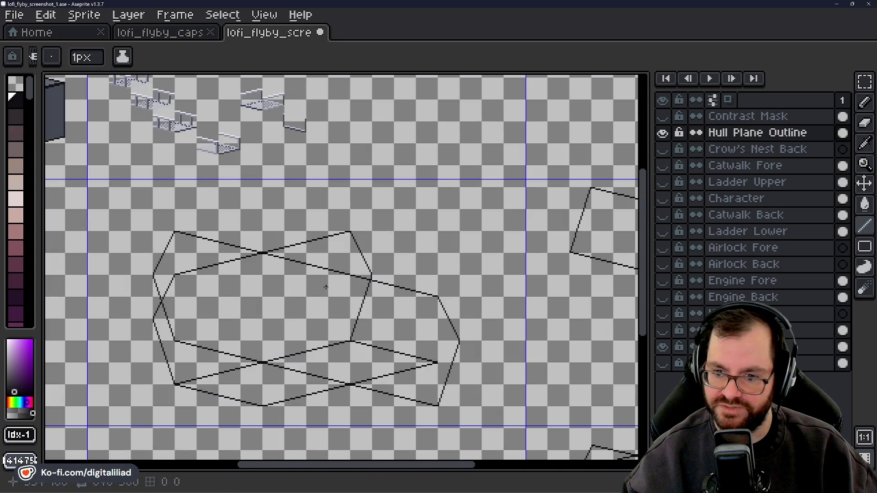
# Draw two vertical edges at the hull's left end and erase stray diagonal pixels in the corner.
pyautogui.scroll(-1, 368, 305)
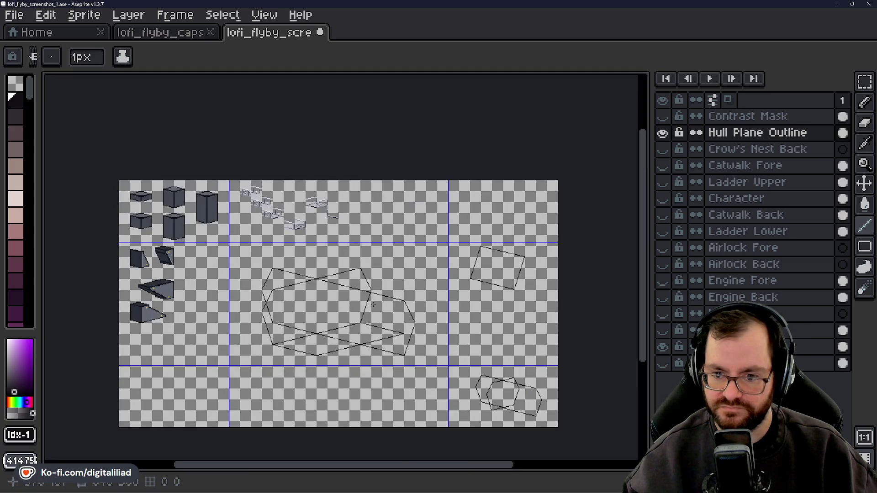
pyautogui.scroll(1, 288, 305)
pyautogui.scroll(2, 351, 303)
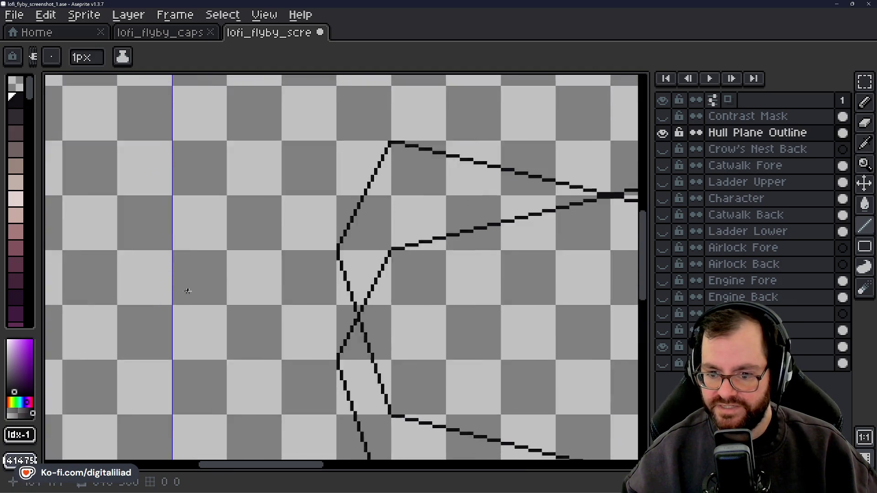
pyautogui.scroll(1, 351, 303)
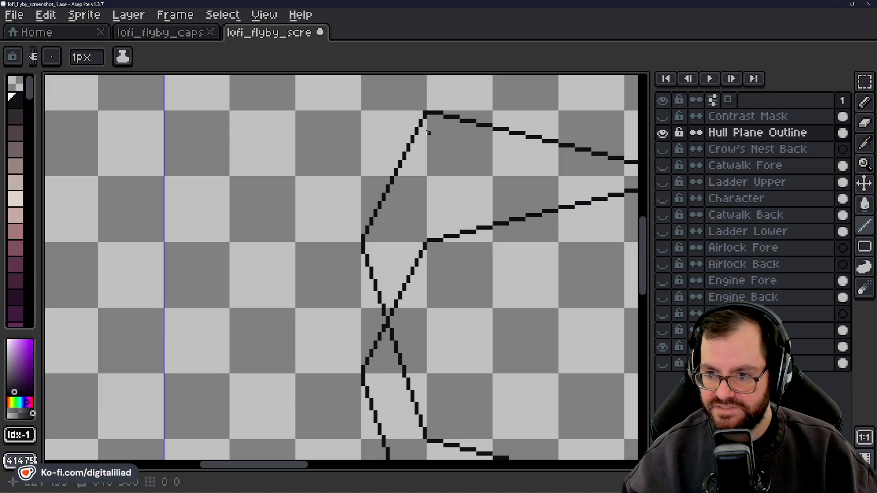
pyautogui.moveTo(424, 120); pyautogui.dragTo(424, 240)
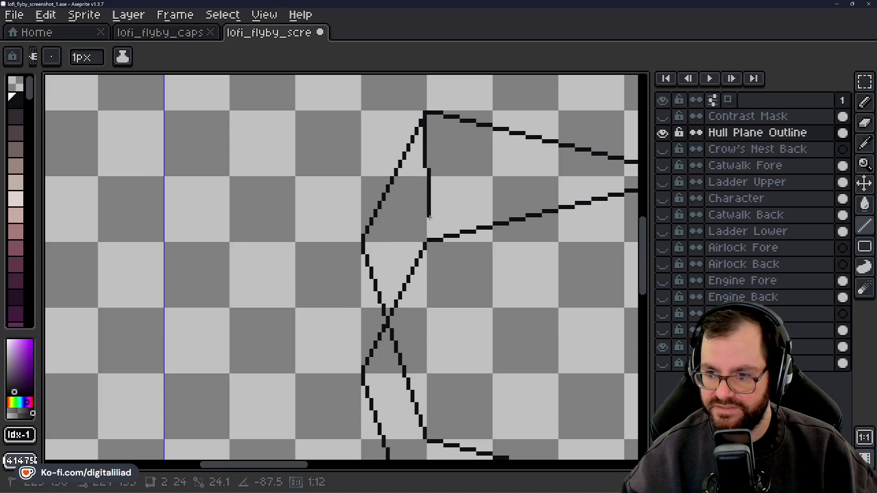
pyautogui.moveTo(363, 252); pyautogui.dragTo(364, 360)
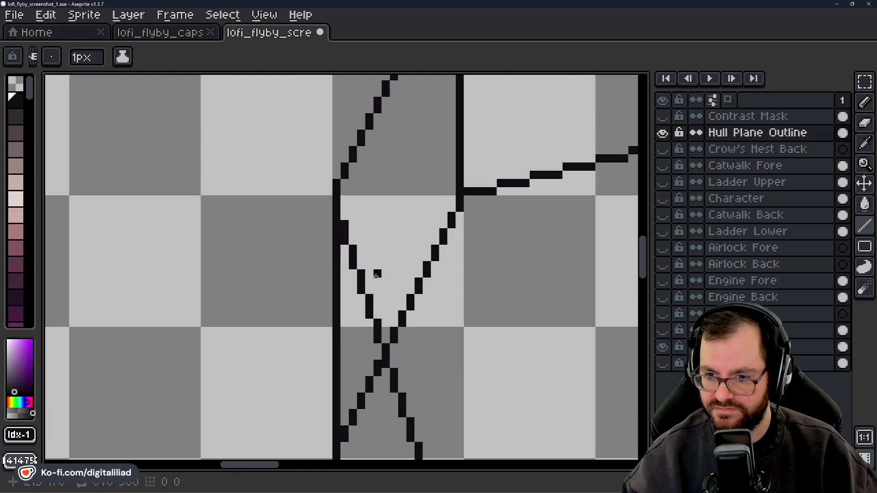
pyautogui.scroll(2, 371, 280)
pyautogui.moveTo(344, 224); pyautogui.dragTo(361, 257)
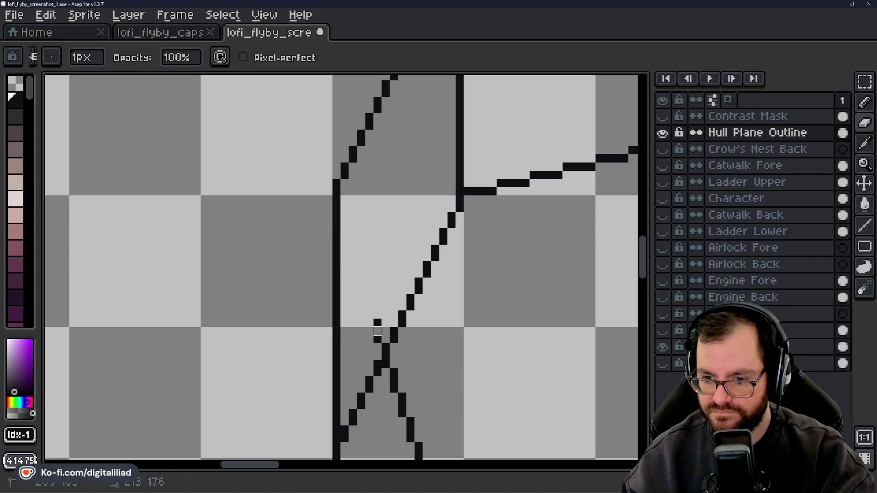
pyautogui.scroll(-4, 377, 315)
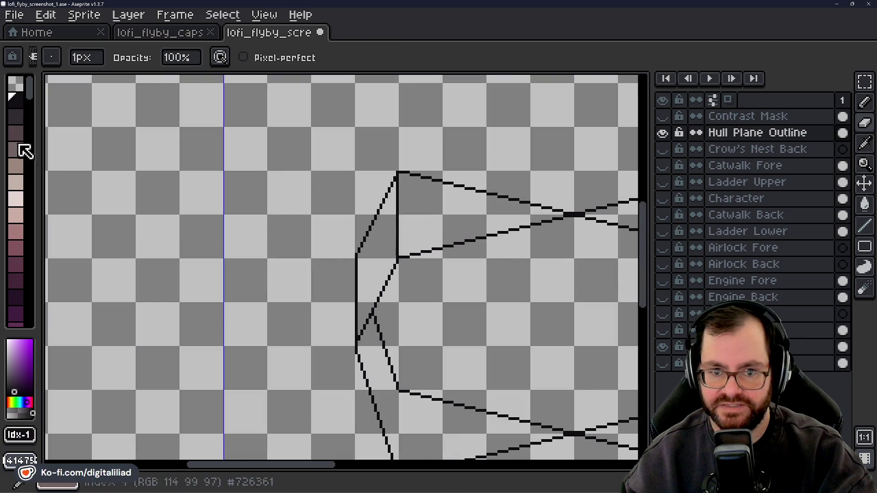
# Fill the narrow left face with dark palette index 2 using the bucket.
pyautogui.click(15, 121)
pyautogui.press('g')
pyautogui.click(373, 245)
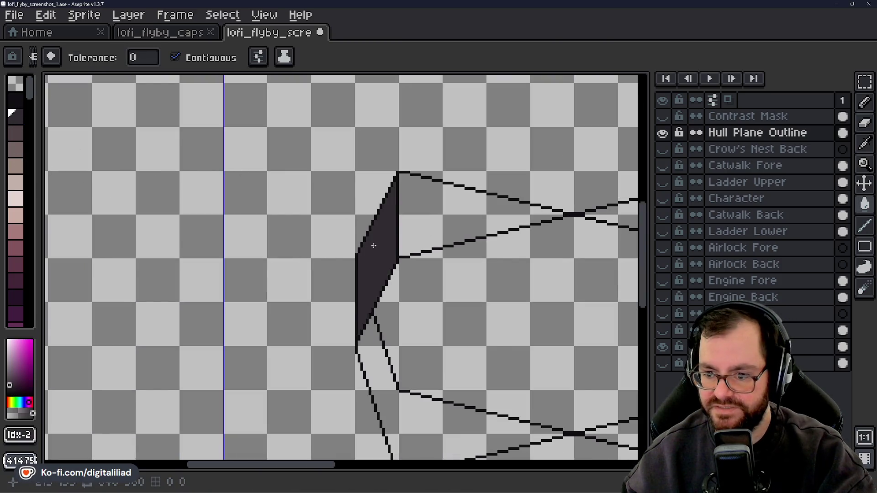
pyautogui.scroll(-4, 319, 228)
pyautogui.scroll(2, 319, 230)
pyautogui.scroll(1, 277, 210)
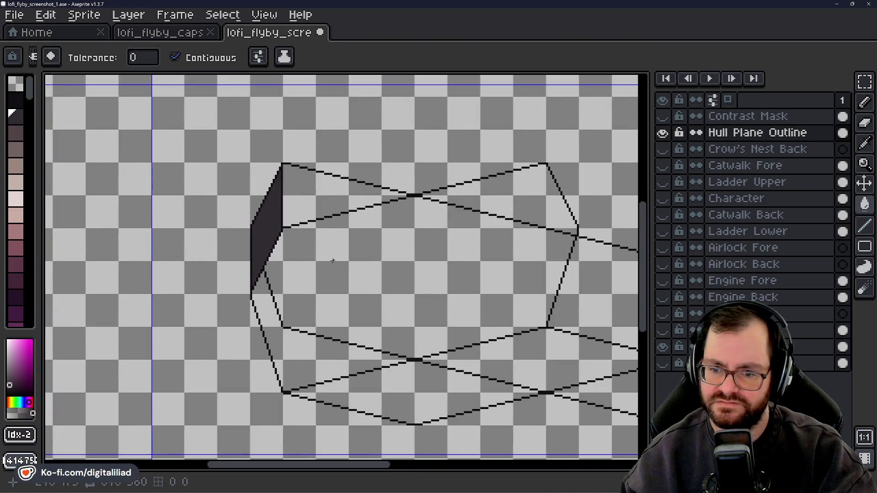
# Undo the dark left-face fill and the last line, then redo the line.
pyautogui.scroll(-4, 334, 258)
pyautogui.scroll(1, 334, 258)
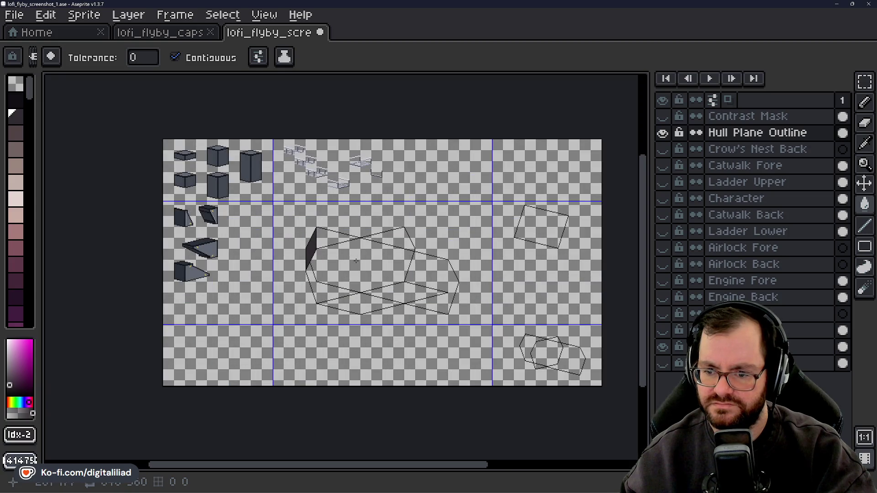
pyautogui.press('v')
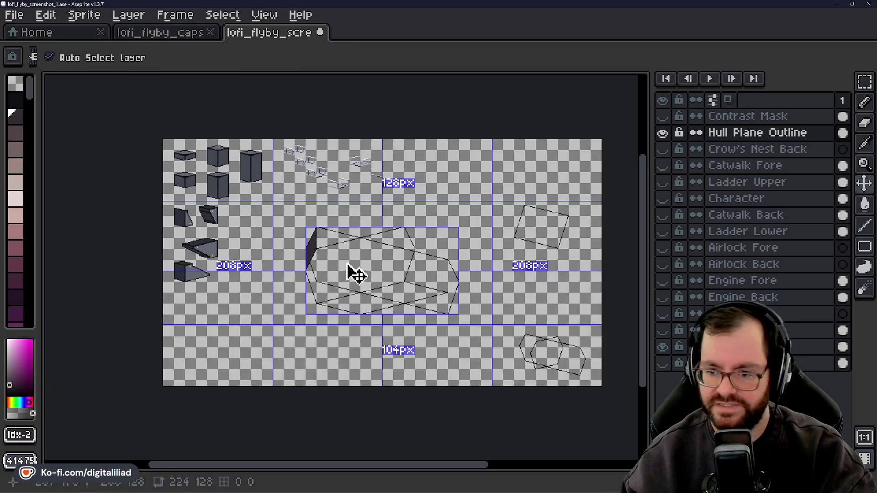
pyautogui.hotkey('ctrl', 'z')
pyautogui.press('g')
pyautogui.press('v')
pyautogui.hotkey('ctrl', 'z')
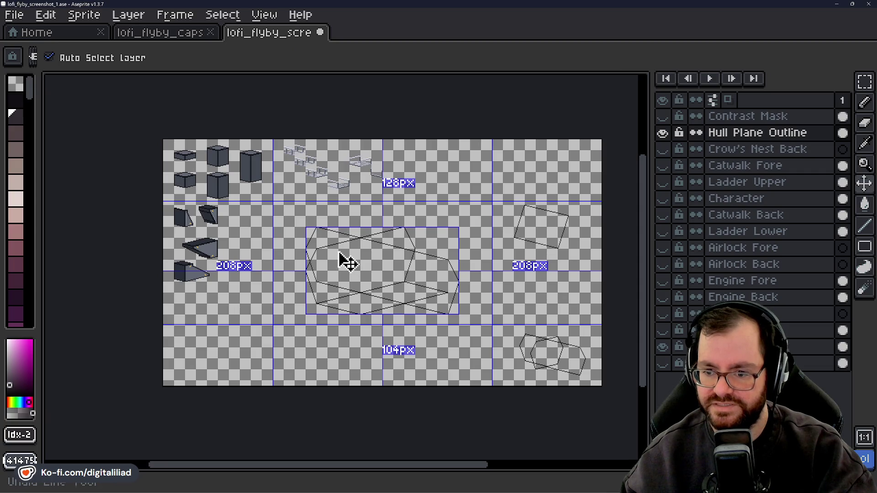
pyautogui.press('g')
pyautogui.scroll(3, 347, 262)
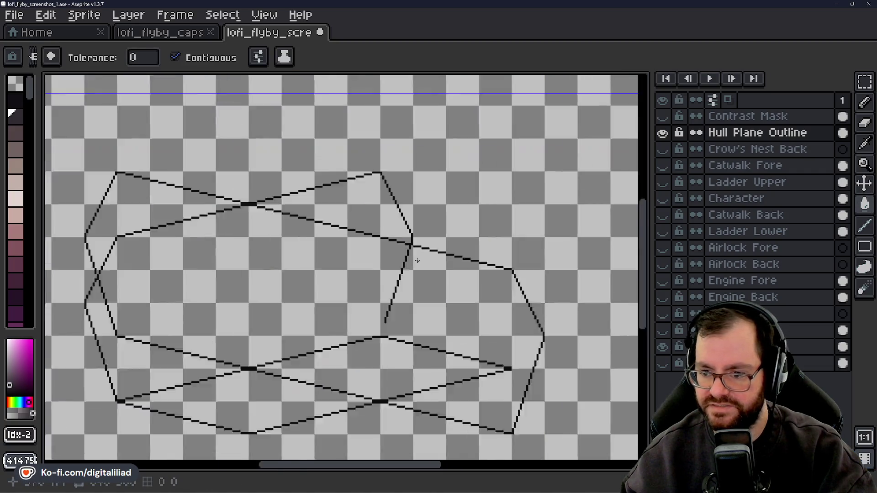
pyautogui.scroll(1, 406, 295)
pyautogui.hotkey('ctrl', 'y')
pyautogui.scroll(-3, 405, 296)
# Save lofi_flyby_screenshot_1.ase.
pyautogui.hotkey('ctrl', 's')
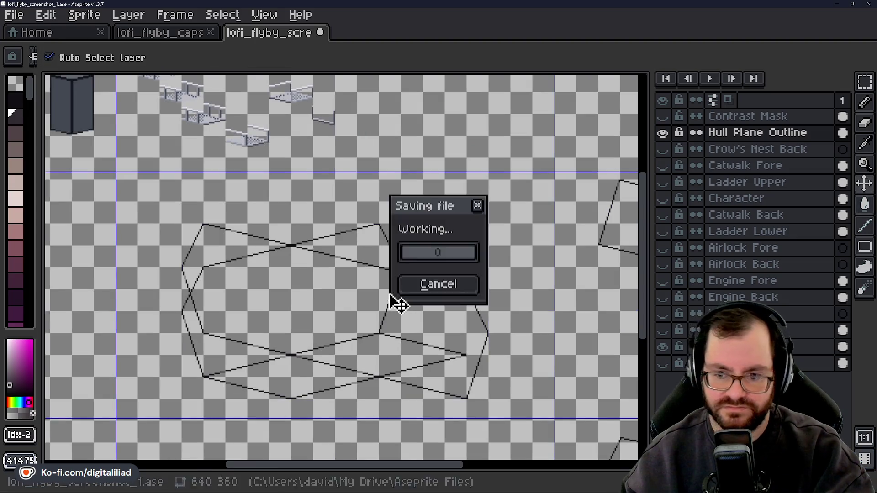
pyautogui.scroll(1, 333, 323)
pyautogui.scroll(2, 358, 309)
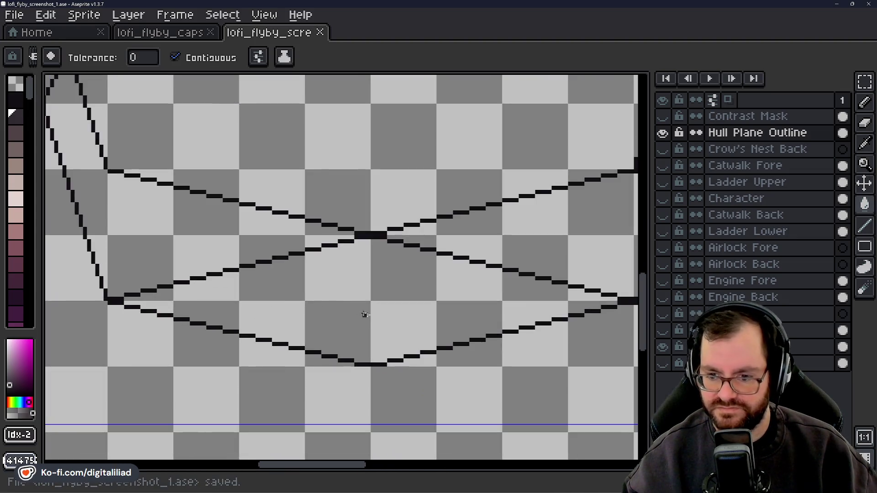
# Eyedrop the outline's black from a hull line as the drawing colour.
pyautogui.scroll(1, 378, 356)
pyautogui.scroll(1, 369, 361)
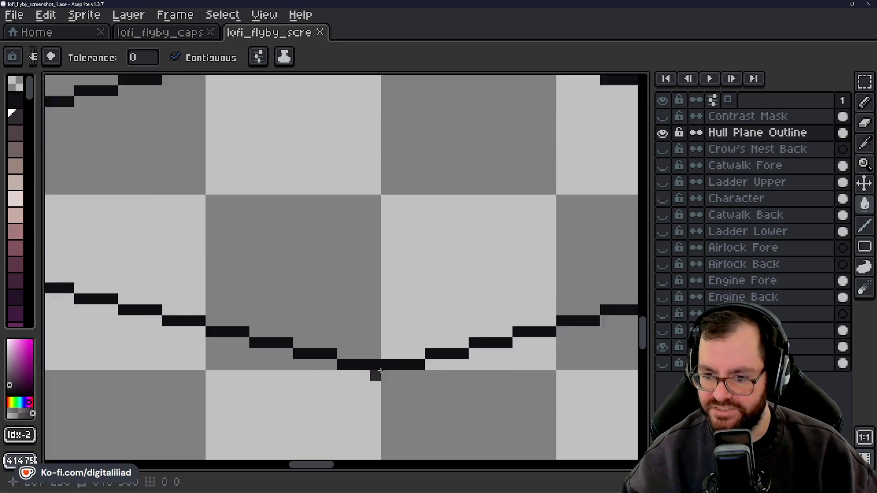
pyautogui.scroll(1, 366, 352)
pyautogui.keyDown('alt'); pyautogui.click(357, 339); pyautogui.keyUp('alt')
# Zoom and pan around the hull outline to inspect its lower crossing lines.
pyautogui.scroll(-2, 356, 337)
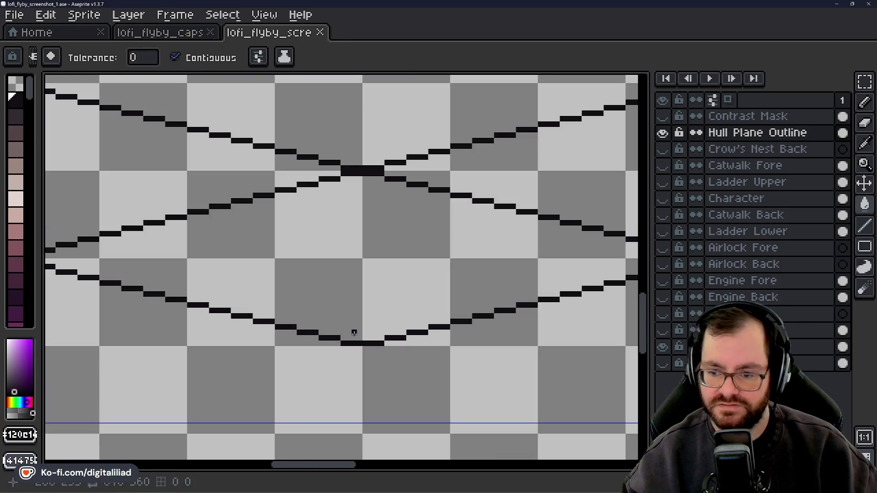
pyautogui.scroll(-1, 334, 305)
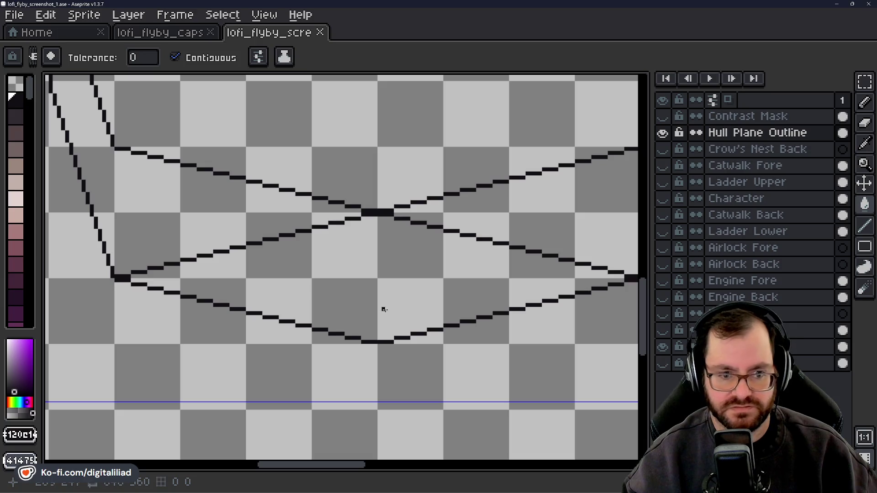
pyautogui.scroll(1, 406, 313)
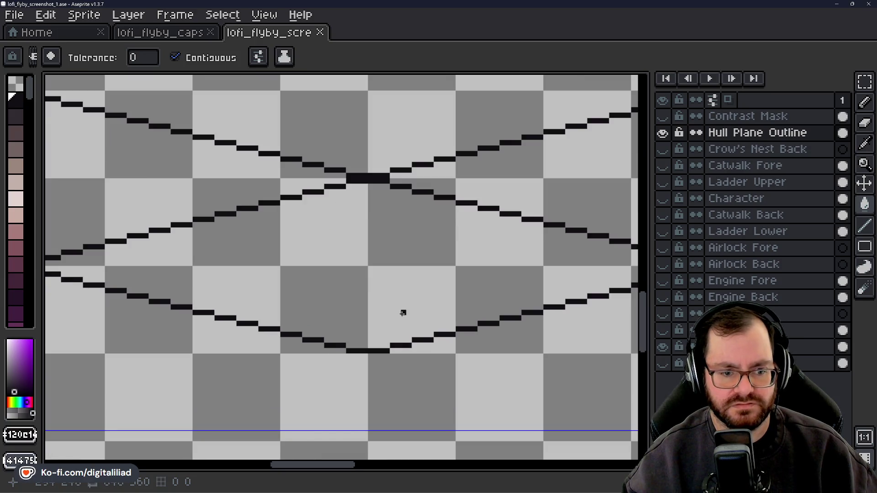
pyautogui.scroll(-2, 388, 329)
pyautogui.scroll(-1, 378, 346)
pyautogui.scroll(-1, 377, 343)
pyautogui.moveTo(435, 294); pyautogui.dragTo(360, 276)
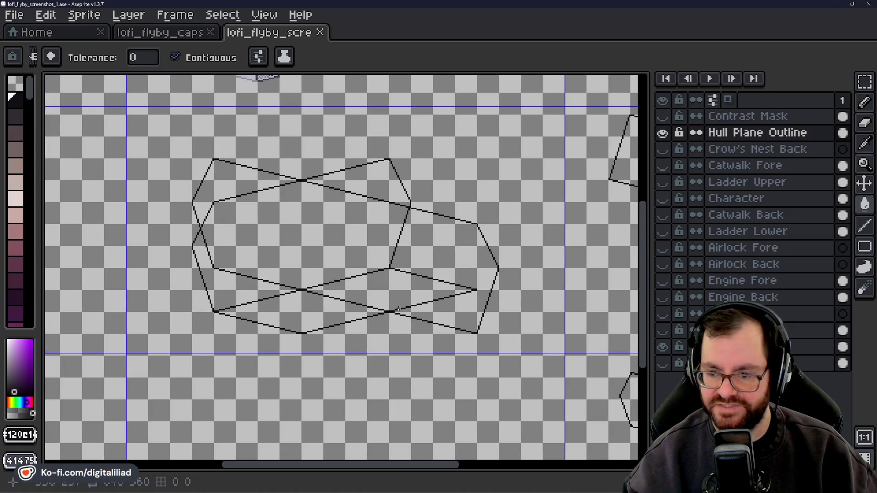
pyautogui.scroll(2, 295, 329)
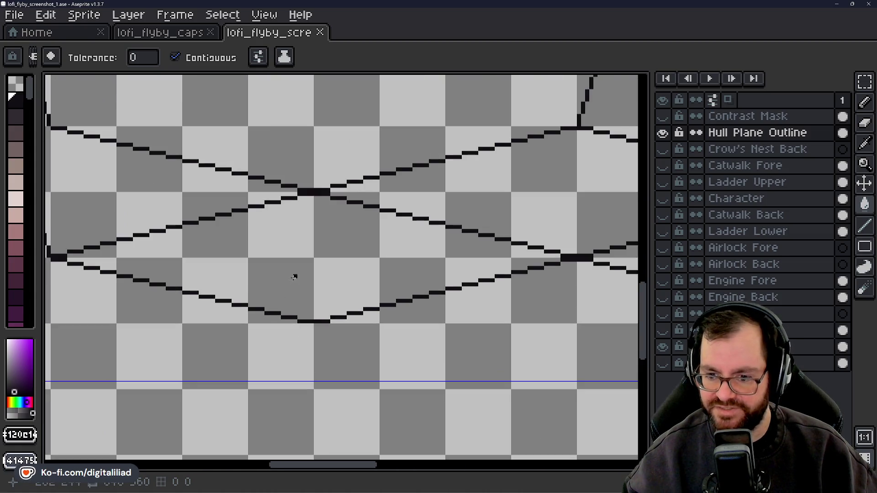
pyautogui.moveTo(291, 277); pyautogui.dragTo(353, 309)
pyautogui.scroll(-1, 323, 332)
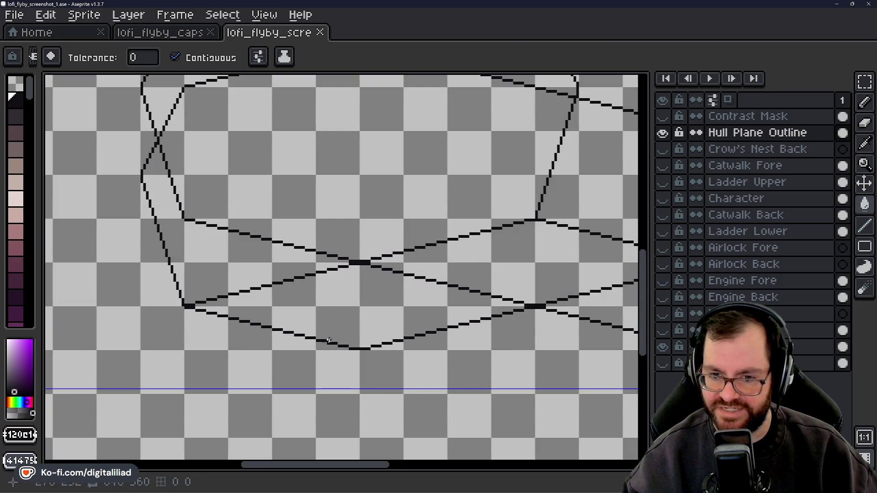
pyautogui.scroll(-1, 327, 342)
pyautogui.scroll(-1, 384, 342)
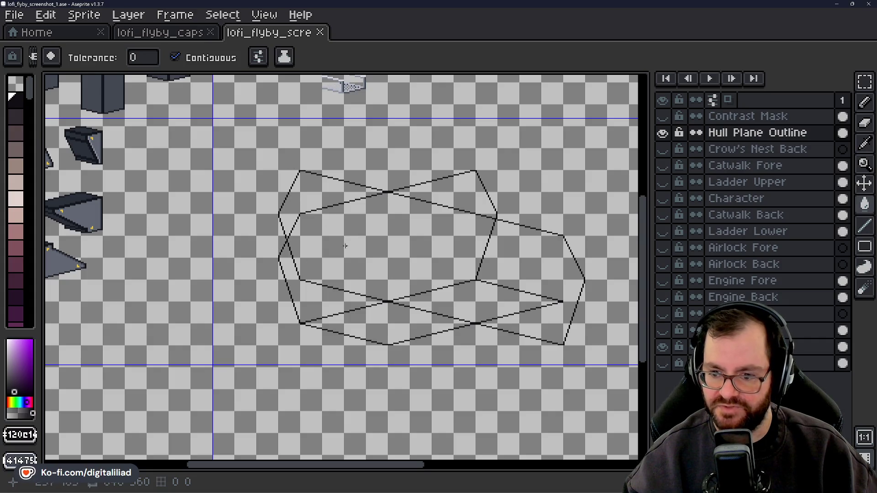
pyautogui.scroll(2, 345, 236)
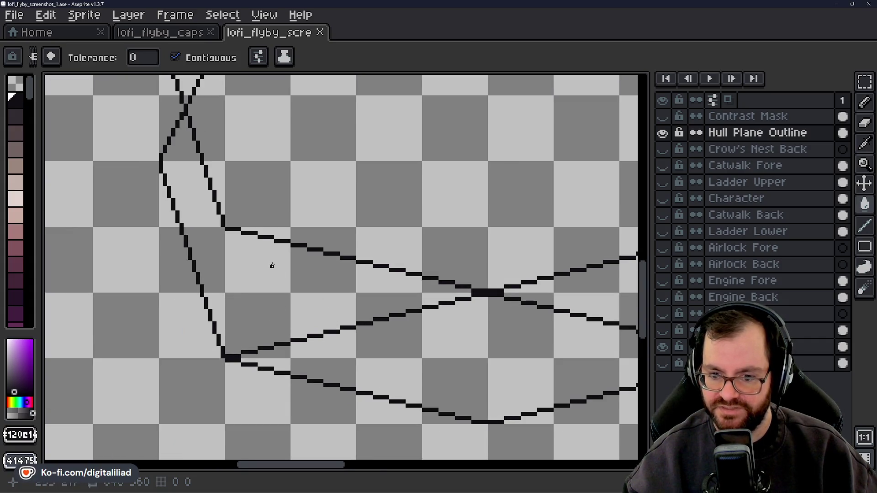
pyautogui.scroll(-2, 272, 266)
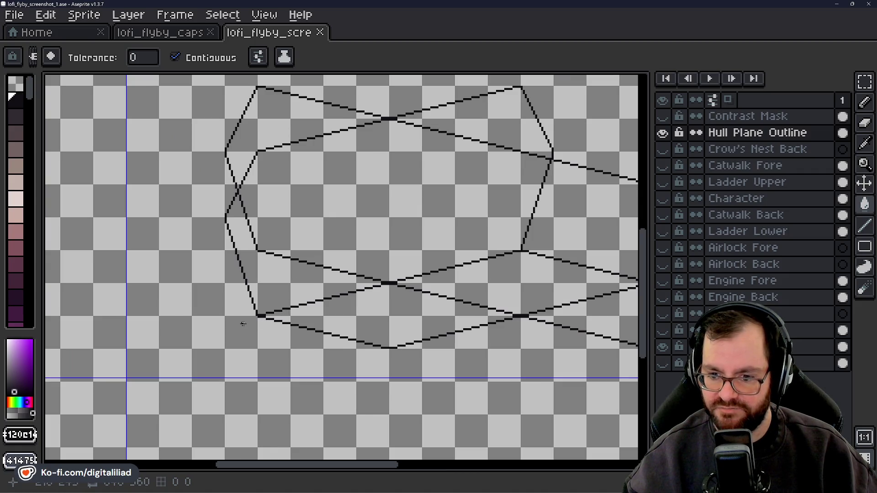
pyautogui.scroll(2, 243, 324)
pyautogui.scroll(1, 313, 307)
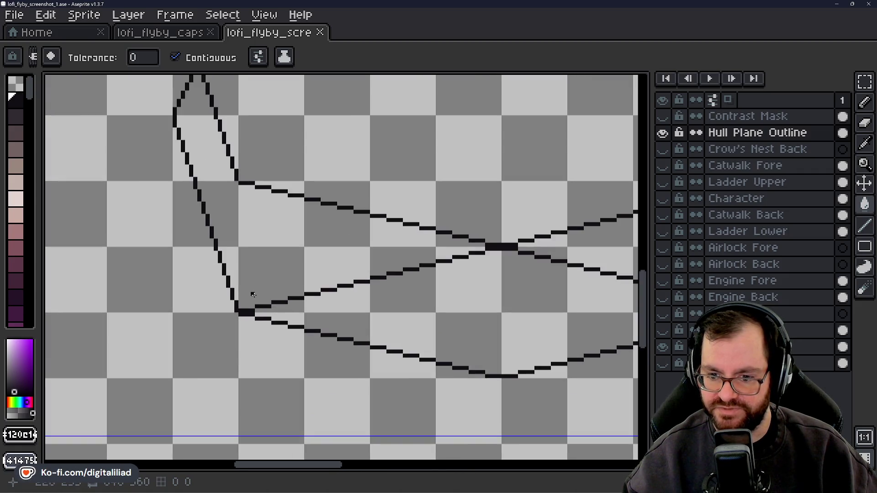
# Undo the stray black fill and draw a straight panel line down-right from the lower-left hull vertex.
pyautogui.click(304, 299)
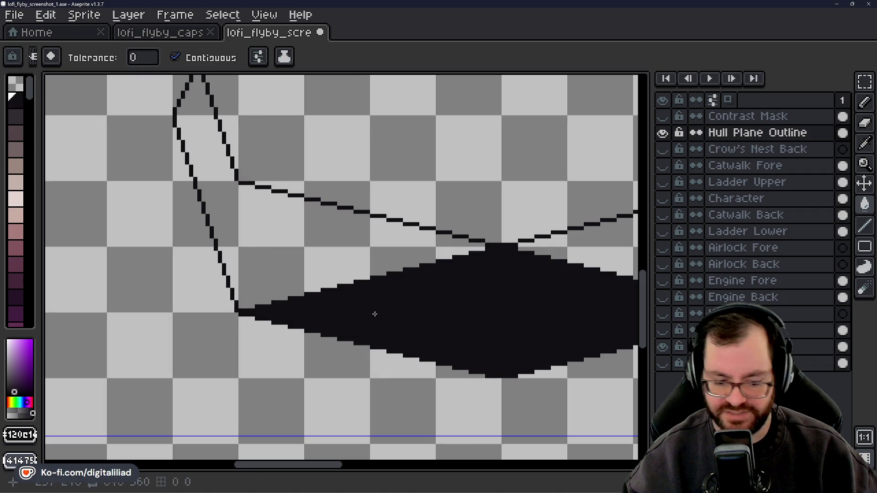
pyautogui.hotkey('ctrl', 'z')
pyautogui.press('l')
pyautogui.moveTo(311, 297)
pyautogui.mouseDown()
pyautogui.moveTo(503, 351)
pyautogui.moveTo(579, 357)
pyautogui.moveTo(565, 360)
pyautogui.mouseUp()
pyautogui.scroll(-5, 377, 310)
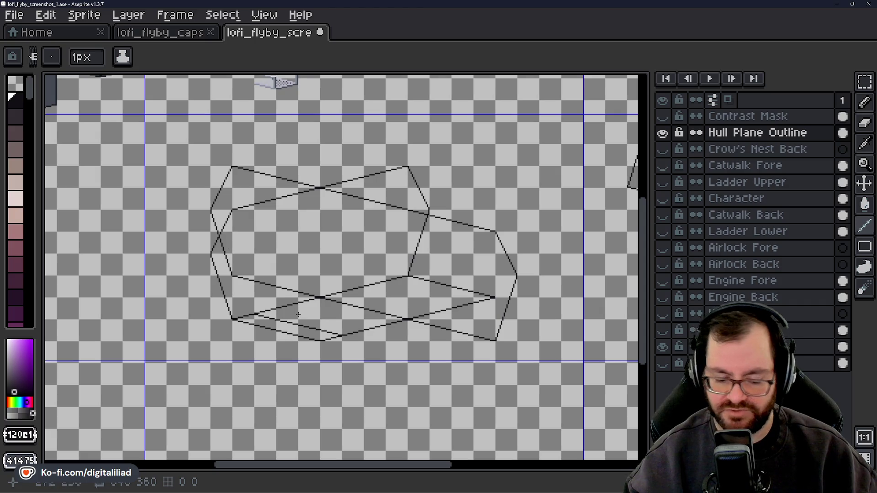
# Save the hull-plane wireframe drawing with Ctrl+S.
pyautogui.hotkey('ctrl', 's')
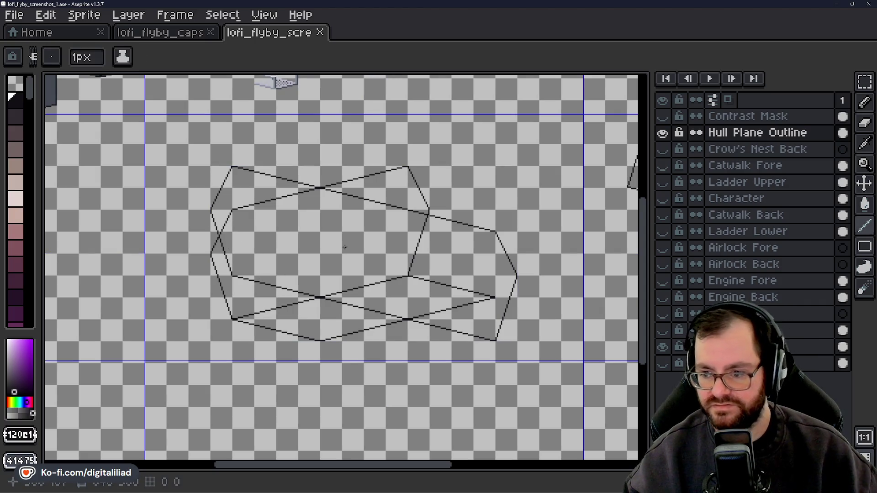
pyautogui.hscroll(5, 235, 269)
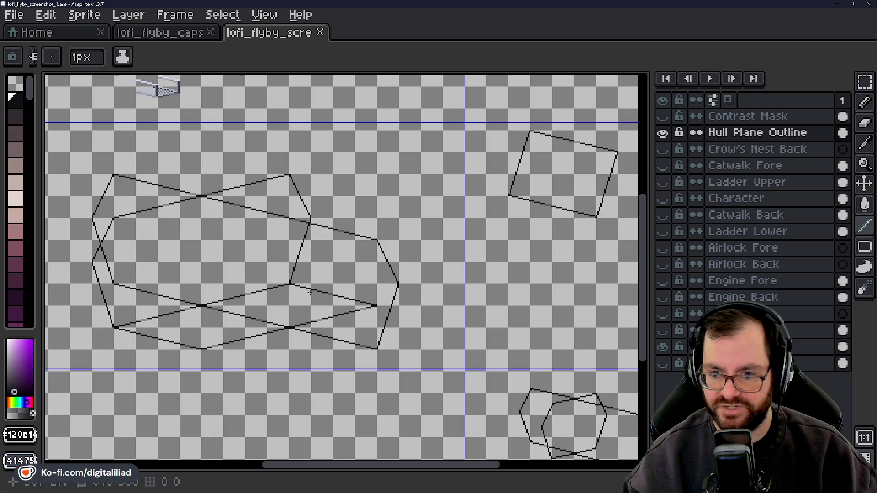
pyautogui.scroll(2, 307, 291)
pyautogui.scroll(1, 378, 293)
pyautogui.scroll(1, 421, 309)
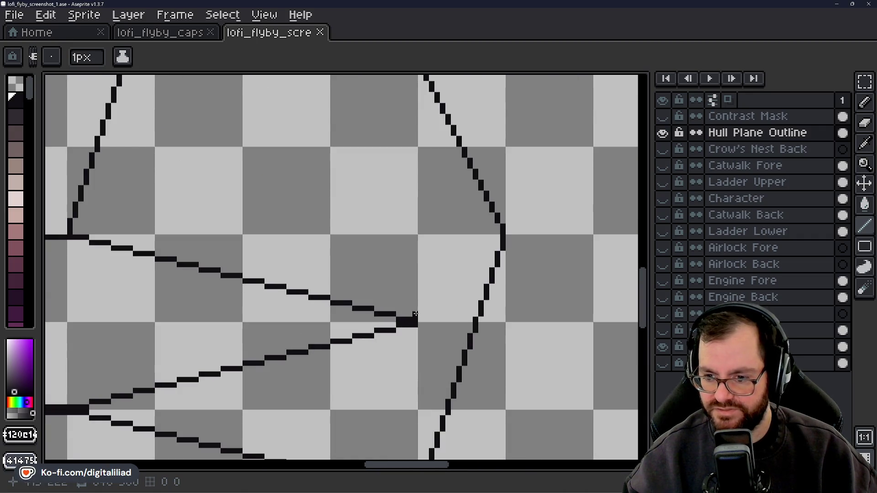
# Pencil a short stub where the lower panel lines meet near the hull's right side.
pyautogui.click(416, 314)
pyautogui.scroll(-3, 416, 314)
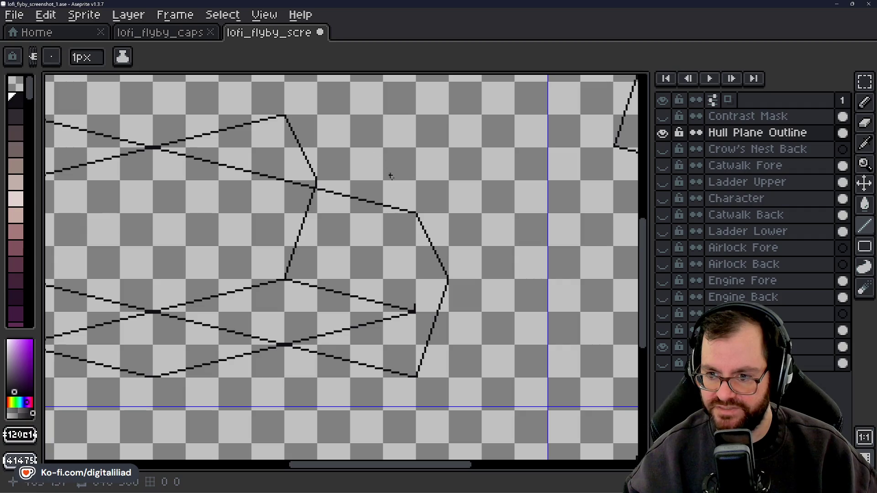
pyautogui.moveTo(384, 168); pyautogui.dragTo(632, 288)
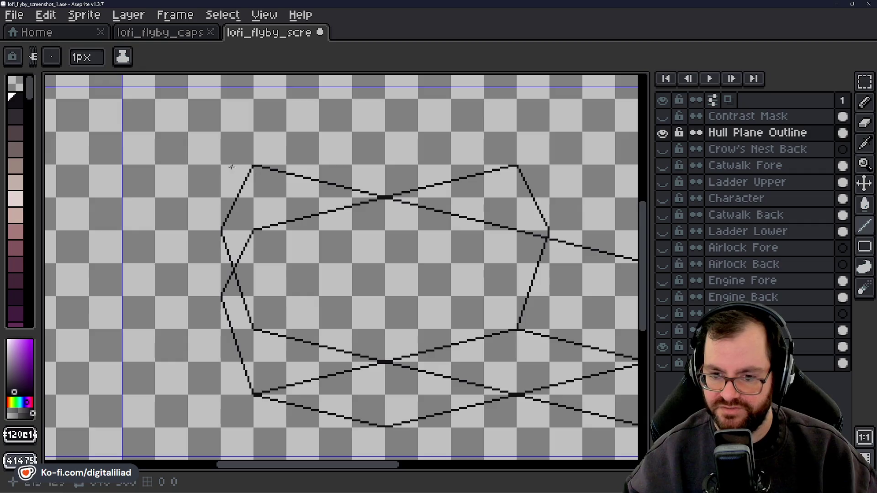
# Pan and zoom the view over to the hull's left corner.
pyautogui.moveTo(199, 232); pyautogui.dragTo(268, 270)
pyautogui.scroll(1, 297, 249)
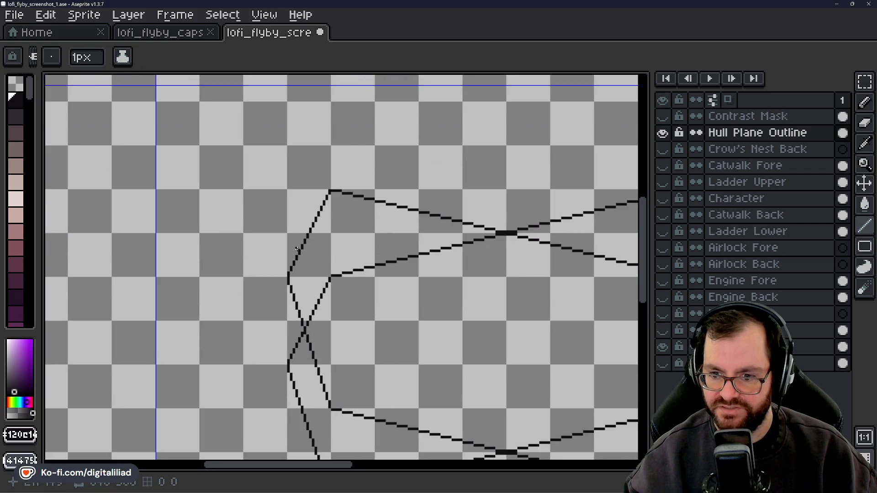
pyautogui.scroll(1, 306, 194)
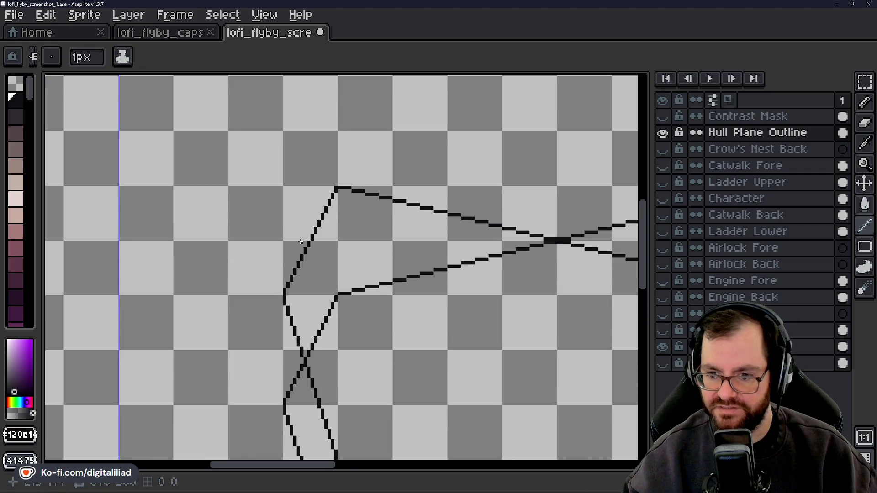
pyautogui.scroll(-2, 253, 295)
pyautogui.scroll(3, 313, 209)
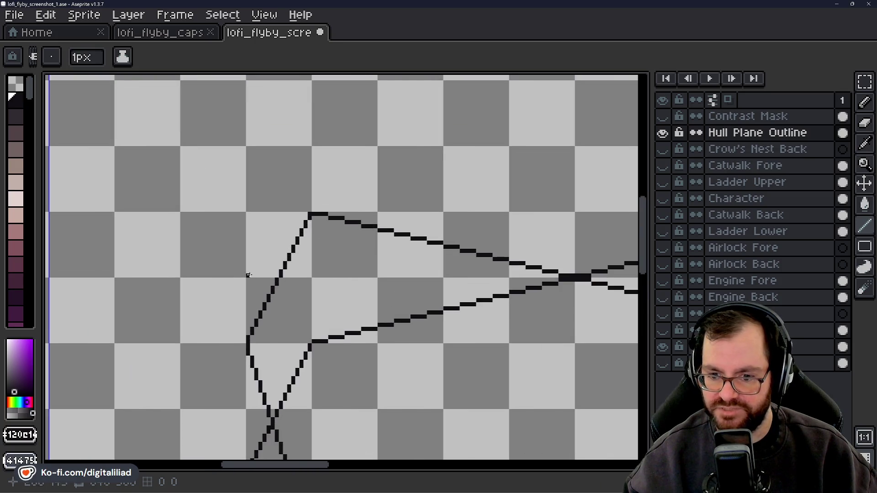
pyautogui.moveTo(242, 226); pyautogui.dragTo(388, 226)
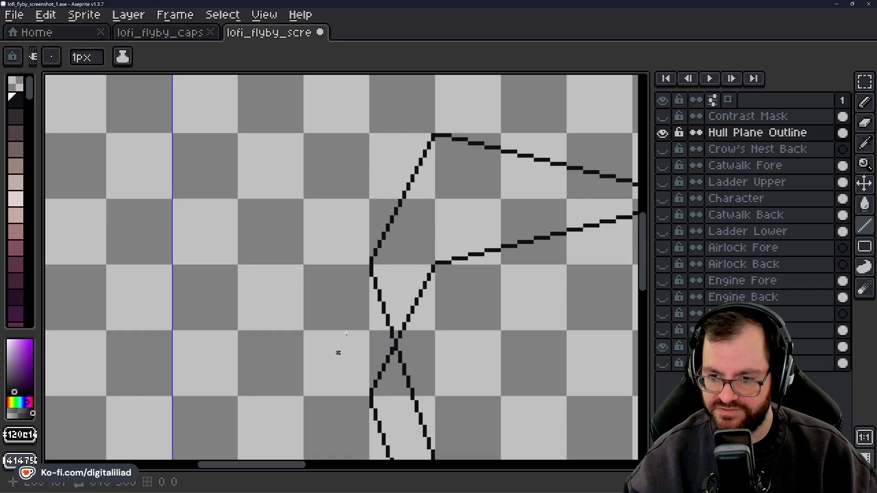
pyautogui.scroll(-2, 319, 319)
pyautogui.scroll(1, 174, 245)
pyautogui.scroll(1, 357, 326)
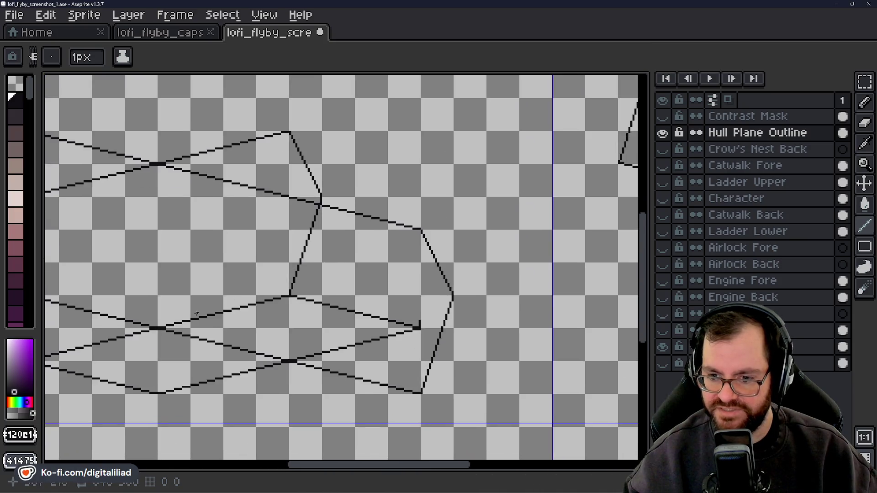
pyautogui.scroll(-1, 385, 168)
pyautogui.scroll(1, 401, 304)
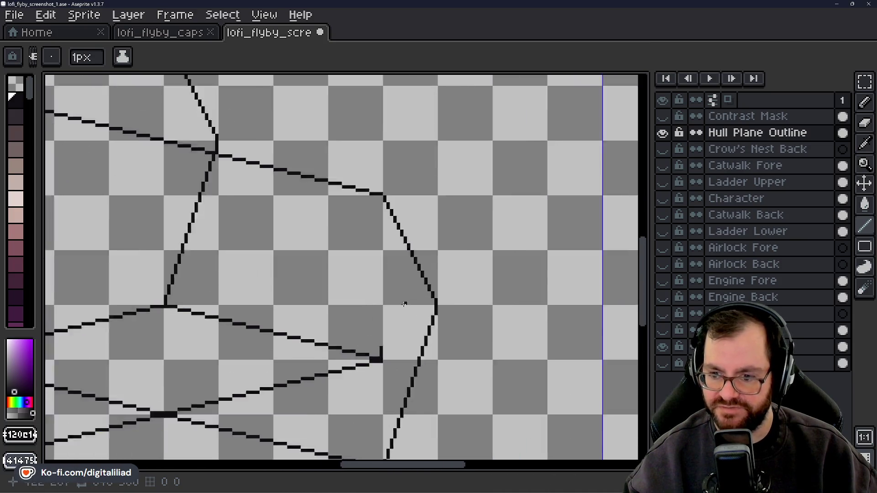
pyautogui.scroll(3, 378, 352)
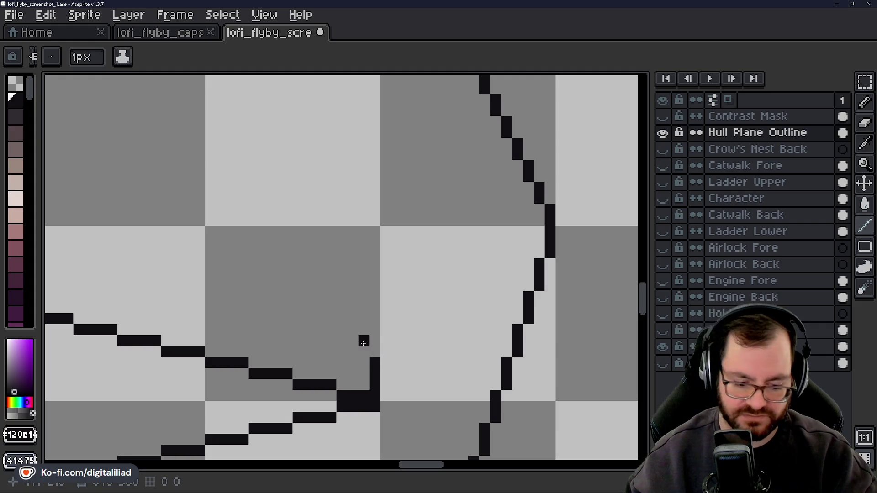
# Undo the stray stub and pencil a vertical pixel run up from the lower junction.
pyautogui.hotkey('ctrl', 'z')
pyautogui.click(394, 375)
pyautogui.moveTo(386, 396)
pyautogui.mouseDown()
pyautogui.moveTo(430, 240)
pyautogui.moveTo(363, 322)
pyautogui.moveTo(354, 309)
pyautogui.moveTo(374, 244)
pyautogui.mouseUp()
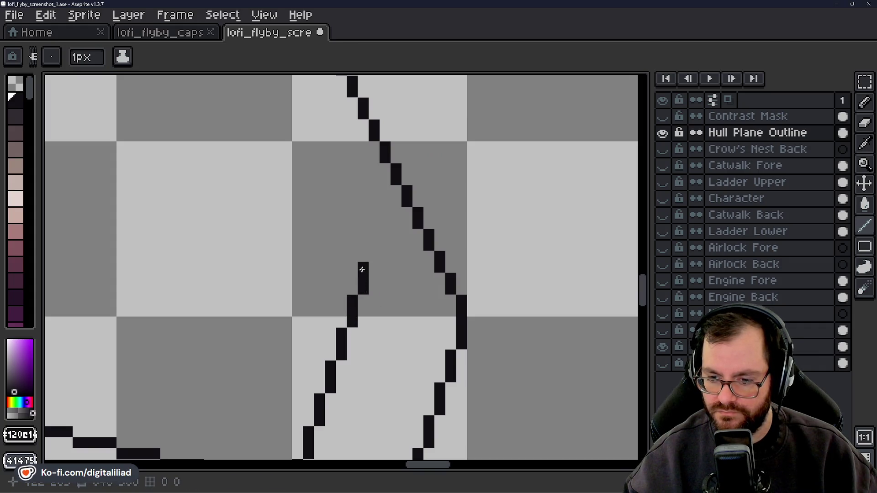
pyautogui.scroll(-5, 374, 244)
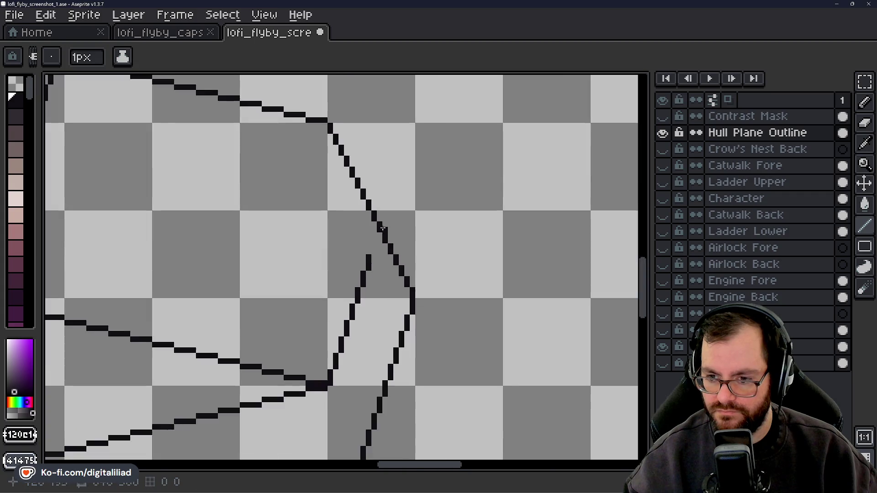
pyautogui.scroll(6, 375, 272)
# Extend the stepped line upward pixel by pixel until it crosses the right hull edge.
pyautogui.moveTo(359, 304)
pyautogui.mouseDown()
pyautogui.moveTo(361, 273)
pyautogui.moveTo(317, 323)
pyautogui.mouseUp()
pyautogui.click(326, 314)
pyautogui.moveTo(343, 264); pyautogui.dragTo(344, 250)
pyautogui.click(343, 230)
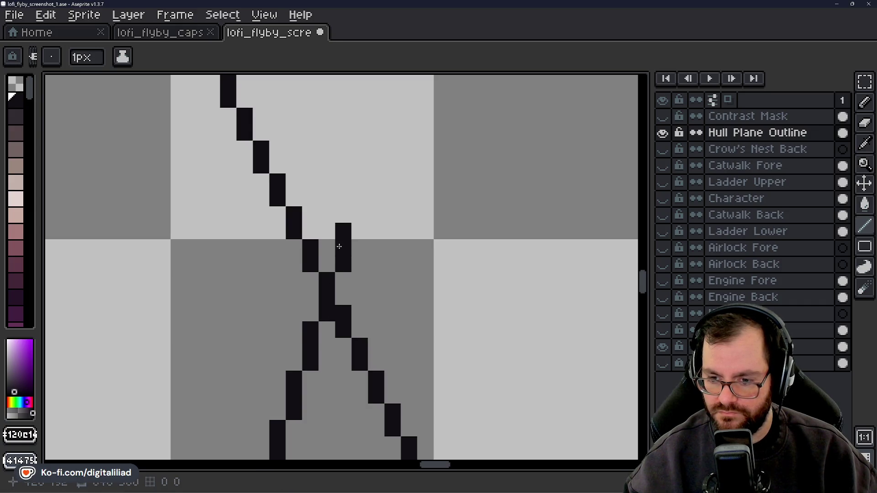
pyautogui.scroll(-3, 355, 246)
pyautogui.scroll(3, 350, 258)
pyautogui.moveTo(320, 303); pyautogui.dragTo(320, 275)
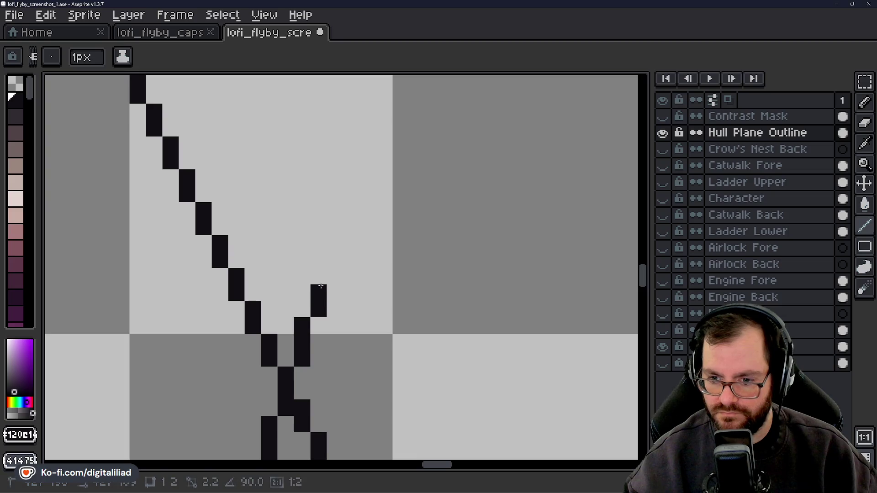
pyautogui.scroll(-3, 335, 255)
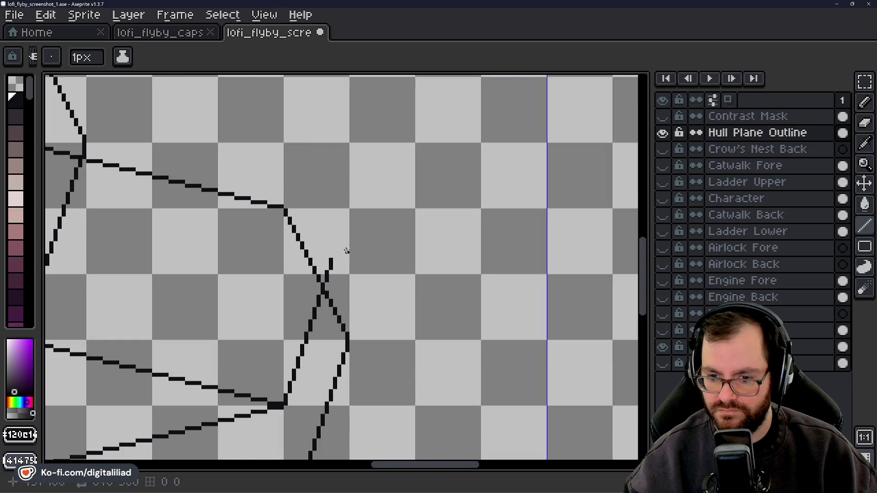
pyautogui.scroll(3, 348, 252)
pyautogui.moveTo(328, 272); pyautogui.dragTo(328, 247)
pyautogui.middleClick(339, 261)
pyautogui.moveTo(364, 329)
pyautogui.mouseDown()
pyautogui.moveTo(380, 217)
pyautogui.moveTo(401, 164)
pyautogui.mouseUp()
pyautogui.click(417, 233)
pyautogui.scroll(-2, 421, 285)
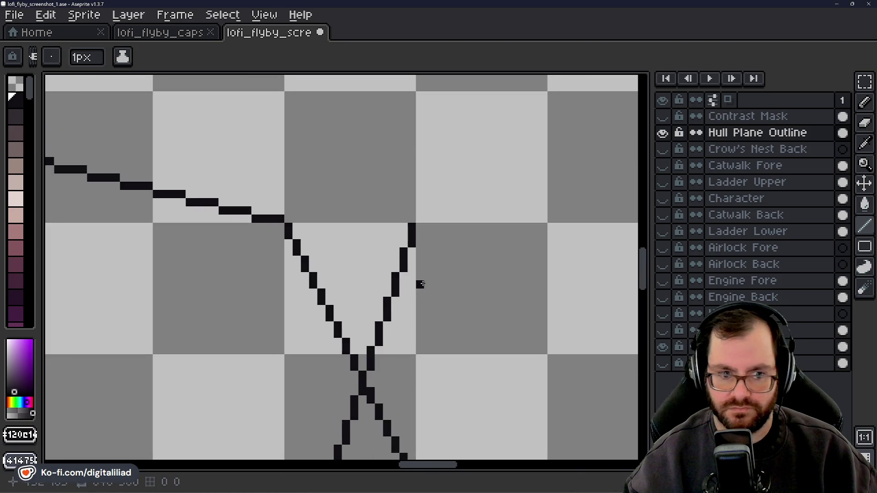
pyautogui.scroll(1, 404, 178)
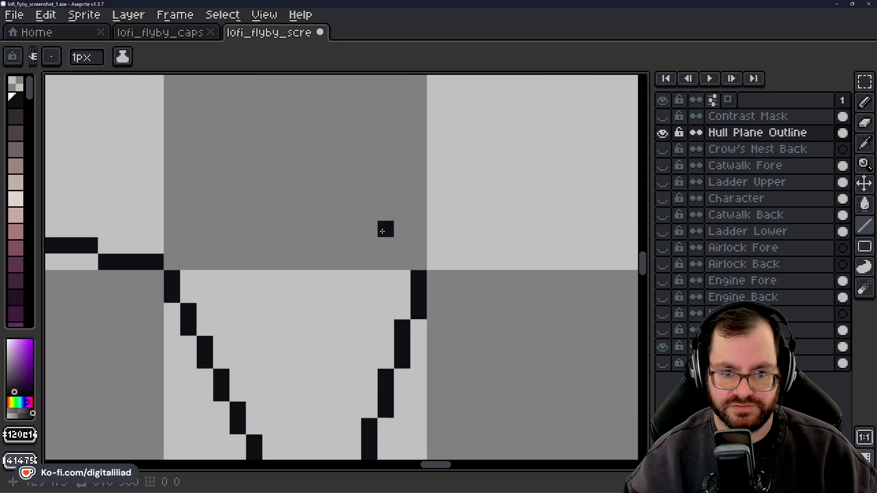
pyautogui.scroll(1, 384, 229)
pyautogui.scroll(-1, 381, 245)
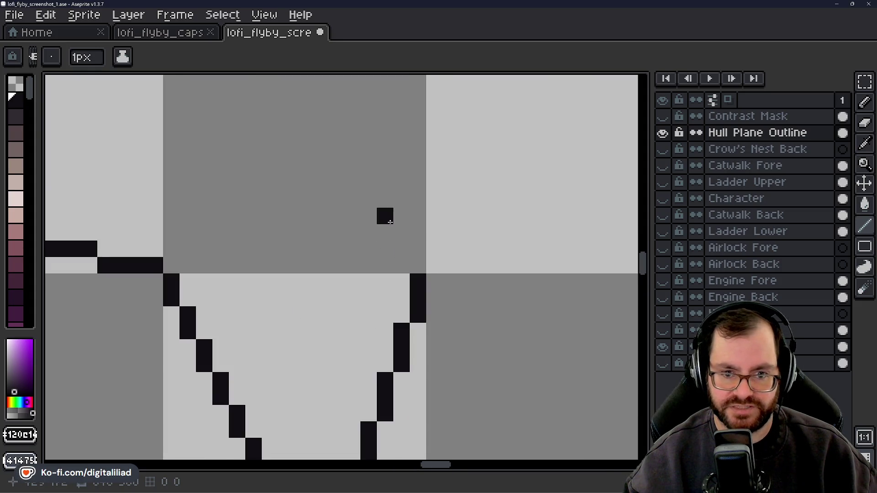
pyautogui.moveTo(383, 216); pyautogui.dragTo(427, 242)
pyautogui.click(449, 284)
pyautogui.scroll(1, 450, 284)
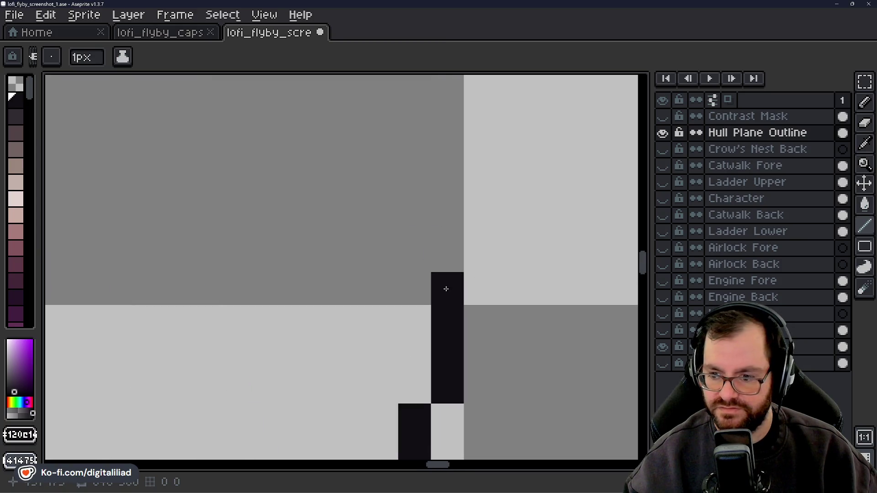
pyautogui.click(448, 249)
pyautogui.moveTo(396, 265); pyautogui.dragTo(431, 314)
pyautogui.click(451, 277)
pyautogui.click(450, 246)
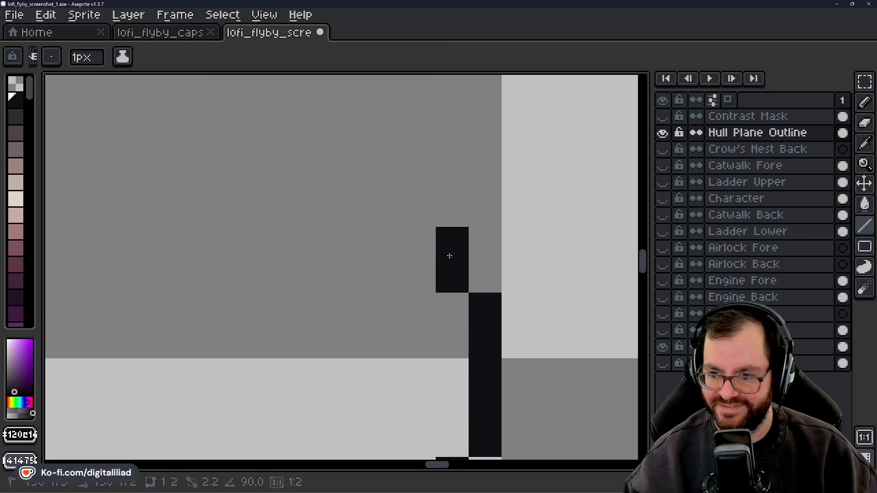
pyautogui.scroll(-1, 450, 250)
pyautogui.moveTo(368, 223); pyautogui.dragTo(384, 267)
pyautogui.moveTo(443, 289); pyautogui.dragTo(442, 256)
pyautogui.hotkey('ctrl', 'z')
pyautogui.moveTo(443, 290)
pyautogui.mouseDown()
pyautogui.moveTo(443, 272)
pyautogui.moveTo(427, 288)
pyautogui.moveTo(446, 330)
pyautogui.moveTo(460, 311)
pyautogui.moveTo(413, 219)
pyautogui.moveTo(438, 343)
pyautogui.mouseUp()
pyautogui.click(444, 295)
pyautogui.click(439, 286)
pyautogui.moveTo(428, 287); pyautogui.dragTo(442, 315)
pyautogui.click(438, 291)
pyautogui.click(438, 275)
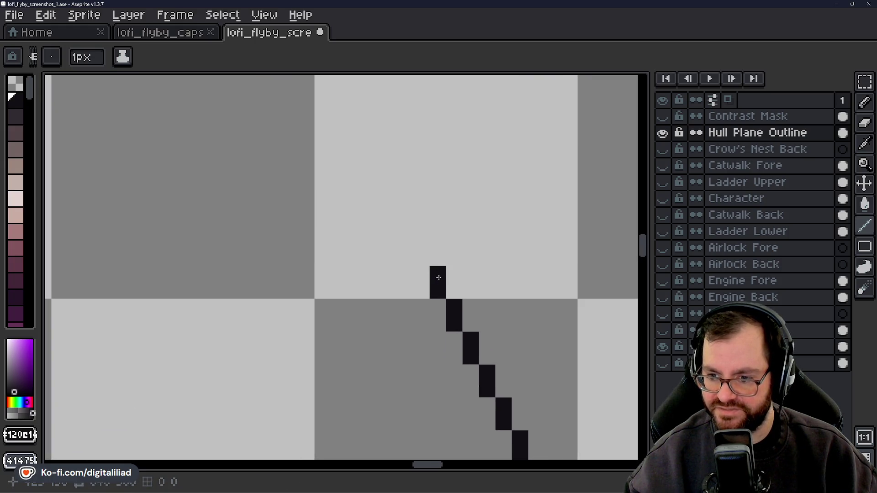
pyautogui.click(421, 258)
pyautogui.click(421, 242)
pyautogui.click(388, 225)
pyautogui.hotkey('ctrl', 'z')
pyautogui.moveTo(396, 219); pyautogui.dragTo(457, 315)
pyautogui.click(430, 272)
pyautogui.click(430, 255)
pyautogui.click(449, 303)
pyautogui.click(449, 286)
pyautogui.click(432, 270)
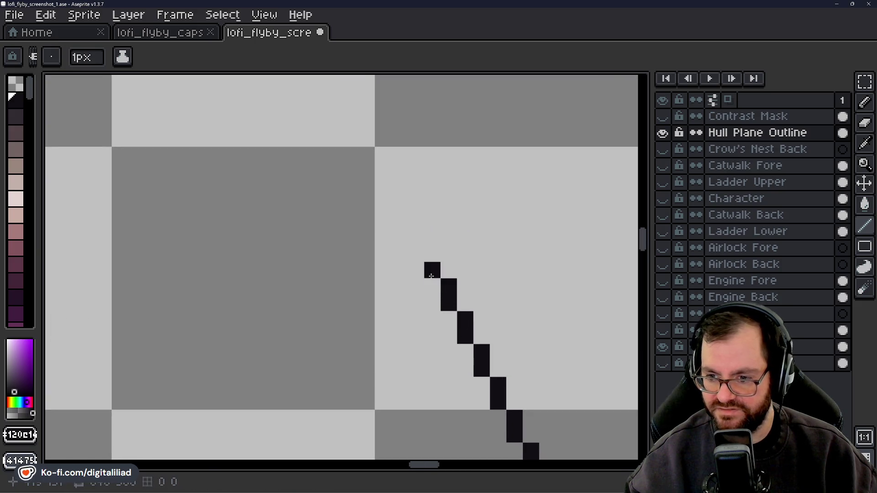
pyautogui.click(432, 254)
pyautogui.click(416, 237)
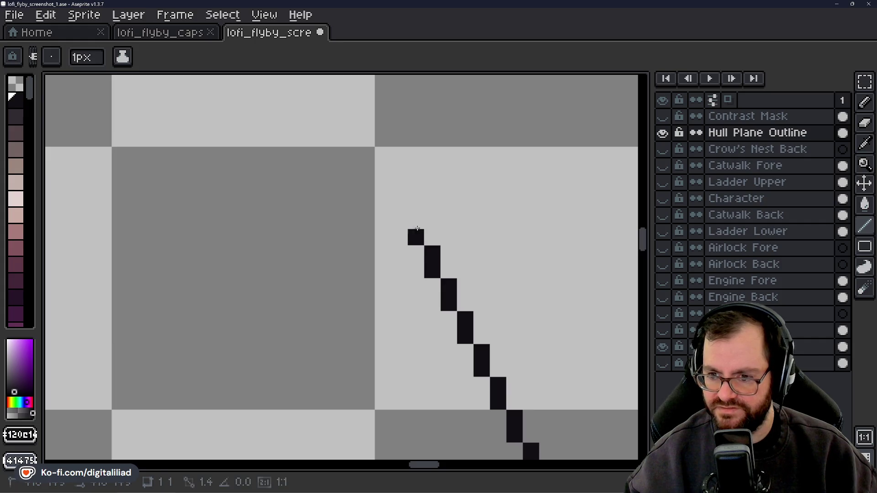
pyautogui.click(416, 223)
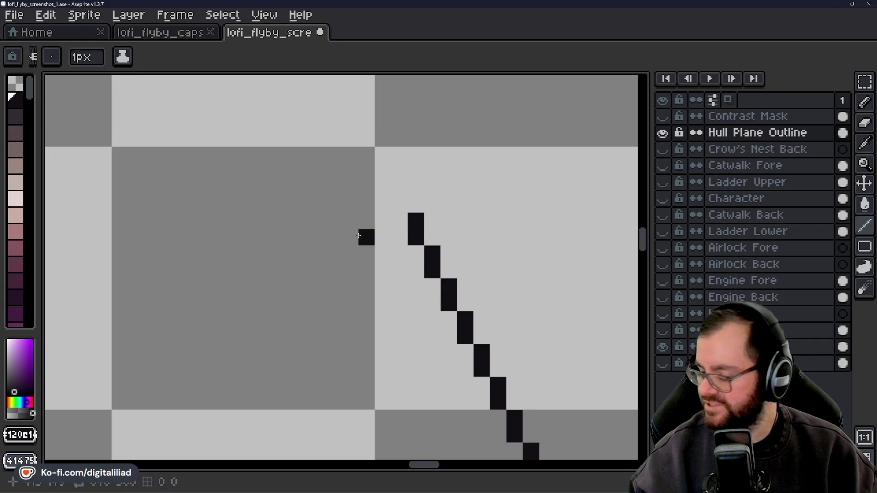
pyautogui.click(399, 201)
pyautogui.click(399, 188)
pyautogui.click(383, 172)
pyautogui.click(383, 156)
pyautogui.scroll(-4, 364, 227)
pyautogui.scroll(-3, 419, 222)
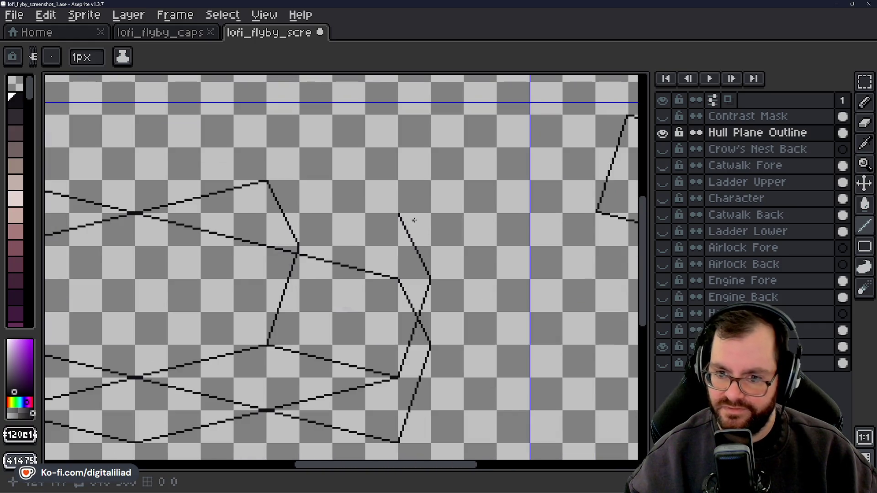
pyautogui.scroll(2, 388, 203)
pyautogui.scroll(2, 376, 200)
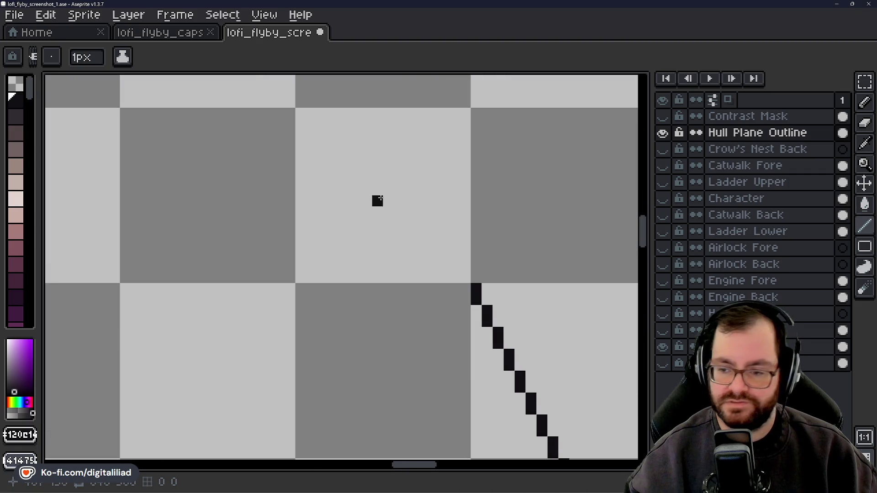
pyautogui.scroll(-3, 459, 270)
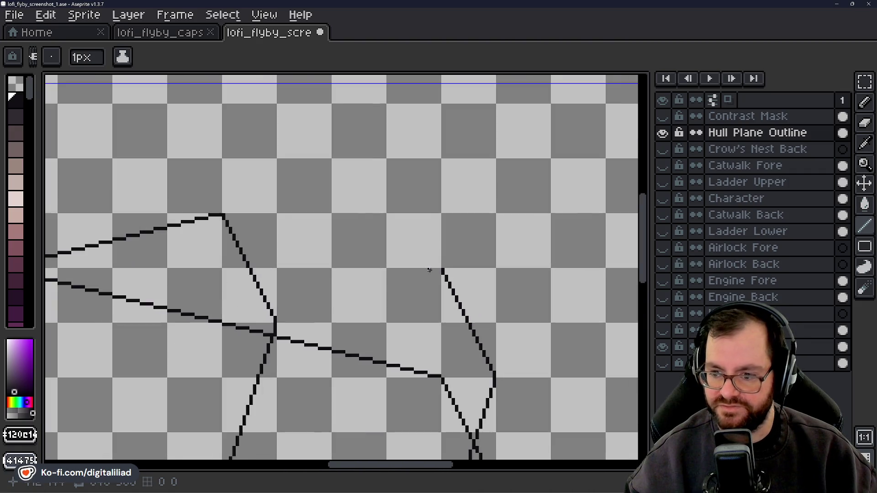
pyautogui.scroll(3, 429, 270)
pyautogui.scroll(-5, 444, 270)
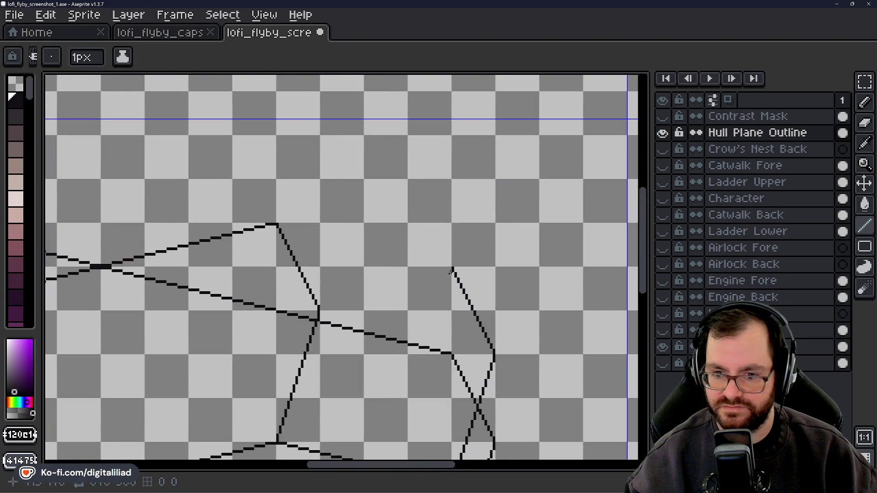
pyautogui.scroll(-1, 451, 274)
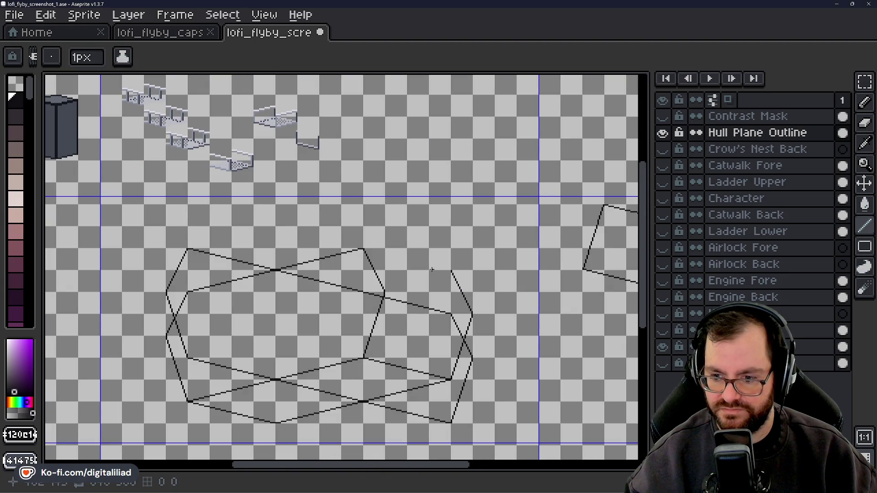
pyautogui.scroll(1, 317, 401)
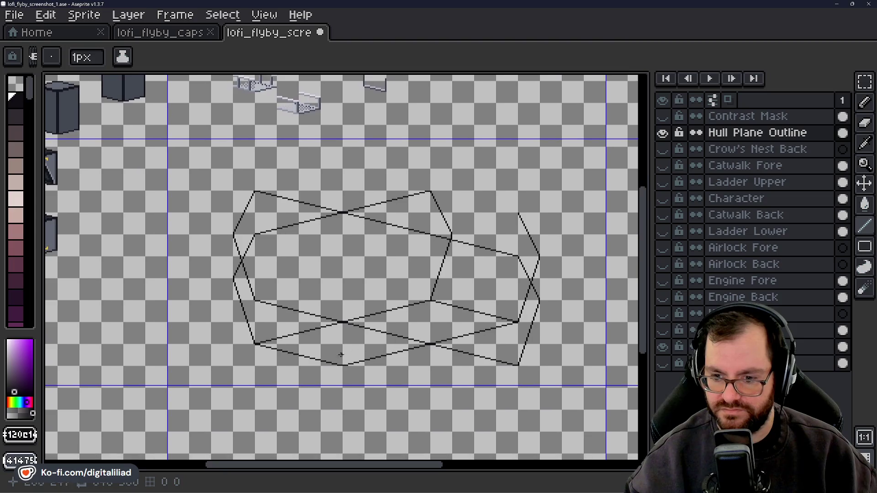
pyautogui.scroll(2, 329, 368)
pyautogui.scroll(2, 360, 336)
# Pencil a steep line up from the hull's bottom vertex, undoing a bad segment and stray pixel.
pyautogui.moveTo(398, 399)
pyautogui.mouseDown()
pyautogui.moveTo(385, 354)
pyautogui.moveTo(427, 361)
pyautogui.moveTo(426, 350)
pyautogui.moveTo(404, 274)
pyautogui.moveTo(392, 268)
pyautogui.moveTo(394, 246)
pyautogui.mouseUp()
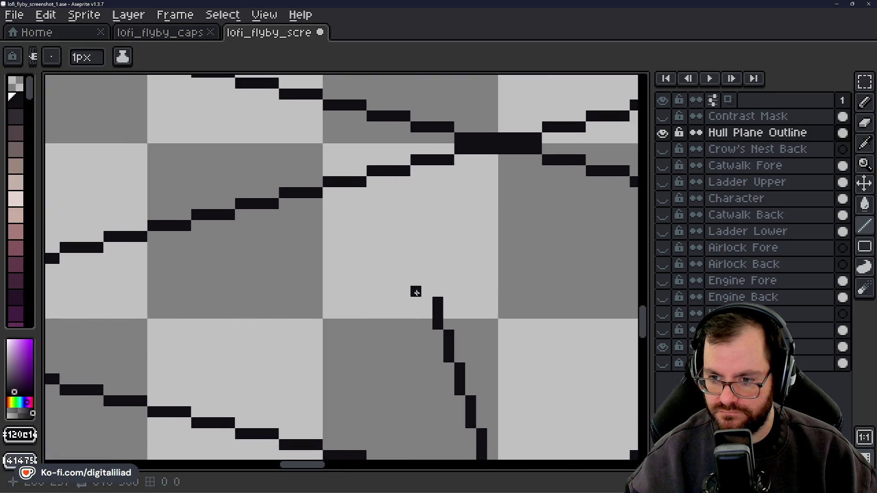
pyautogui.moveTo(419, 292); pyautogui.dragTo(416, 268)
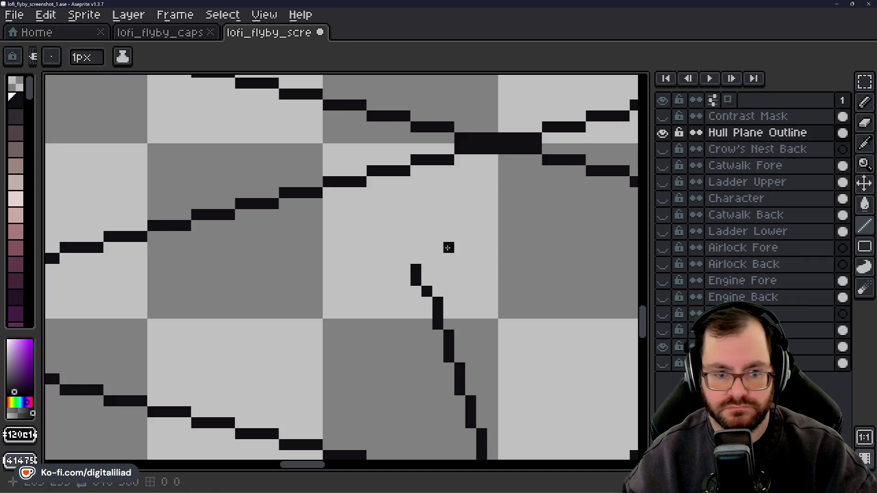
pyautogui.hotkey('ctrl', 'z')
pyautogui.click(427, 247)
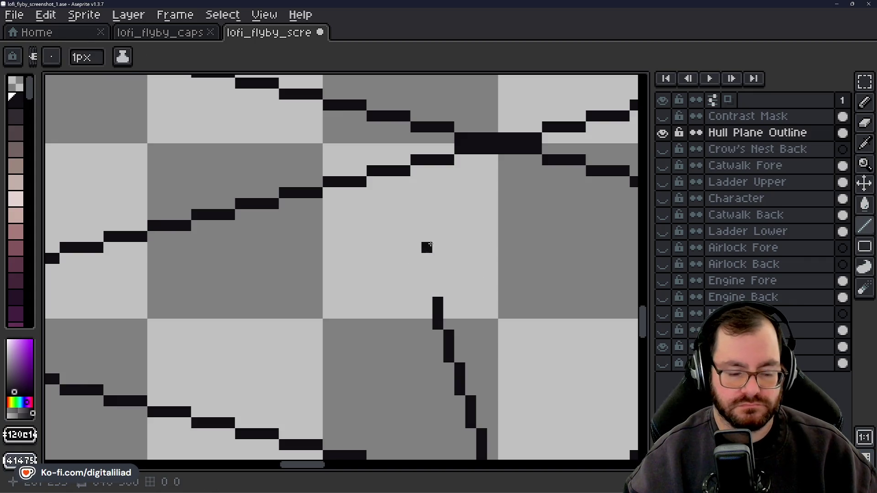
pyautogui.scroll(1, 434, 255)
pyautogui.hotkey('ctrl', 'z')
# Continue the line upward in steps until it connects to the upper hull line.
pyautogui.moveTo(420, 300); pyautogui.dragTo(404, 233)
pyautogui.moveTo(389, 312); pyautogui.dragTo(431, 367)
pyautogui.moveTo(430, 256); pyautogui.dragTo(429, 223)
pyautogui.click(372, 234)
pyautogui.scroll(-4, 373, 233)
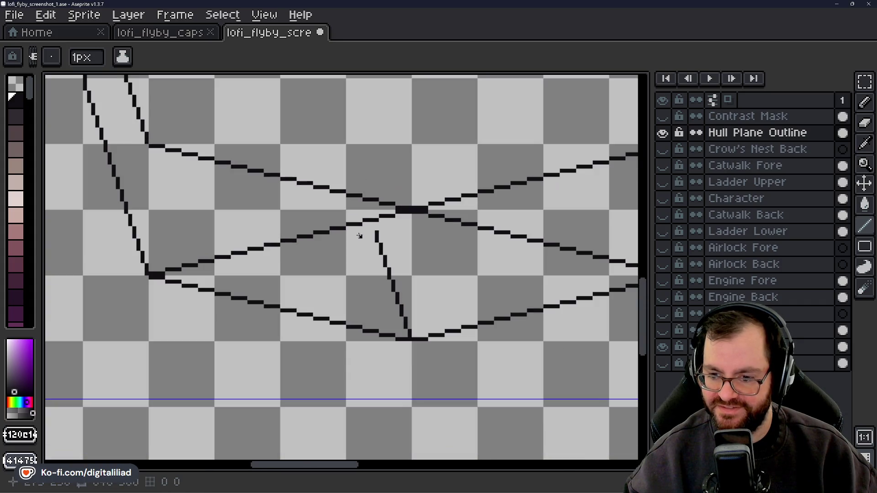
pyautogui.scroll(3, 344, 214)
pyautogui.moveTo(428, 262)
pyautogui.mouseDown()
pyautogui.moveTo(426, 244)
pyautogui.moveTo(427, 322)
pyautogui.moveTo(403, 254)
pyautogui.moveTo(457, 264)
pyautogui.moveTo(433, 259)
pyautogui.moveTo(414, 205)
pyautogui.mouseUp()
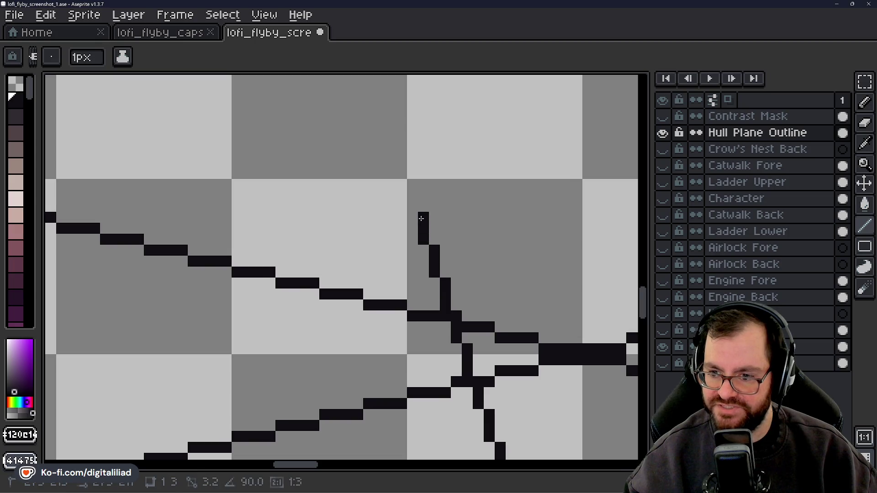
pyautogui.scroll(-6, 414, 206)
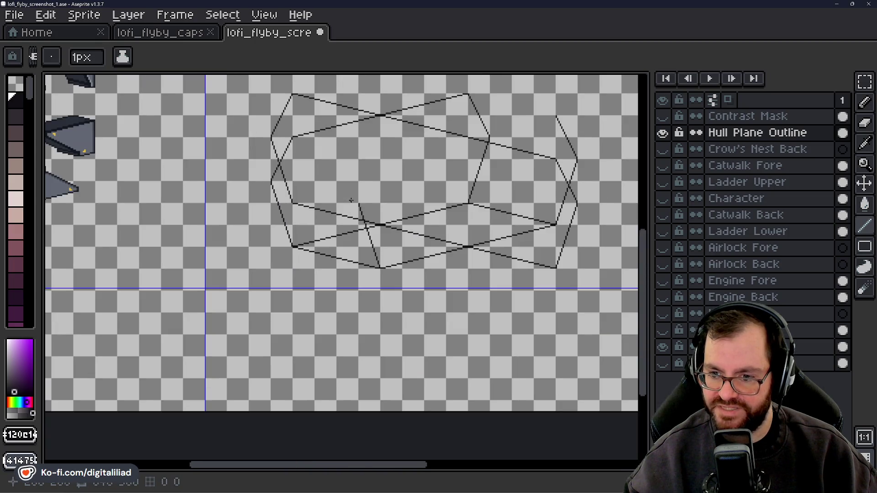
# Hide Hull Plane Outline and show Crow's Nest Back plus the catwalk, ladder and character layers.
pyautogui.scroll(1, 332, 285)
pyautogui.click(663, 149)
pyautogui.click(663, 133)
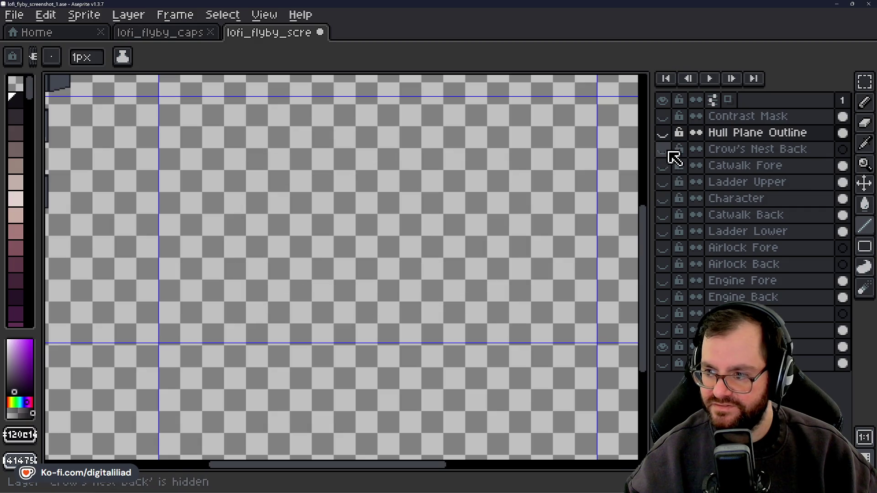
pyautogui.moveTo(675, 167); pyautogui.dragTo(672, 336)
# Toggle the Engine Fore ceiling beams on and off to compare, leaving them hidden.
pyautogui.scroll(3, 345, 227)
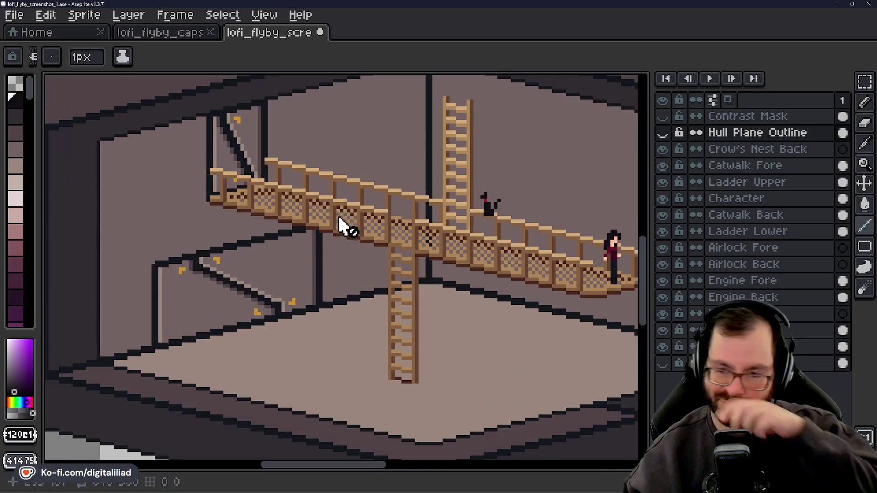
pyautogui.moveTo(344, 211); pyautogui.dragTo(411, 276)
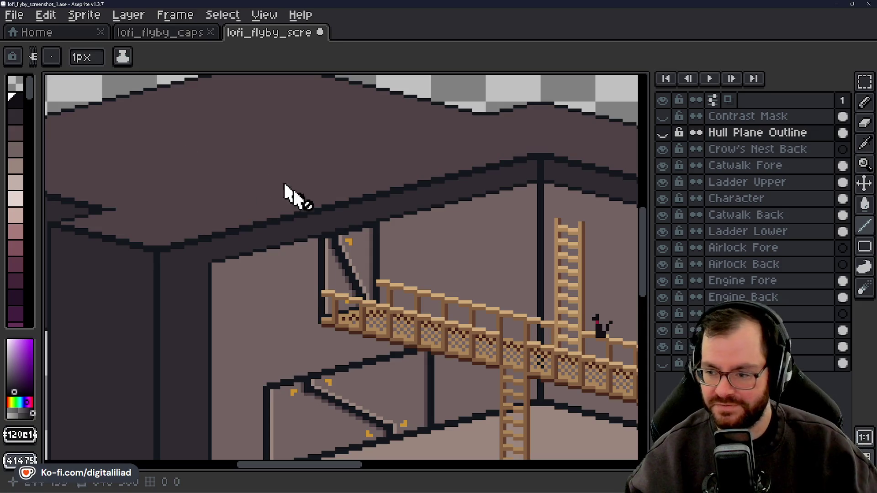
pyautogui.scroll(-1, 426, 249)
pyautogui.click(663, 281)
pyautogui.click(663, 281)
pyautogui.click(662, 281)
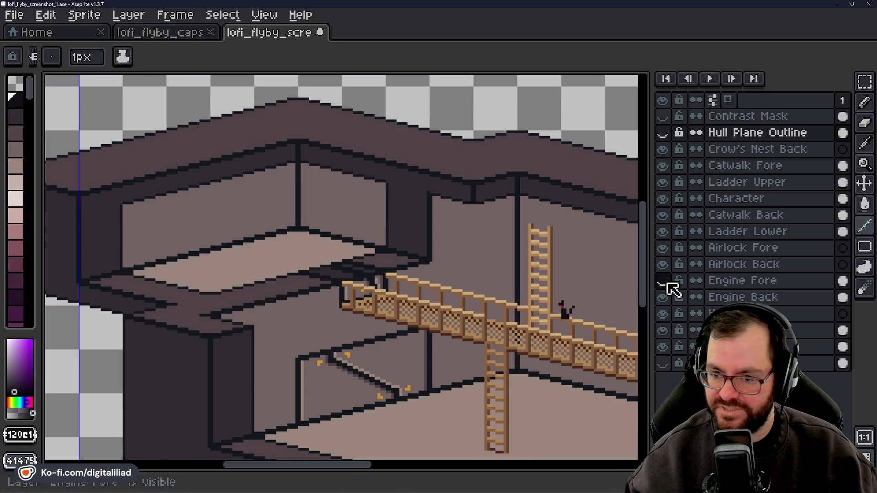
pyautogui.click(663, 281)
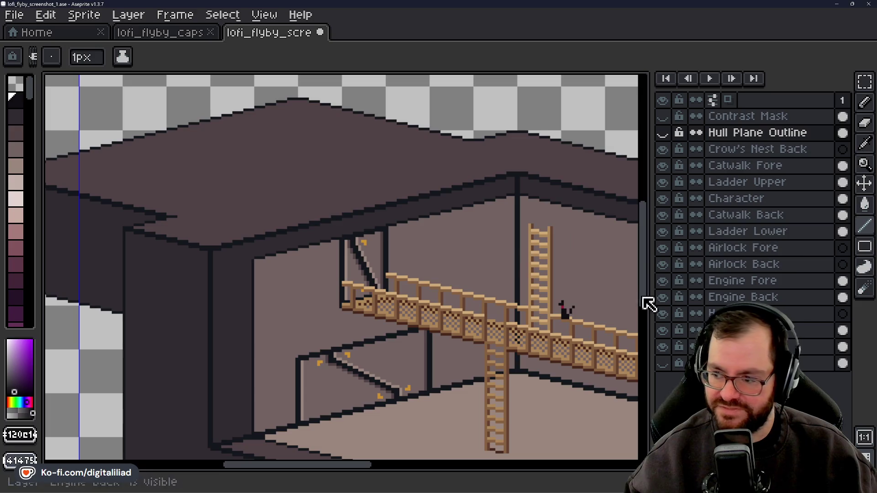
pyautogui.click(663, 281)
# Hide Crow's Nest Back and the Catwalk Fore and Ladder Upper layers again.
pyautogui.scroll(-1, 314, 235)
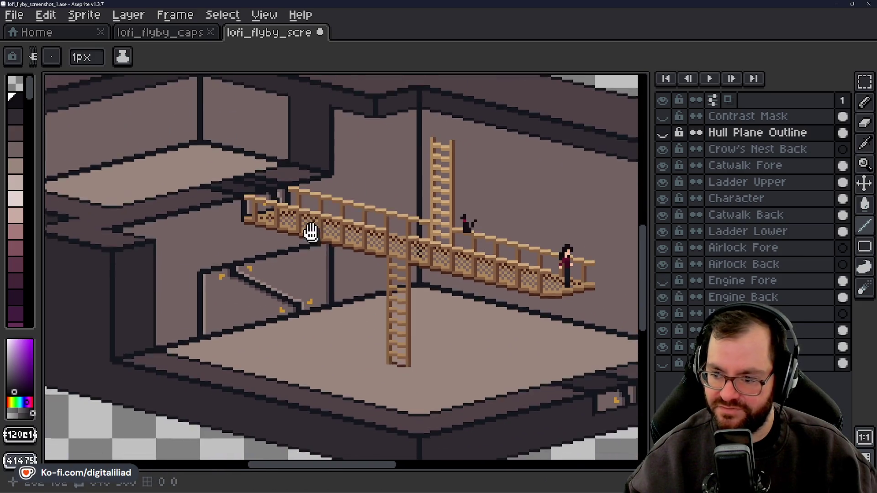
pyautogui.scroll(-1, 283, 256)
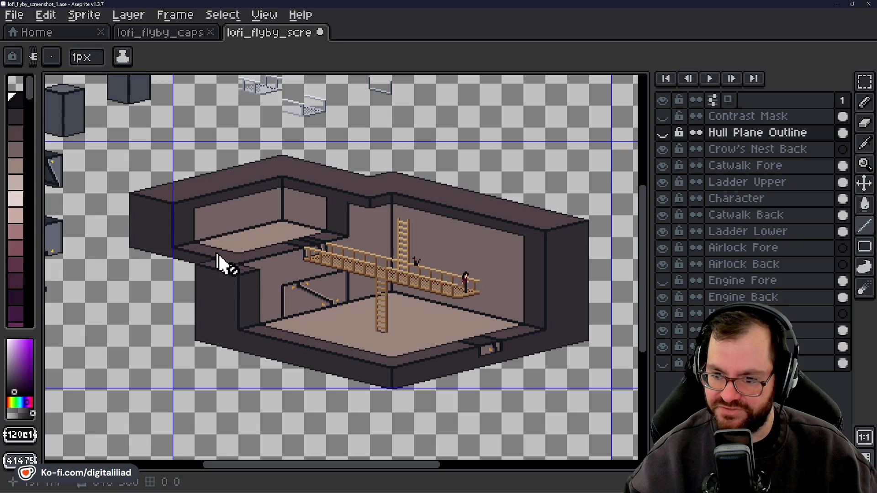
pyautogui.moveTo(365, 304); pyautogui.dragTo(328, 272)
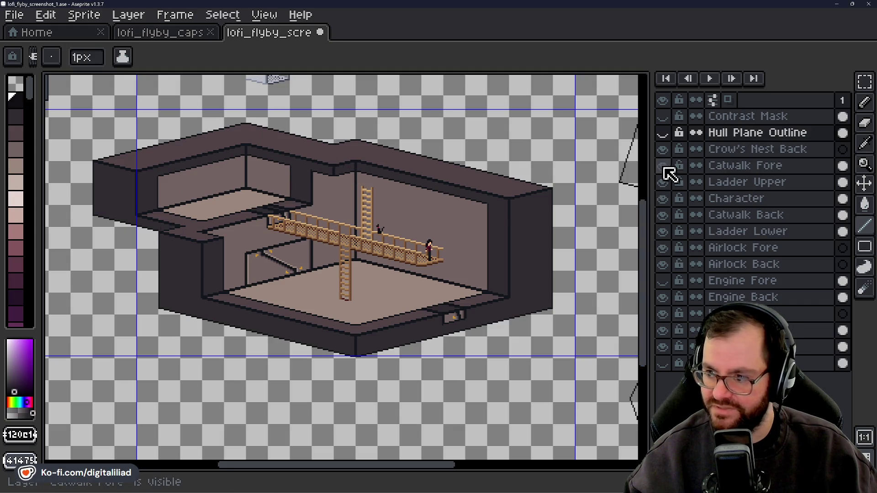
pyautogui.click(661, 152)
pyautogui.scroll(2, 386, 236)
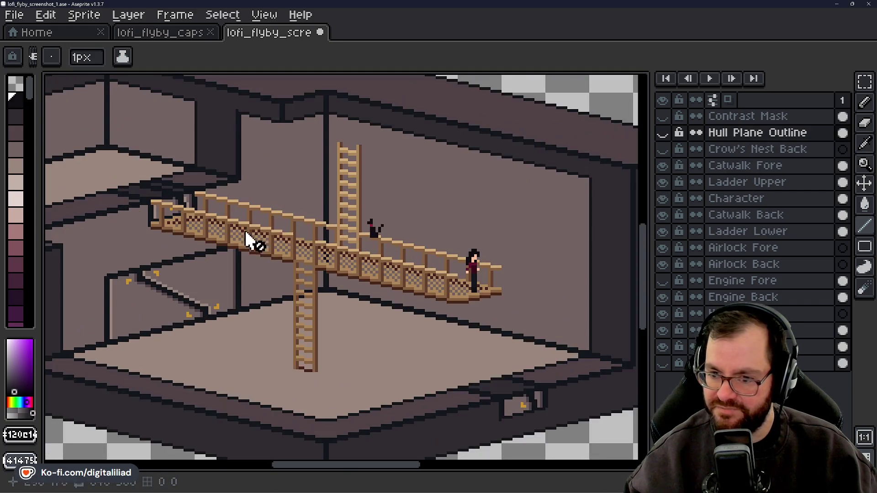
pyautogui.moveTo(663, 166)
pyautogui.mouseDown()
pyautogui.moveTo(669, 261)
pyautogui.moveTo(661, 292)
pyautogui.moveTo(673, 352)
pyautogui.mouseUp()
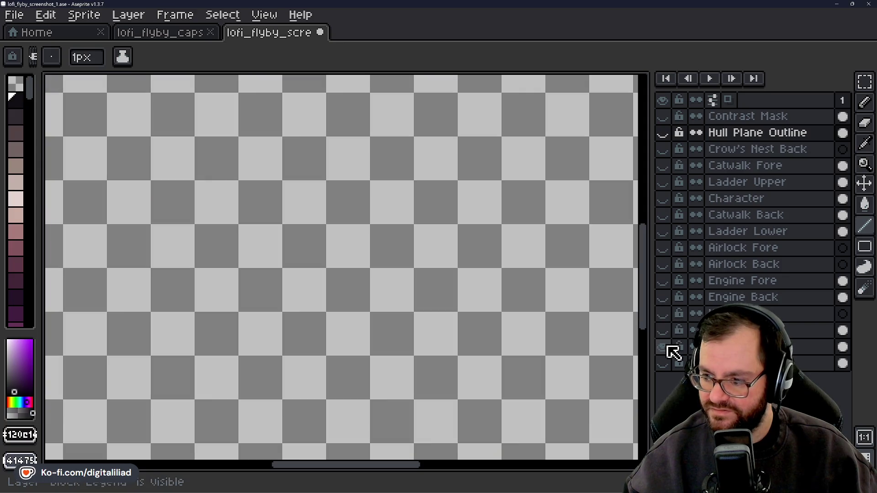
# Show the rough outline sketch layer, look over its shapes, then make Hull Plane Outline visible again.
pyautogui.click(673, 352)
pyautogui.scroll(-2, 342, 231)
pyautogui.scroll(-2, 525, 320)
pyautogui.scroll(4, 556, 342)
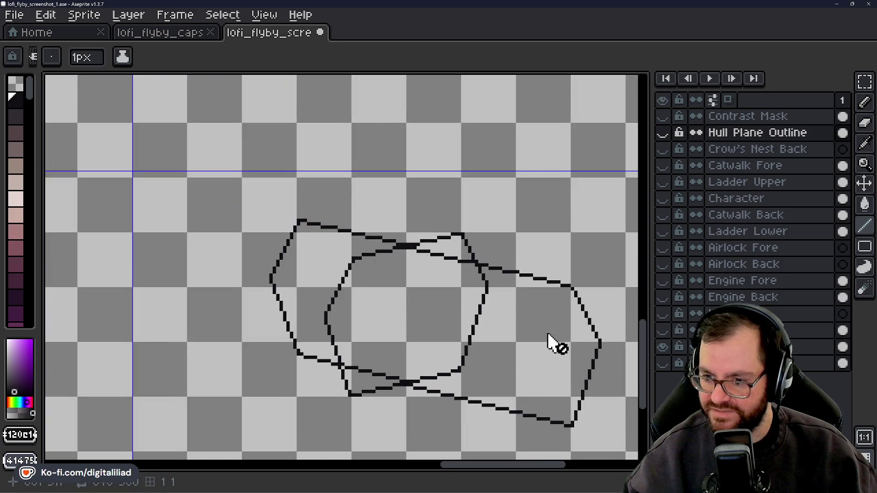
pyautogui.scroll(2, 252, 194)
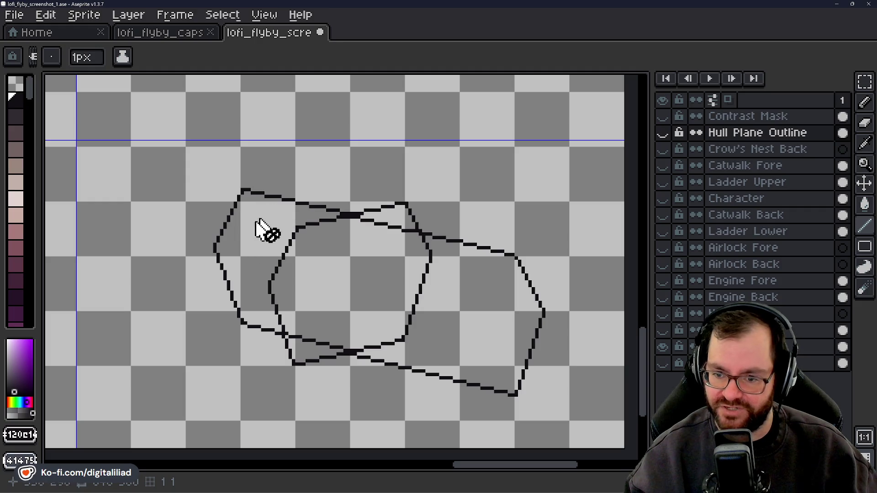
pyautogui.scroll(-1, 385, 215)
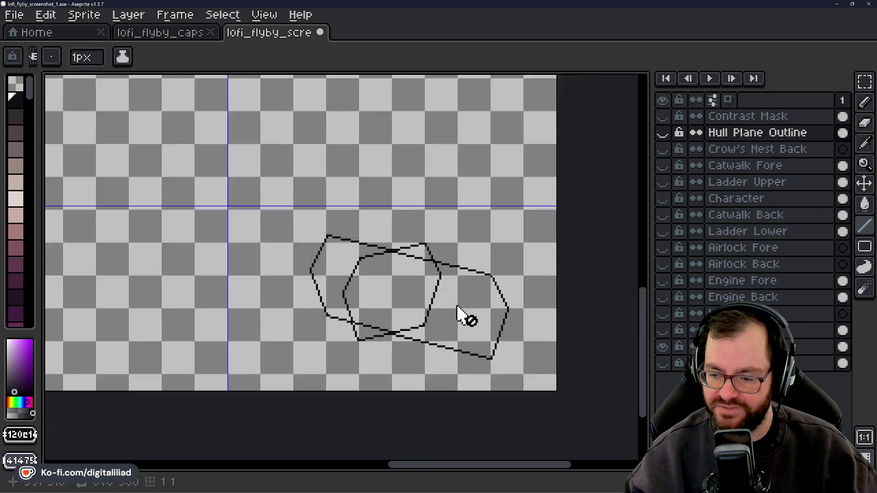
pyautogui.scroll(-1, 464, 317)
pyautogui.moveTo(338, 210)
pyautogui.mouseDown()
pyautogui.moveTo(474, 280)
pyautogui.moveTo(447, 293)
pyautogui.mouseUp()
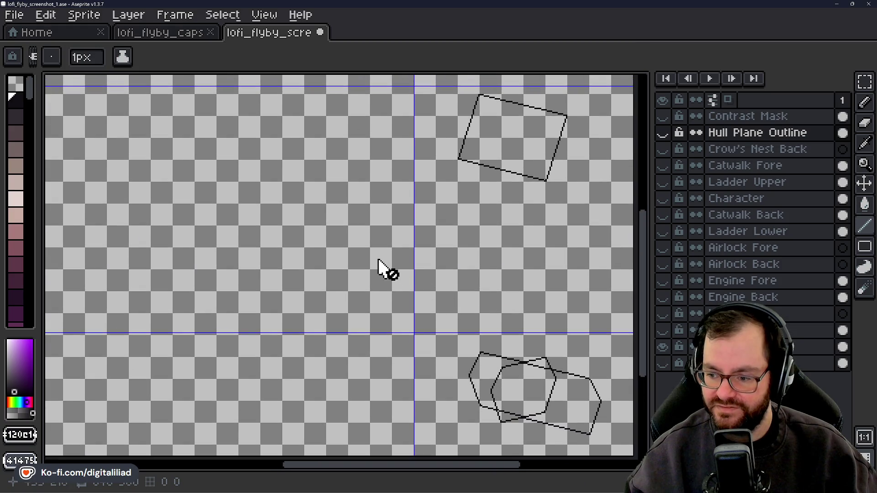
pyautogui.scroll(2, 526, 330)
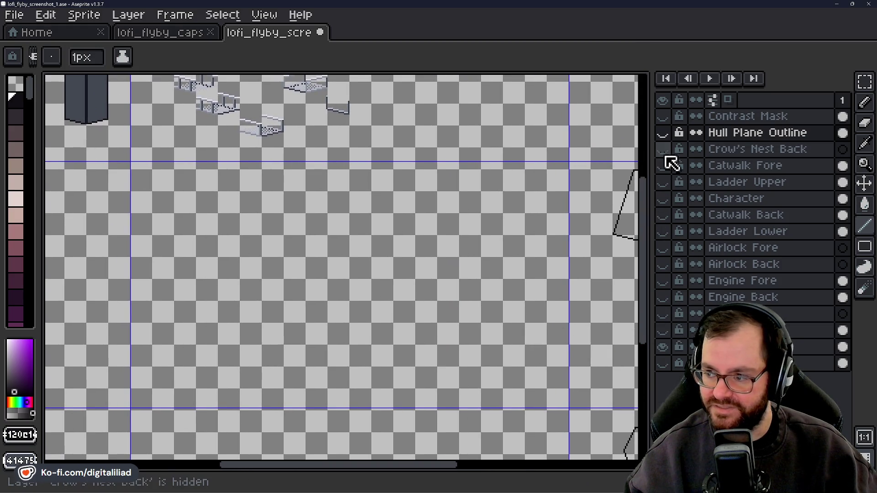
pyautogui.click(663, 133)
pyautogui.scroll(1, 324, 325)
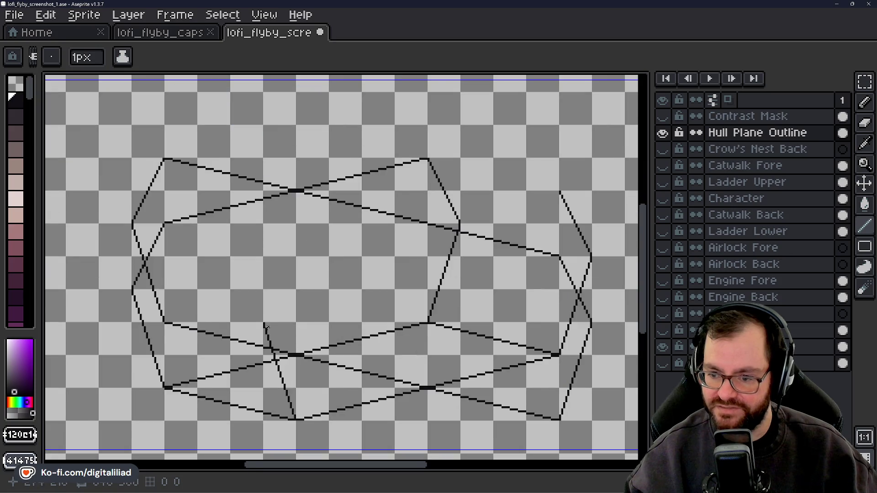
# Recentre the view on the hull wireframe and extend the new panel line up and right.
pyautogui.scroll(1, 315, 319)
pyautogui.scroll(-1, 293, 311)
pyautogui.scroll(-1, 274, 301)
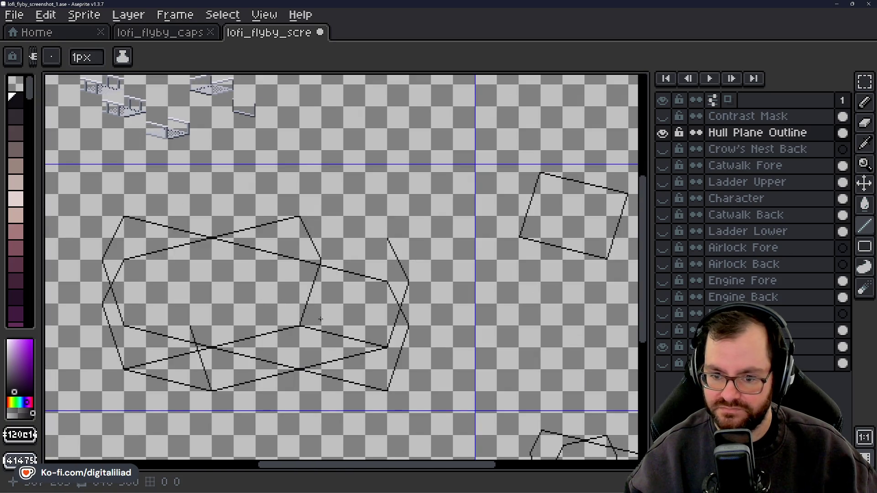
pyautogui.moveTo(320, 319); pyautogui.dragTo(345, 298)
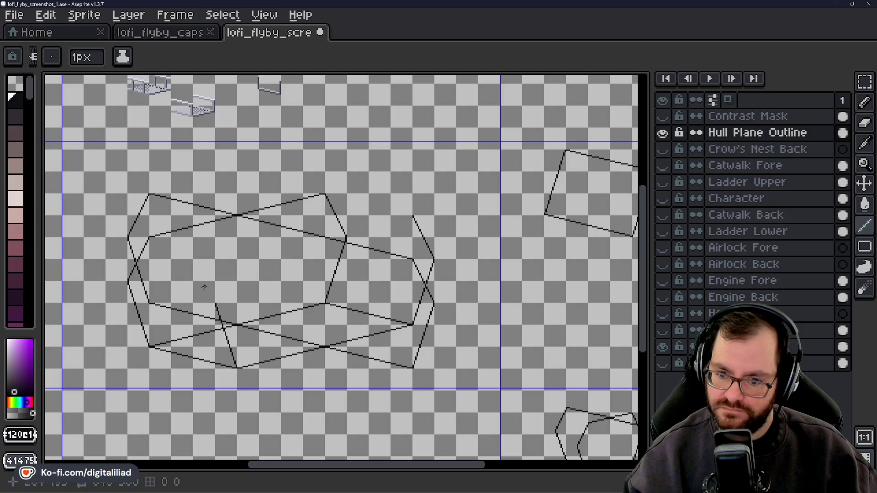
pyautogui.scroll(3, 247, 301)
pyautogui.scroll(1, 268, 306)
pyautogui.moveTo(268, 307); pyautogui.dragTo(286, 274)
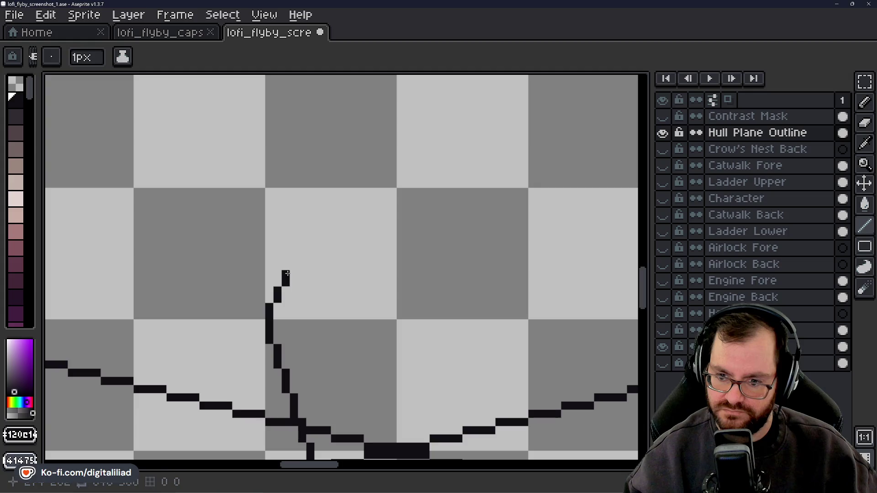
# Undo the stray stroke at the line's top and extend the diagonal one step up-right.
pyautogui.moveTo(309, 251); pyautogui.dragTo(309, 288)
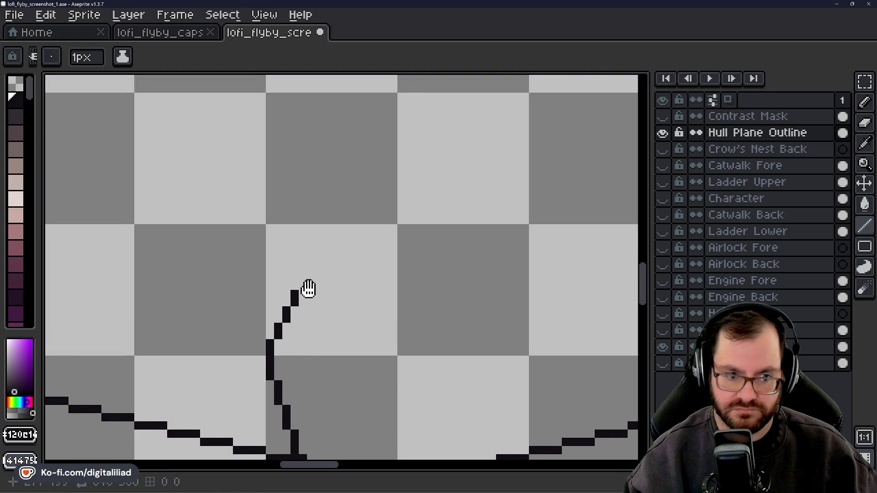
pyautogui.keyDown('shift'); pyautogui.click(306, 282); pyautogui.keyUp('shift')
pyautogui.hotkey('ctrl', 'z')
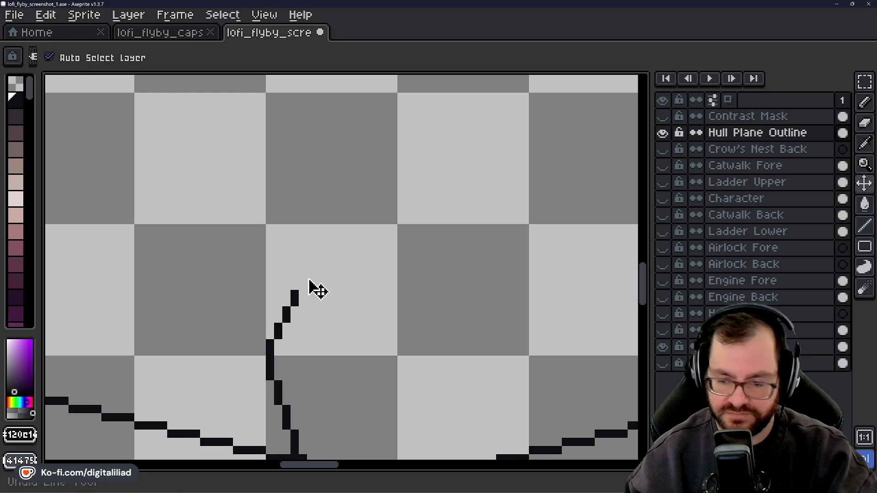
pyautogui.keyDown('shift'); pyautogui.click(310, 263); pyautogui.keyUp('shift')
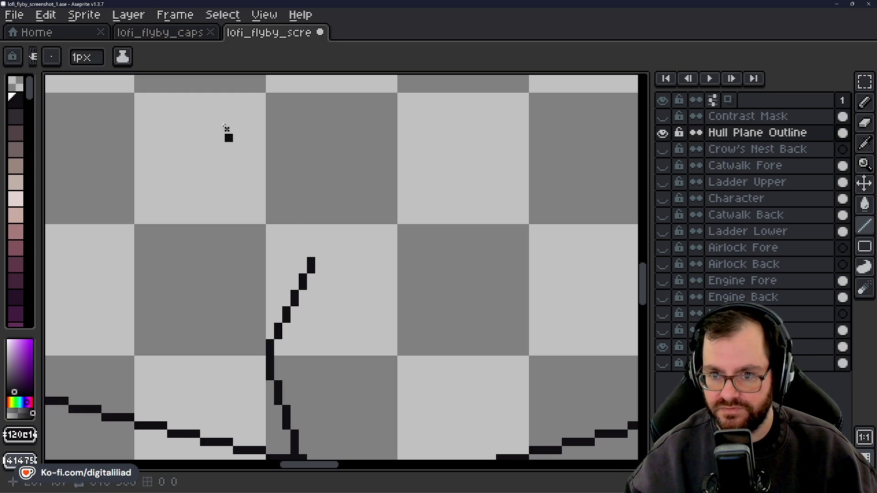
pyautogui.click(189, 38)
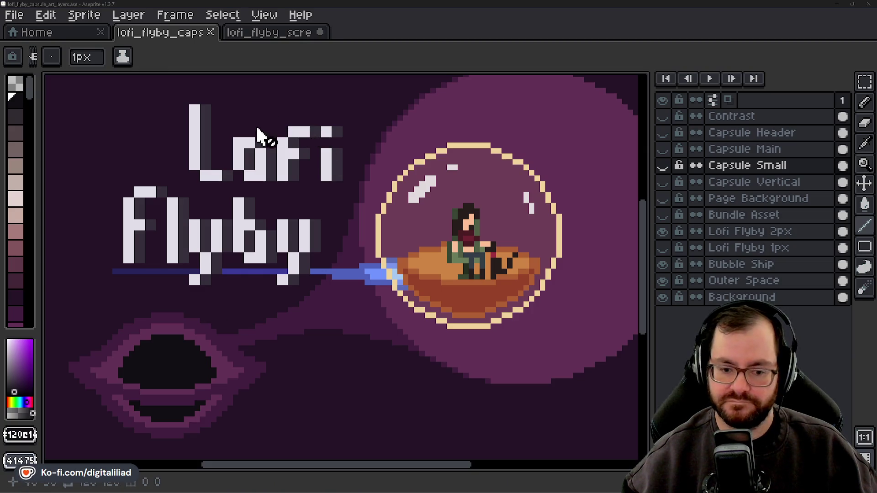
# Return to lofi_flyby_screenshot_1.ase and add one pixel atop the diagonal panel line.
pyautogui.click(258, 40)
pyautogui.click(327, 245)
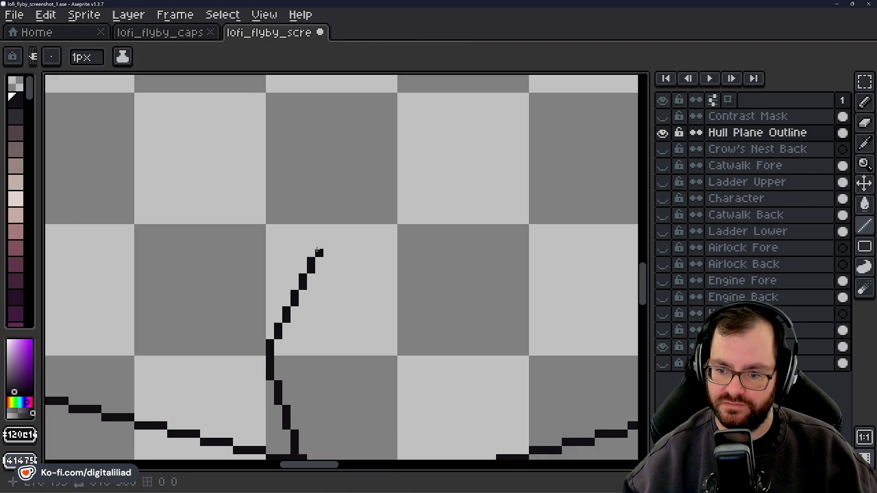
# Extend the diagonal panel line upward-right step by step, following its top as it grows.
pyautogui.click(320, 243)
pyautogui.click(328, 237)
pyautogui.click(327, 229)
pyautogui.click(336, 214)
pyautogui.click(344, 201)
pyautogui.moveTo(360, 179); pyautogui.dragTo(370, 226)
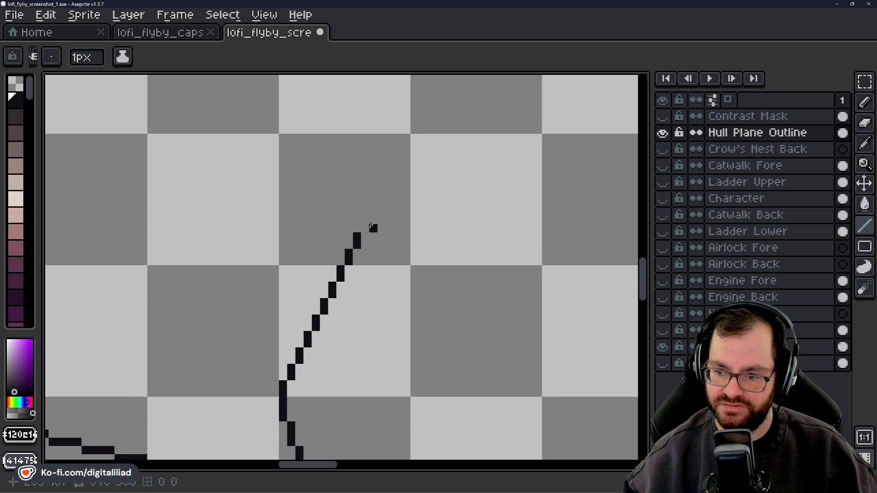
pyautogui.click(365, 224)
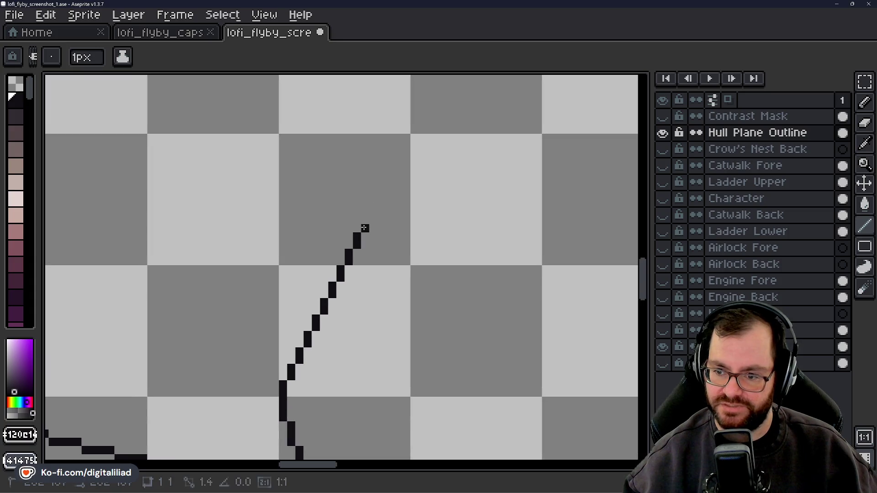
pyautogui.click(374, 207)
pyautogui.click(381, 188)
pyautogui.click(389, 174)
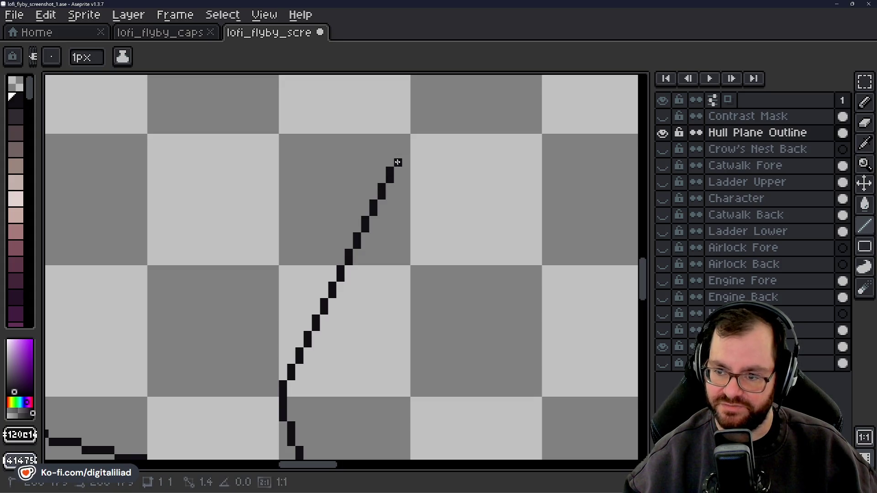
# Draw the first stepped horizontal panel runs near the lower part of the hull outline.
pyautogui.scroll(-5, 345, 197)
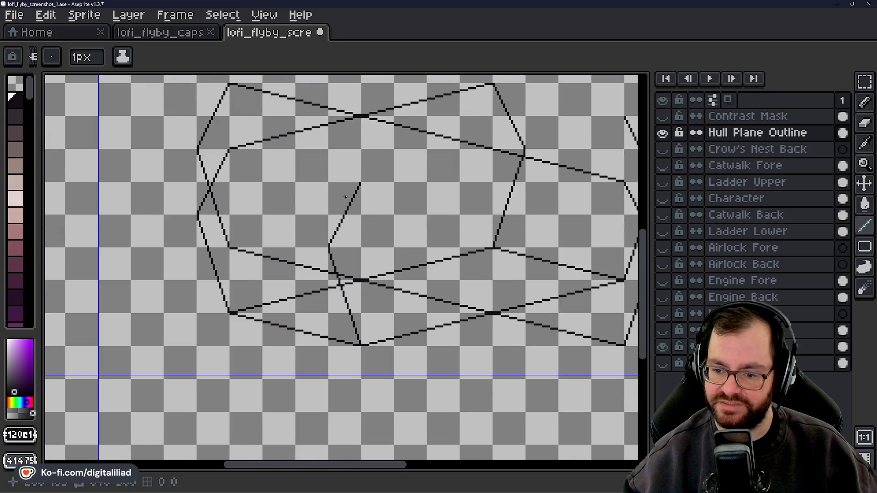
pyautogui.moveTo(405, 181); pyautogui.dragTo(290, 300)
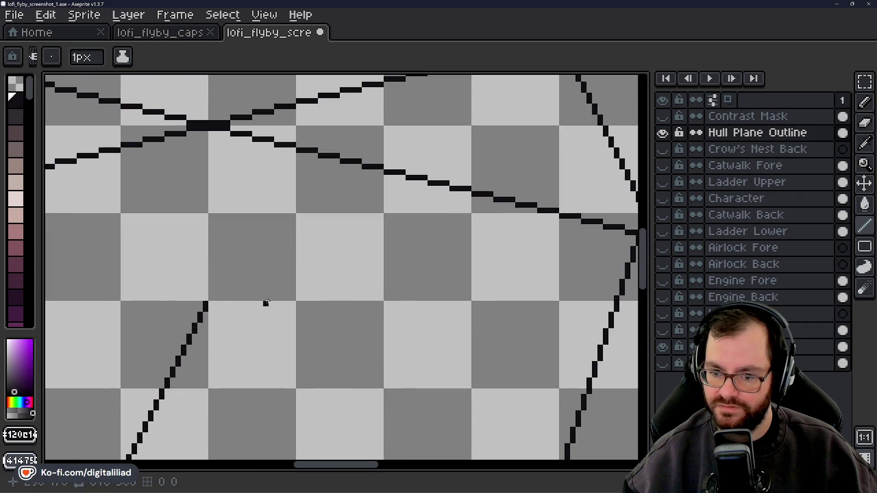
pyautogui.scroll(4, 256, 302)
pyautogui.scroll(4, 197, 291)
pyautogui.moveTo(196, 291)
pyautogui.mouseDown()
pyautogui.moveTo(249, 292)
pyautogui.moveTo(310, 271)
pyautogui.mouseUp()
pyautogui.moveTo(355, 255)
pyautogui.mouseDown()
pyautogui.moveTo(382, 256)
pyautogui.moveTo(396, 242)
pyautogui.moveTo(139, 321)
pyautogui.moveTo(163, 308)
pyautogui.moveTo(213, 309)
pyautogui.moveTo(362, 257)
pyautogui.moveTo(414, 257)
pyautogui.mouseUp()
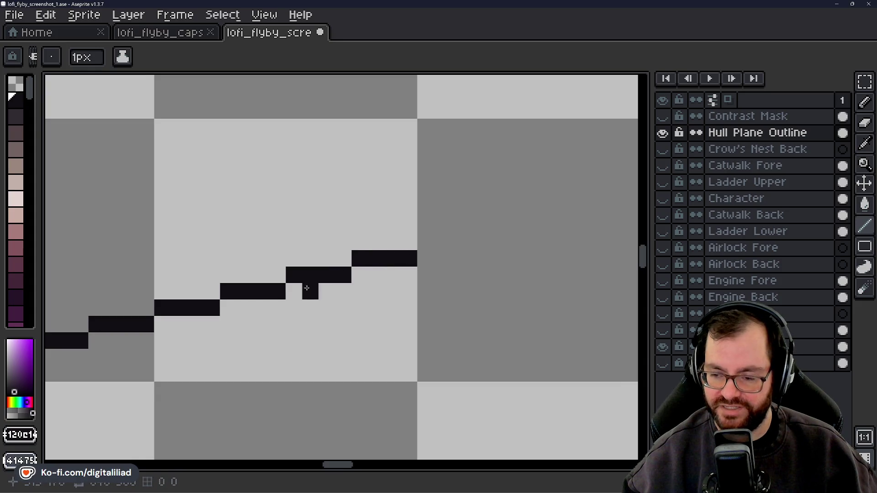
pyautogui.moveTo(303, 290); pyautogui.dragTo(163, 317)
pyautogui.moveTo(284, 267); pyautogui.dragTo(466, 235)
# Add more stepped runs by the line junction, undoing two stray pixels.
pyautogui.moveTo(458, 234); pyautogui.dragTo(408, 260)
pyautogui.click(295, 302)
pyautogui.moveTo(295, 302)
pyautogui.mouseDown()
pyautogui.moveTo(379, 303)
pyautogui.moveTo(279, 349)
pyautogui.mouseUp()
pyautogui.moveTo(308, 316)
pyautogui.mouseDown()
pyautogui.moveTo(423, 300)
pyautogui.moveTo(314, 335)
pyautogui.moveTo(414, 303)
pyautogui.mouseUp()
pyautogui.click(407, 334)
pyautogui.hotkey('ctrl', 'z')
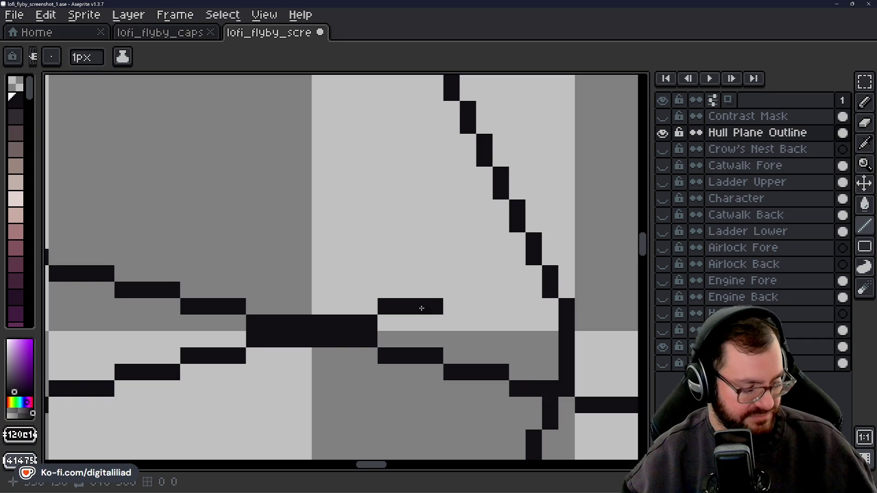
pyautogui.click(425, 297)
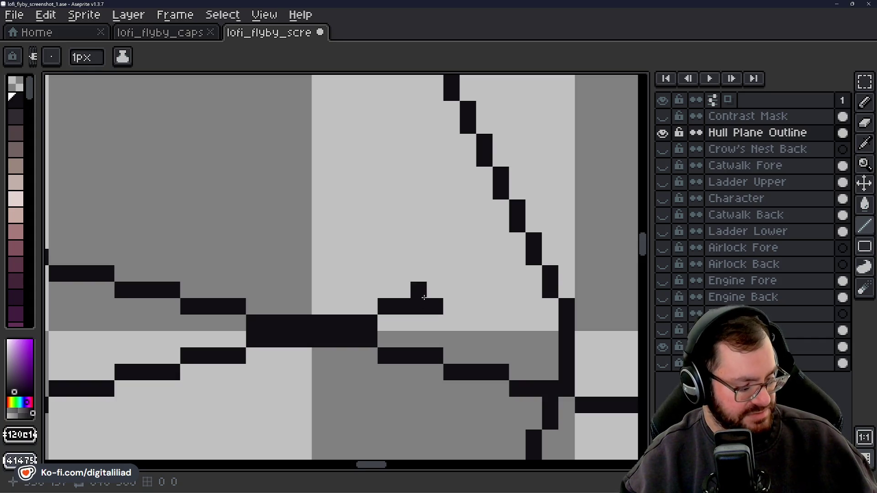
pyautogui.hotkey('ctrl', 'z')
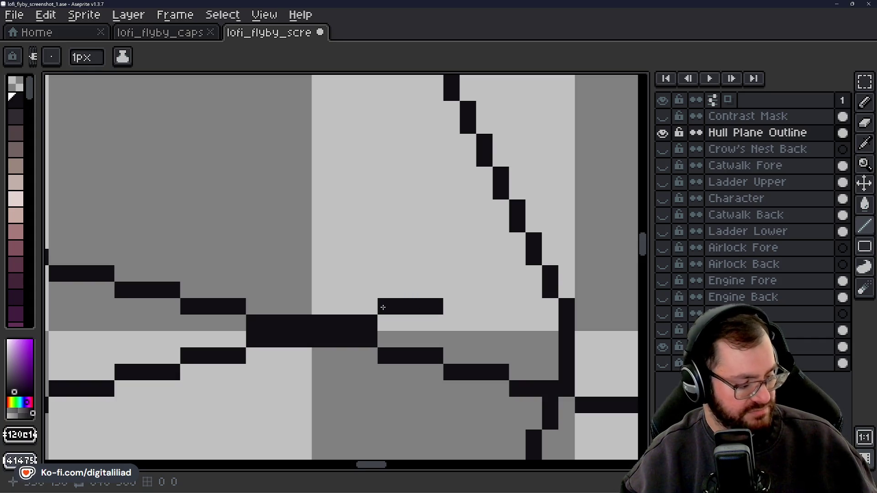
pyautogui.click(370, 306)
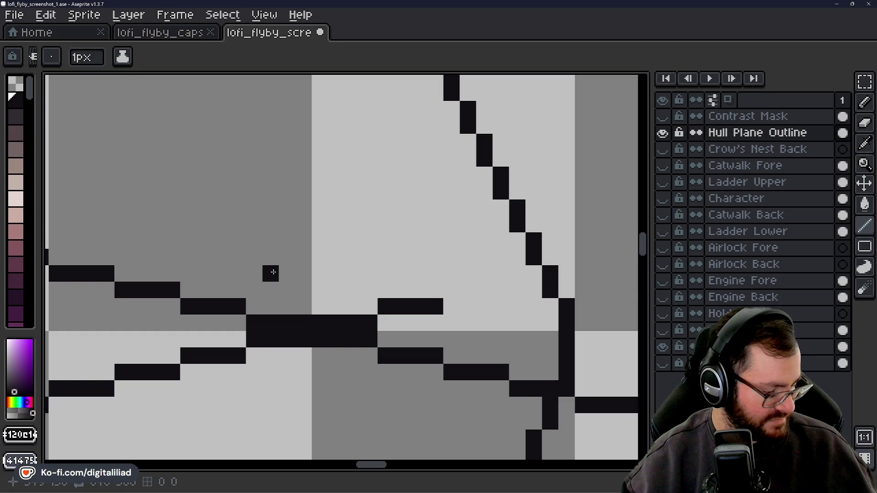
# Start a stepped panel line from the outline corner, drawing its first runs to the right.
pyautogui.moveTo(447, 288)
pyautogui.mouseDown()
pyautogui.moveTo(500, 290)
pyautogui.moveTo(514, 277)
pyautogui.mouseUp()
pyautogui.scroll(-2, 395, 305)
pyautogui.scroll(-2, 396, 306)
pyautogui.scroll(-3, 393, 307)
pyautogui.scroll(-1, 391, 307)
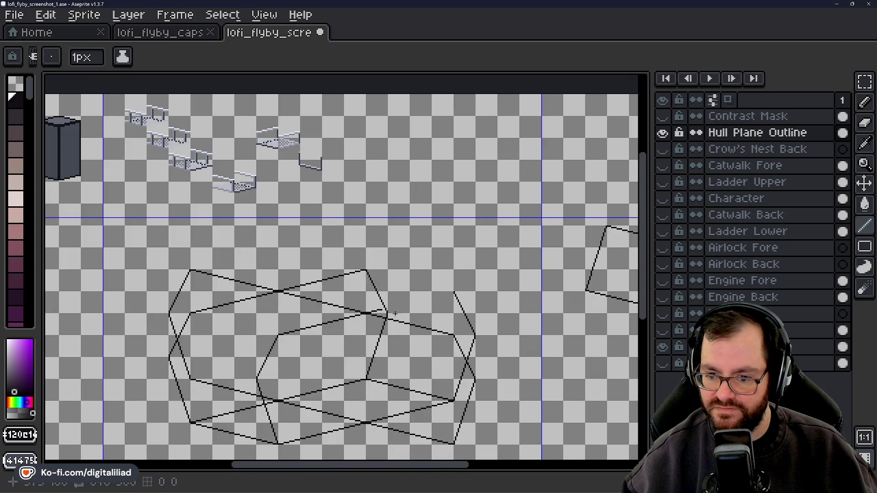
pyautogui.scroll(4, 396, 314)
pyautogui.scroll(3, 388, 319)
pyautogui.moveTo(298, 241)
pyautogui.mouseDown()
pyautogui.moveTo(380, 229)
pyautogui.moveTo(336, 272)
pyautogui.moveTo(420, 239)
pyautogui.moveTo(480, 235)
pyautogui.mouseUp()
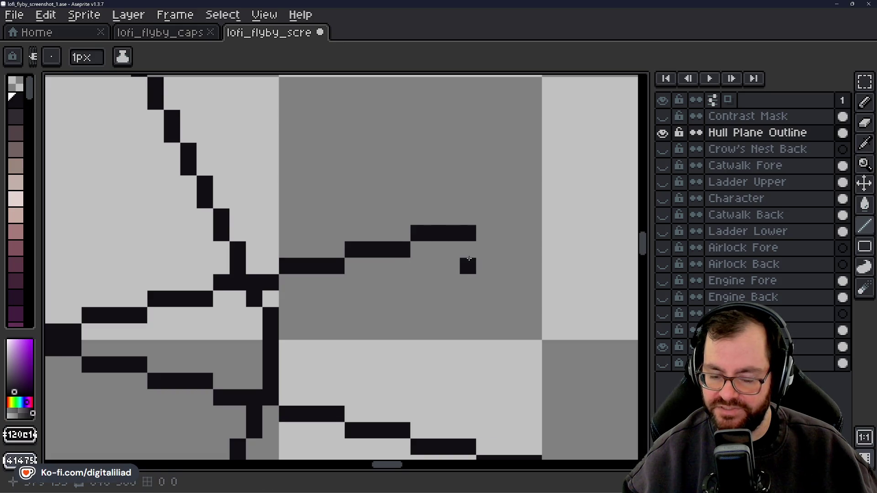
pyautogui.moveTo(467, 265); pyautogui.dragTo(373, 308)
pyautogui.moveTo(397, 263); pyautogui.dragTo(440, 261)
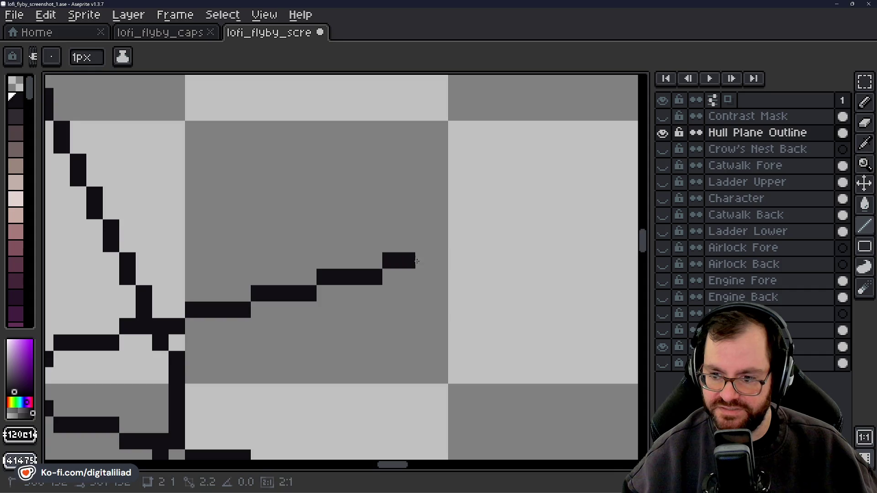
pyautogui.moveTo(408, 289); pyautogui.dragTo(314, 322)
# Undo the overlong top step, redraw it shorter and add the next segments.
pyautogui.click(361, 288)
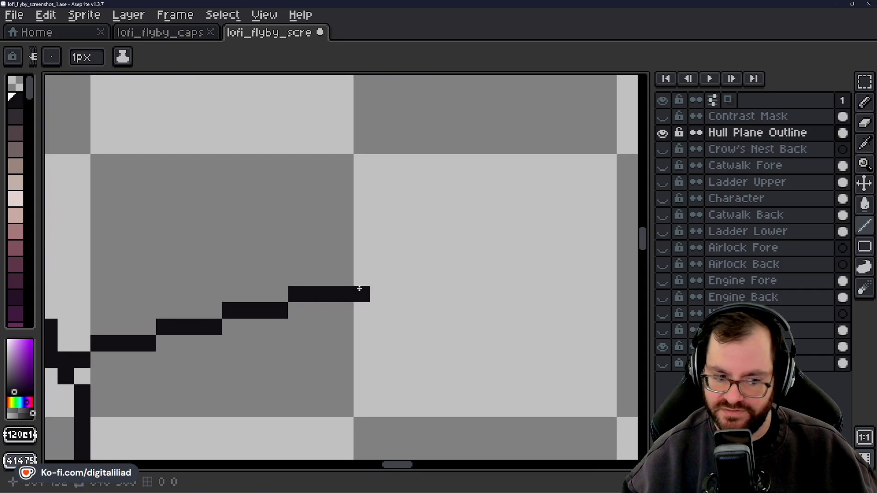
pyautogui.moveTo(361, 281); pyautogui.dragTo(391, 278)
pyautogui.hotkey('ctrl', 'z')
pyautogui.moveTo(319, 330); pyautogui.dragTo(192, 360)
pyautogui.moveTo(233, 308); pyautogui.dragTo(275, 304)
pyautogui.moveTo(299, 359); pyautogui.dragTo(327, 317)
pyautogui.moveTo(328, 250)
pyautogui.mouseDown()
pyautogui.moveTo(372, 257)
pyautogui.moveTo(446, 234)
pyautogui.mouseUp()
pyautogui.moveTo(379, 285); pyautogui.dragTo(346, 303)
# Lengthen the line to the vertical edge and fill the junction pixels, removing a stray pixel.
pyautogui.scroll(-3, 345, 302)
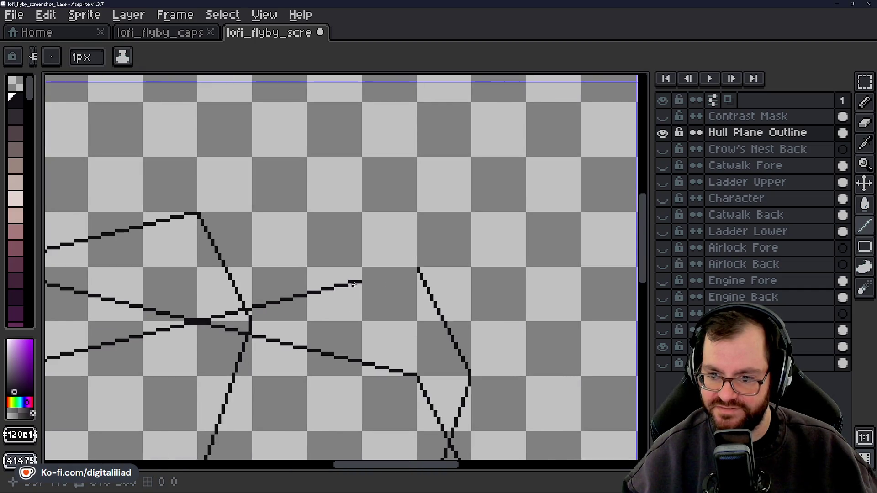
pyautogui.scroll(3, 361, 272)
pyautogui.moveTo(333, 273)
pyautogui.mouseDown()
pyautogui.moveTo(382, 273)
pyautogui.moveTo(319, 301)
pyautogui.moveTo(377, 274)
pyautogui.moveTo(497, 255)
pyautogui.mouseUp()
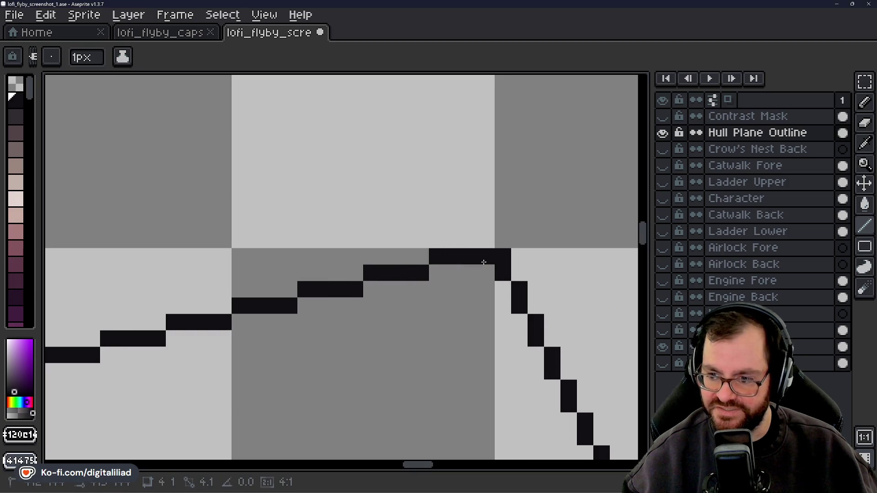
pyautogui.scroll(-4, 468, 250)
pyautogui.scroll(-3, 468, 249)
pyautogui.scroll(2, 316, 197)
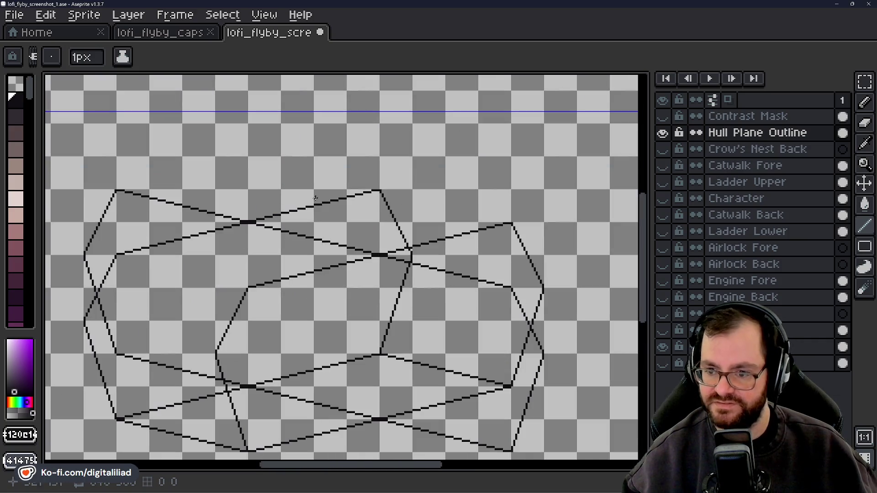
pyautogui.scroll(1, 246, 274)
pyautogui.scroll(1, 265, 256)
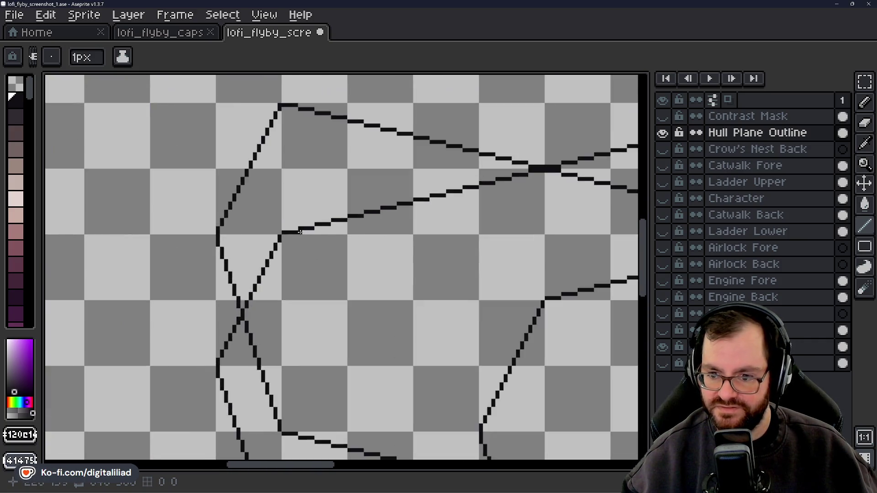
pyautogui.scroll(2, 281, 237)
pyautogui.moveTo(280, 237)
pyautogui.mouseDown()
pyautogui.moveTo(295, 229)
pyautogui.moveTo(375, 248)
pyautogui.moveTo(179, 170)
pyautogui.moveTo(296, 192)
pyautogui.moveTo(266, 207)
pyautogui.moveTo(294, 196)
pyautogui.moveTo(244, 197)
pyautogui.moveTo(269, 189)
pyautogui.moveTo(370, 215)
pyautogui.mouseUp()
pyautogui.click(259, 196)
pyautogui.hotkey('ctrl', 'z')
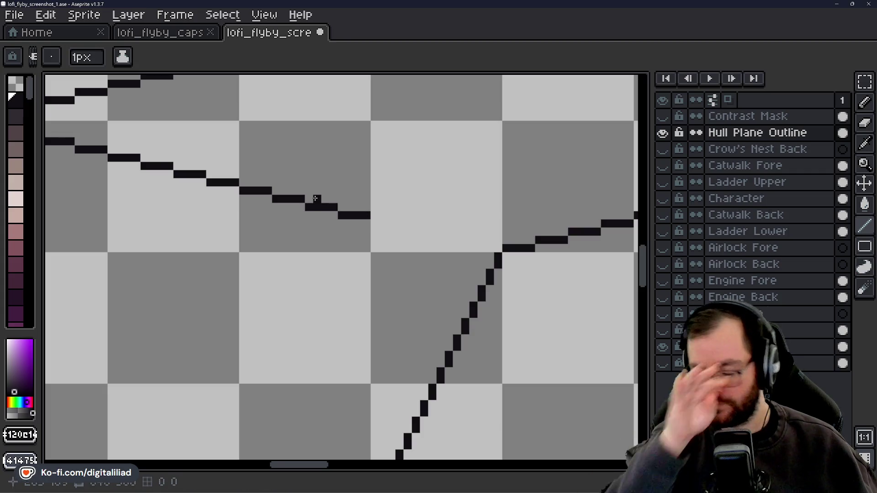
# Place a starting pixel and first horizontal segment for the new line.
pyautogui.click(407, 191)
pyautogui.moveTo(407, 191); pyautogui.dragTo(310, 193)
pyautogui.moveTo(278, 227); pyautogui.dragTo(388, 250)
pyautogui.scroll(-4, 400, 249)
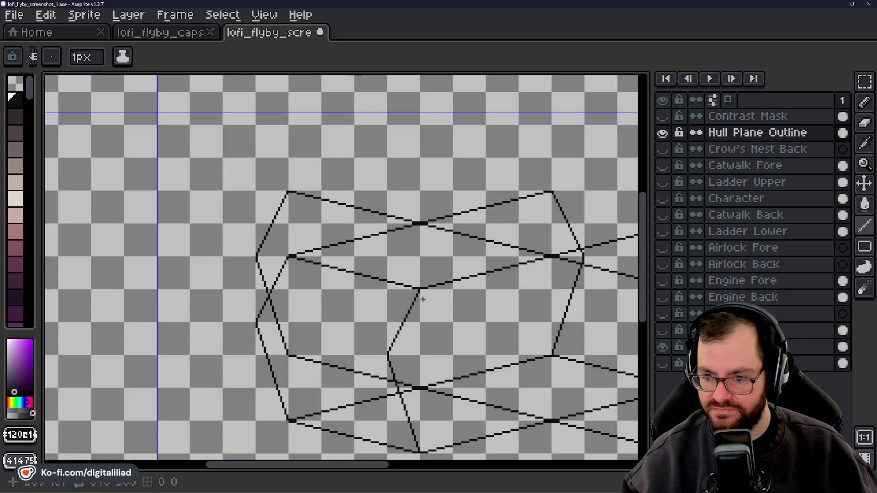
pyautogui.scroll(-3, 423, 298)
pyautogui.moveTo(444, 274); pyautogui.dragTo(394, 268)
pyautogui.scroll(4, 336, 278)
pyautogui.scroll(2, 336, 278)
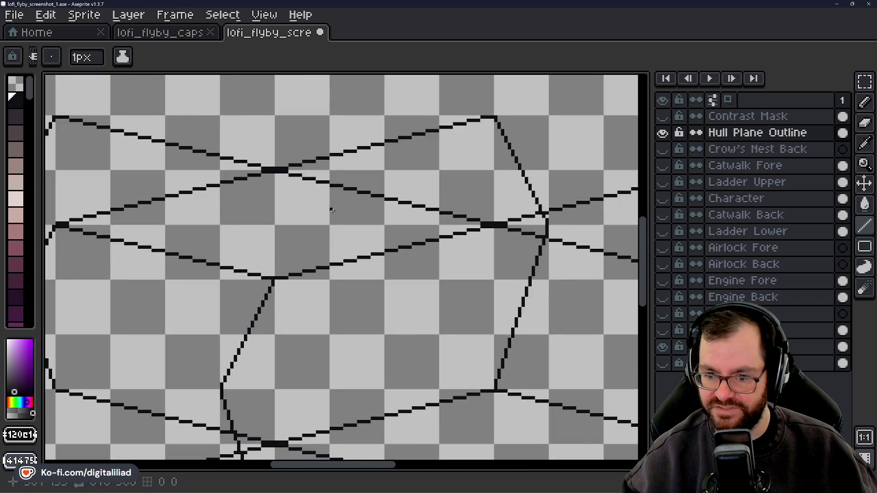
pyautogui.moveTo(319, 244)
pyautogui.mouseDown()
pyautogui.moveTo(451, 239)
pyautogui.moveTo(455, 248)
pyautogui.moveTo(163, 260)
pyautogui.mouseUp()
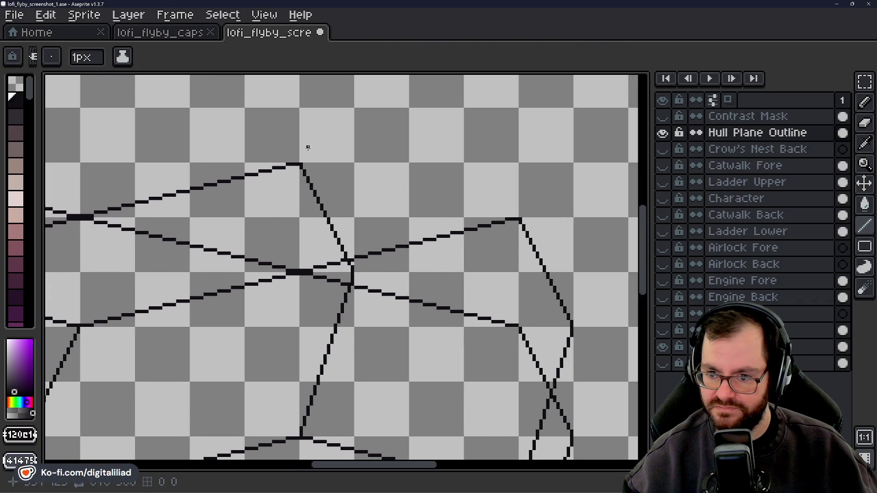
pyautogui.scroll(2, 304, 149)
pyautogui.scroll(2, 299, 174)
# Draw consecutive horizontal rows stepping down-right from the line corner.
pyautogui.click(294, 195)
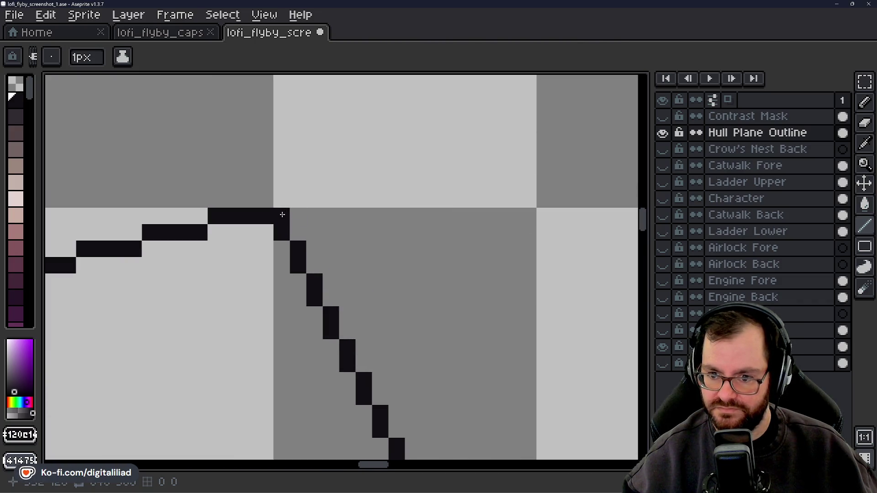
pyautogui.moveTo(282, 215); pyautogui.dragTo(332, 215)
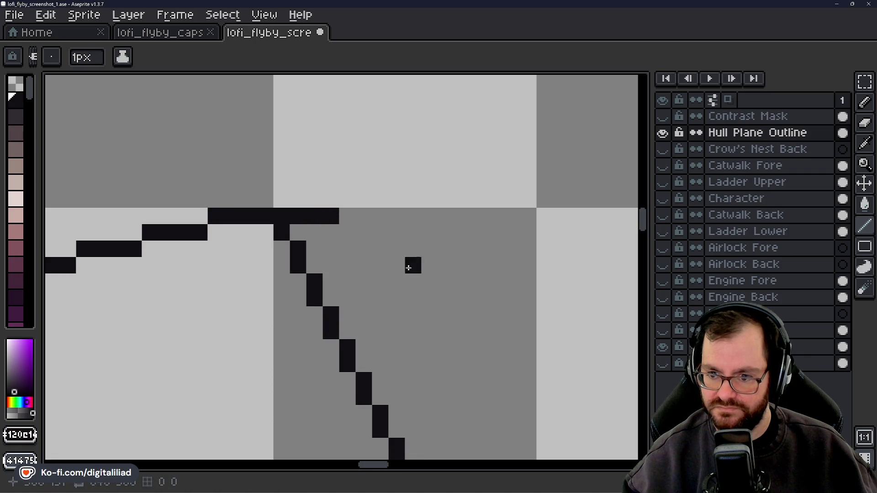
pyautogui.moveTo(409, 268); pyautogui.dragTo(317, 234)
pyautogui.moveTo(255, 198)
pyautogui.mouseDown()
pyautogui.moveTo(305, 197)
pyautogui.moveTo(375, 214)
pyautogui.moveTo(388, 230)
pyautogui.moveTo(432, 229)
pyautogui.mouseUp()
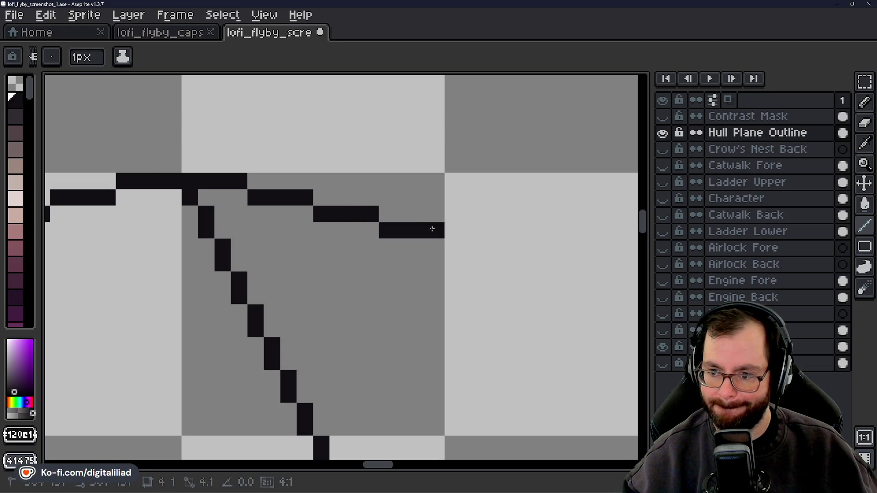
pyautogui.moveTo(372, 294); pyautogui.dragTo(176, 259)
pyautogui.moveTo(256, 211); pyautogui.dragTo(378, 228)
pyautogui.moveTo(405, 269); pyautogui.dragTo(306, 212)
pyautogui.moveTo(286, 188); pyautogui.dragTo(405, 204)
pyautogui.moveTo(421, 237)
pyautogui.mouseDown()
pyautogui.moveTo(265, 193)
pyautogui.moveTo(314, 181)
pyautogui.mouseUp()
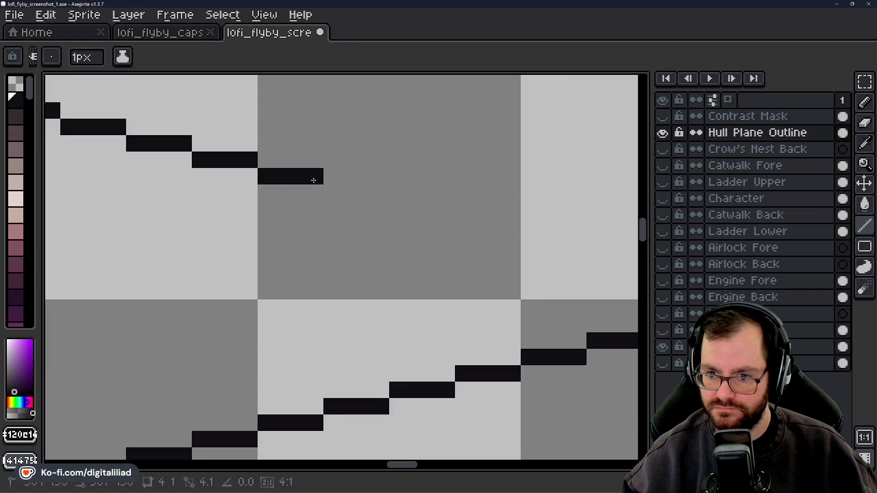
pyautogui.moveTo(342, 224); pyautogui.dragTo(188, 215)
pyautogui.moveTo(179, 185)
pyautogui.mouseDown()
pyautogui.moveTo(246, 187)
pyautogui.moveTo(243, 202)
pyautogui.moveTo(311, 201)
pyautogui.moveTo(357, 231)
pyautogui.moveTo(243, 216)
pyautogui.moveTo(309, 217)
pyautogui.moveTo(324, 231)
pyautogui.moveTo(377, 231)
pyautogui.moveTo(391, 248)
pyautogui.moveTo(507, 269)
pyautogui.moveTo(492, 254)
pyautogui.mouseUp()
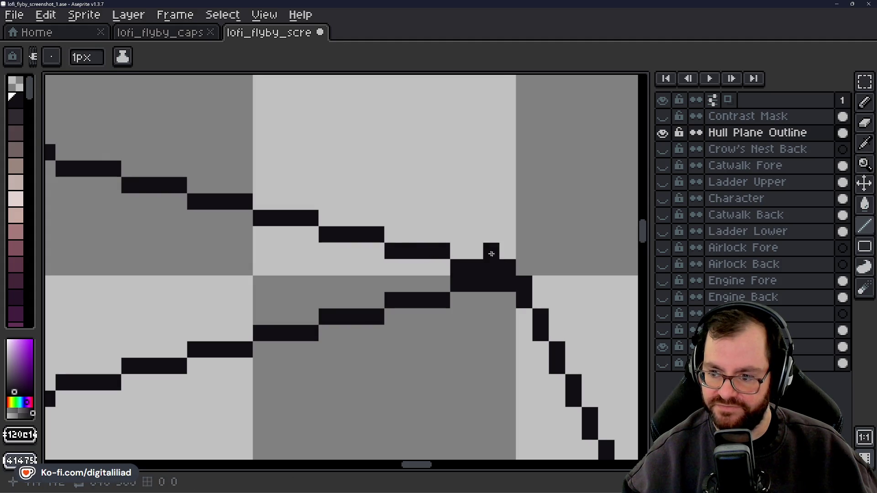
# Start a straight line from the hull edge, angled down toward the right.
pyautogui.scroll(-2, 492, 254)
pyautogui.scroll(-1, 488, 246)
pyautogui.scroll(-1, 468, 224)
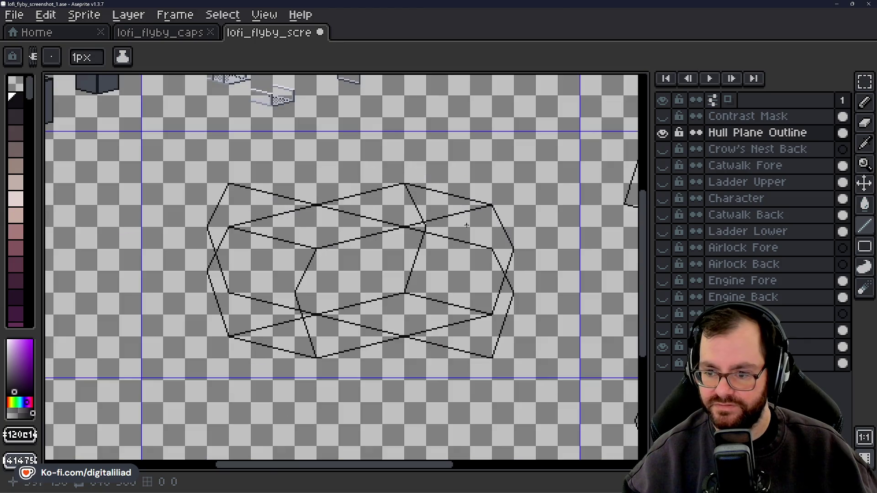
pyautogui.scroll(1, 386, 292)
pyautogui.moveTo(388, 280); pyautogui.dragTo(419, 286)
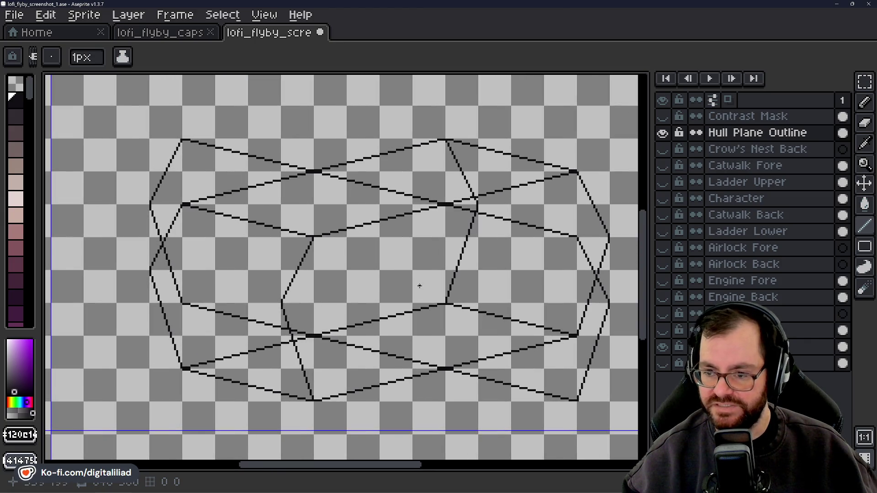
pyautogui.scroll(-1, 403, 277)
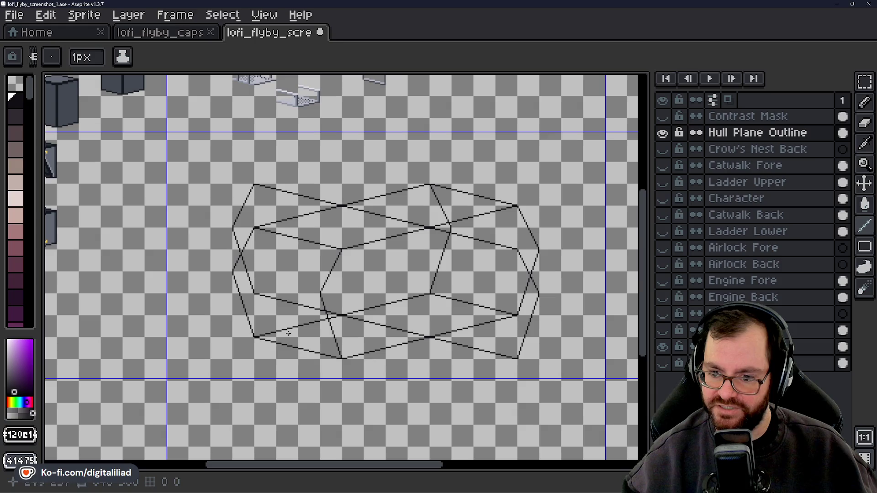
pyautogui.scroll(3, 256, 292)
pyautogui.scroll(2, 233, 274)
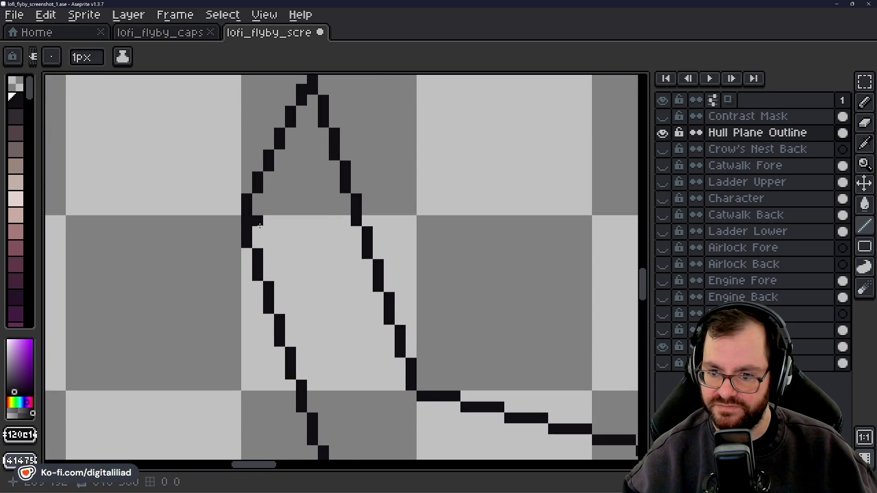
pyautogui.scroll(-2, 258, 223)
pyautogui.moveTo(259, 224); pyautogui.dragTo(386, 225)
pyautogui.moveTo(451, 224); pyautogui.dragTo(472, 279)
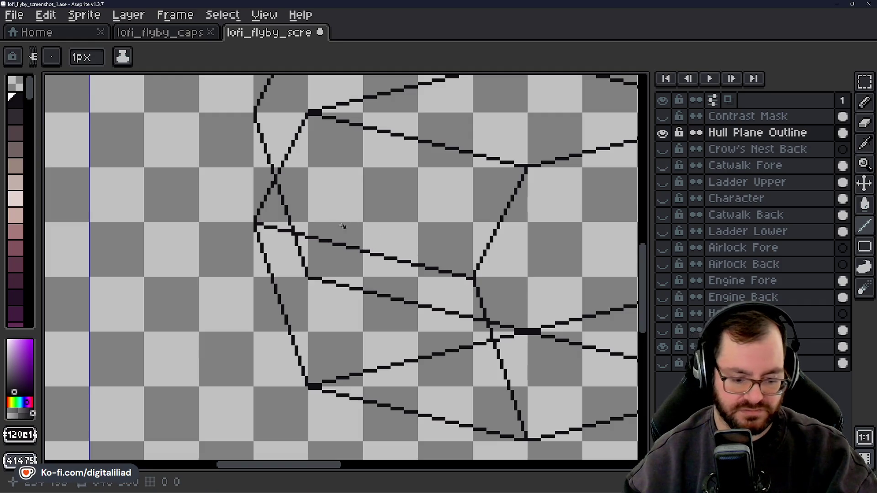
# Draw the stair-step panel line across the hull's left section, extending its end by another step.
pyautogui.scroll(3, 247, 214)
pyautogui.scroll(1, 247, 214)
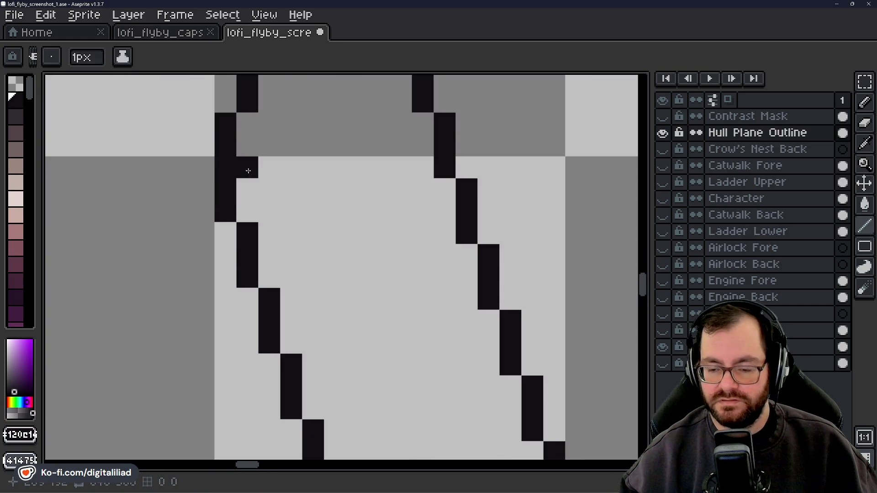
pyautogui.scroll(-3, 310, 190)
pyautogui.moveTo(310, 189)
pyautogui.mouseDown()
pyautogui.moveTo(264, 206)
pyautogui.moveTo(238, 192)
pyautogui.moveTo(361, 224)
pyautogui.mouseUp()
pyautogui.scroll(2, 236, 194)
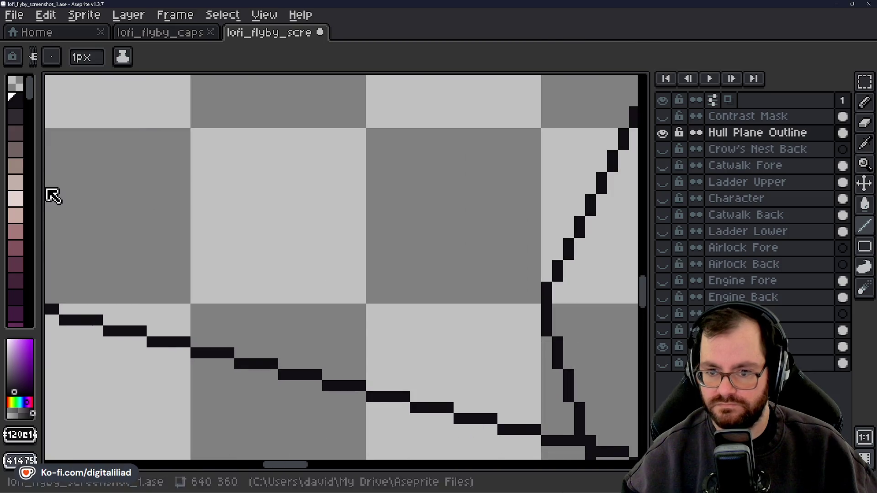
pyautogui.moveTo(412, 244); pyautogui.dragTo(205, 201)
pyautogui.moveTo(120, 192); pyautogui.dragTo(322, 235)
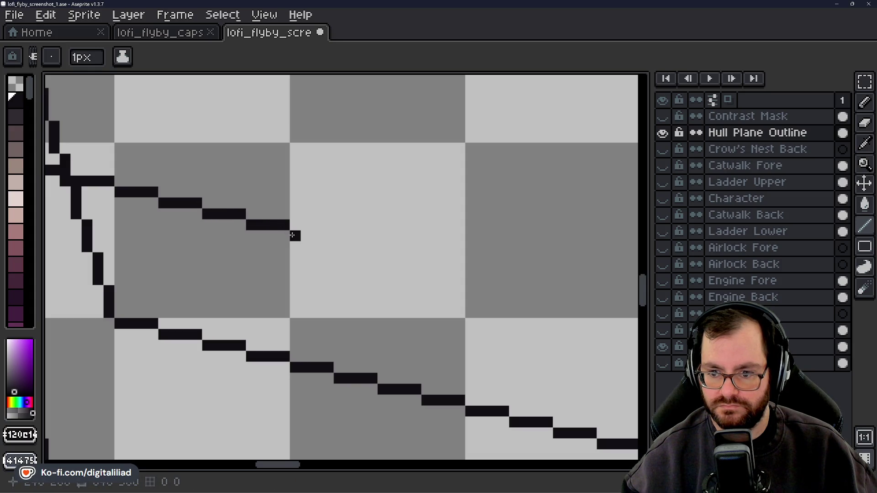
pyautogui.click(328, 236)
pyautogui.moveTo(383, 259)
pyautogui.mouseDown()
pyautogui.moveTo(181, 210)
pyautogui.moveTo(457, 275)
pyautogui.mouseUp()
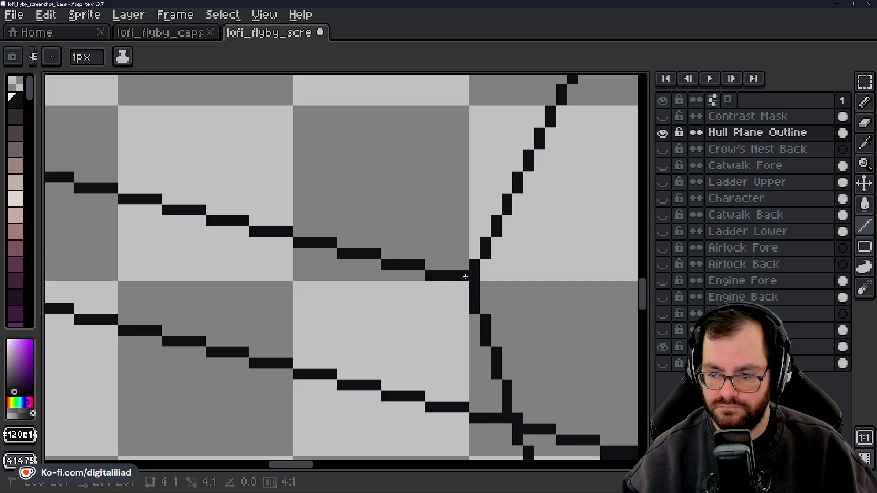
pyautogui.scroll(-4, 402, 288)
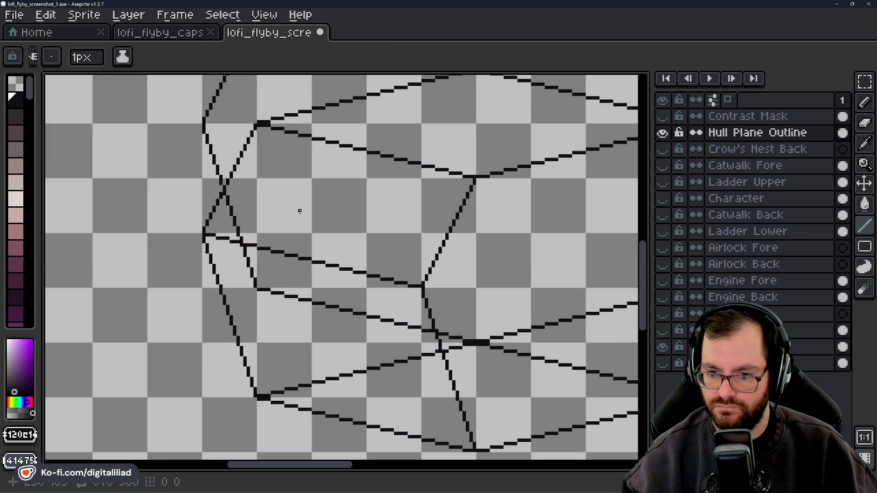
# Draw a line out from the hull's left corner beside the existing panel line.
pyautogui.scroll(-4, 300, 211)
pyautogui.moveTo(400, 256); pyautogui.dragTo(308, 263)
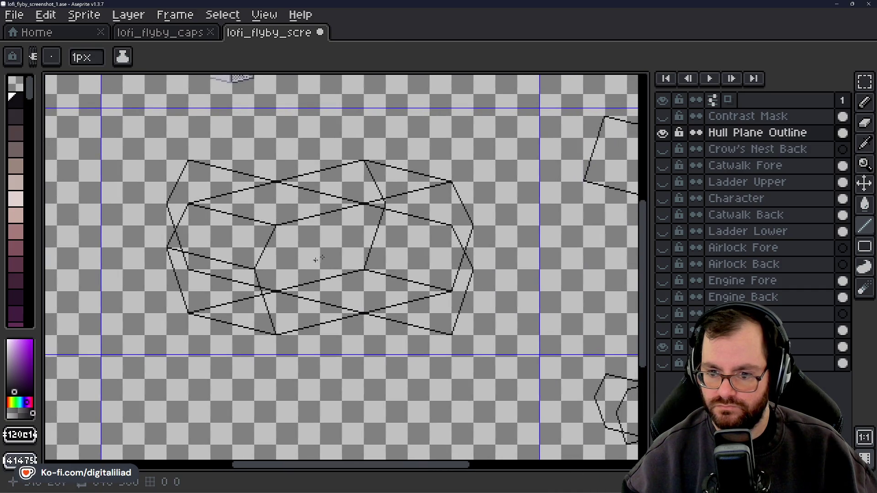
pyautogui.scroll(2, 206, 224)
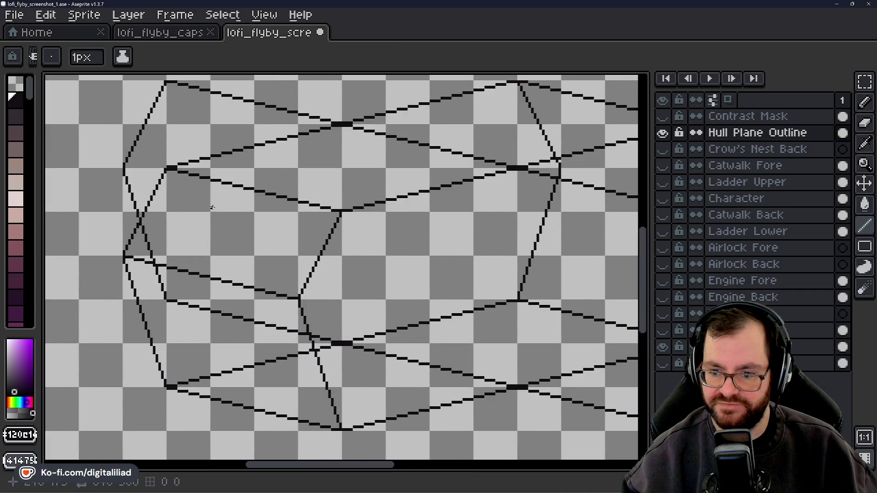
pyautogui.moveTo(352, 307)
pyautogui.mouseDown()
pyautogui.moveTo(422, 327)
pyautogui.moveTo(417, 307)
pyautogui.mouseUp()
pyautogui.scroll(-1, 417, 308)
pyautogui.moveTo(479, 289)
pyautogui.mouseDown()
pyautogui.moveTo(433, 304)
pyautogui.moveTo(305, 292)
pyautogui.mouseUp()
pyautogui.scroll(5, 283, 238)
pyautogui.scroll(3, 283, 238)
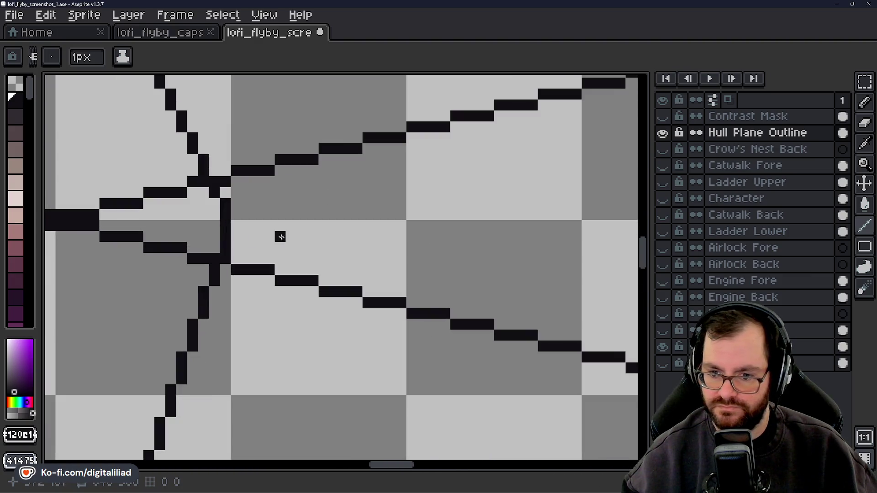
pyautogui.moveTo(237, 228)
pyautogui.mouseDown()
pyautogui.moveTo(399, 255)
pyautogui.moveTo(304, 251)
pyautogui.moveTo(393, 264)
pyautogui.mouseUp()
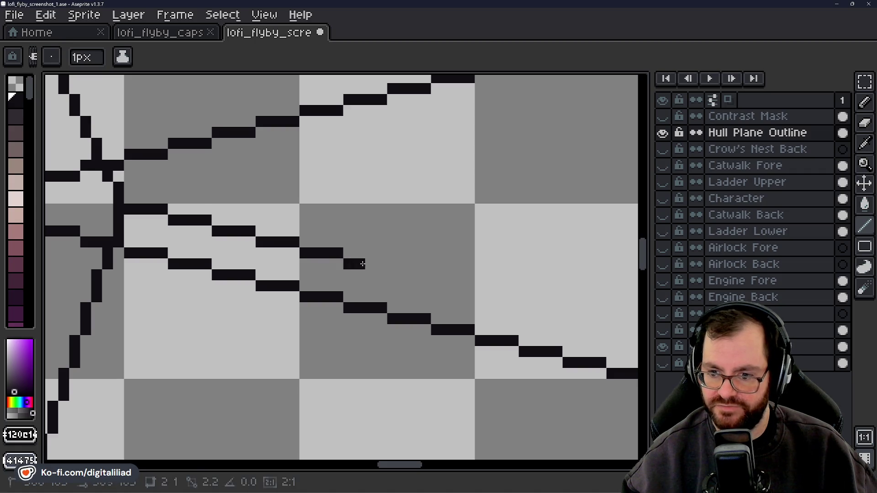
# Continue parallel runs one row lower until they meet the right hull edge.
pyautogui.moveTo(417, 292)
pyautogui.mouseDown()
pyautogui.moveTo(330, 256)
pyautogui.moveTo(386, 249)
pyautogui.moveTo(279, 263)
pyautogui.moveTo(314, 254)
pyautogui.moveTo(443, 287)
pyautogui.mouseUp()
pyautogui.click(396, 270)
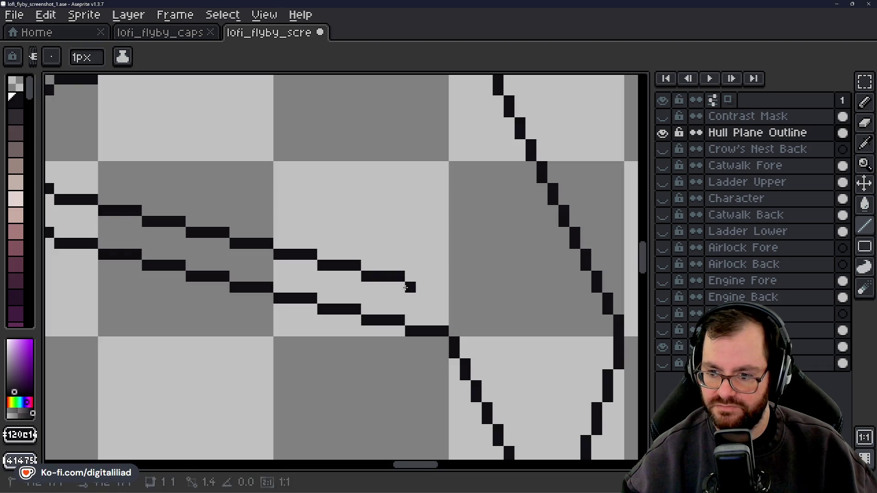
pyautogui.click(435, 318)
pyautogui.moveTo(435, 318); pyautogui.dragTo(309, 269)
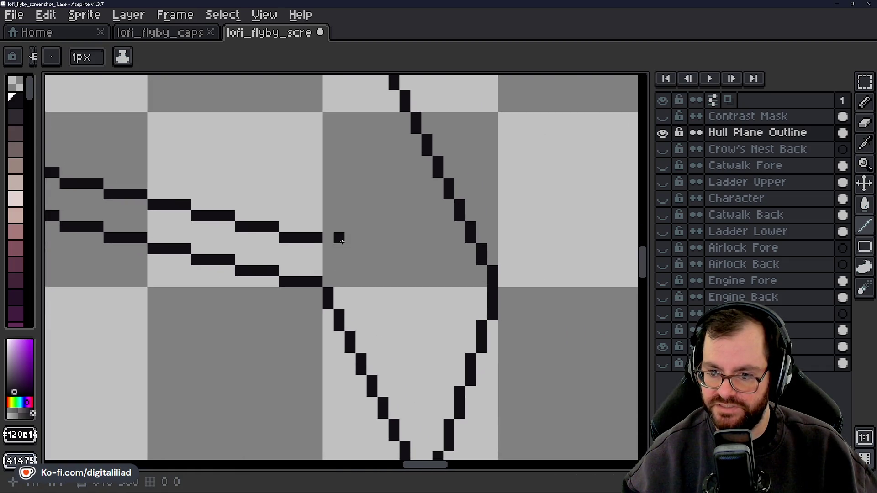
pyautogui.scroll(-3, 342, 241)
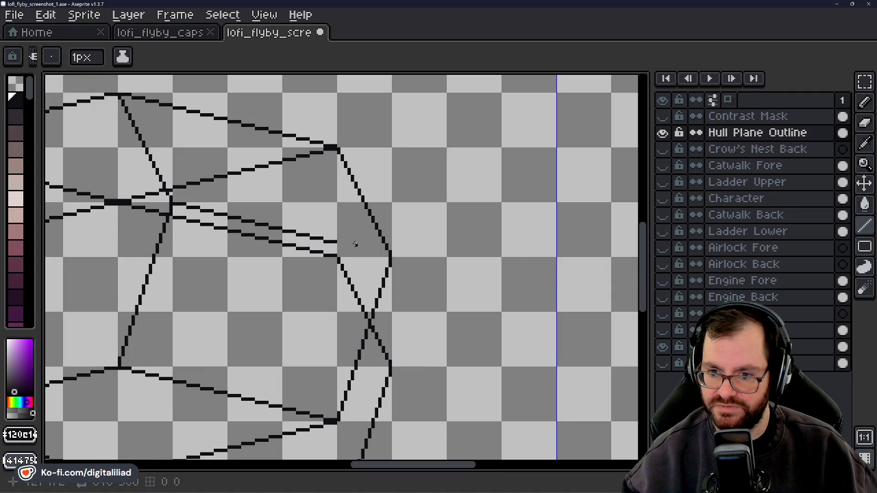
pyautogui.scroll(-3, 356, 245)
pyautogui.scroll(5, 350, 242)
pyautogui.moveTo(310, 266); pyautogui.dragTo(460, 301)
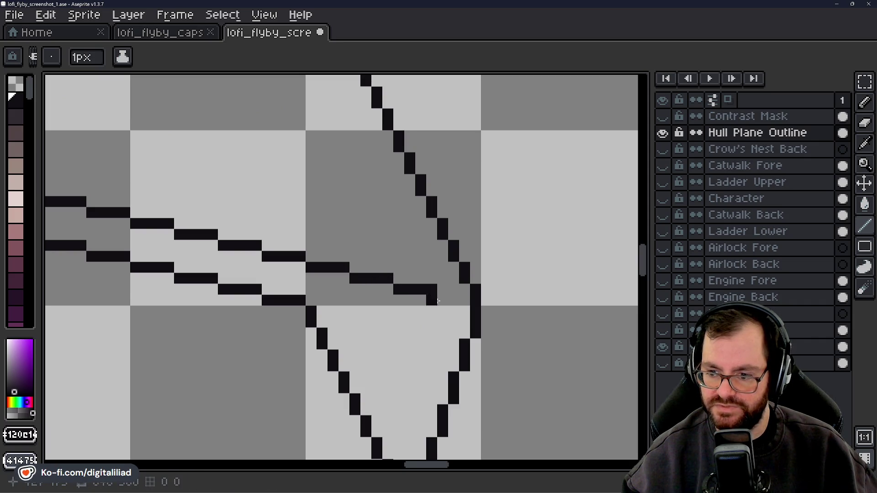
pyautogui.scroll(-2, 461, 301)
pyautogui.scroll(-2, 461, 301)
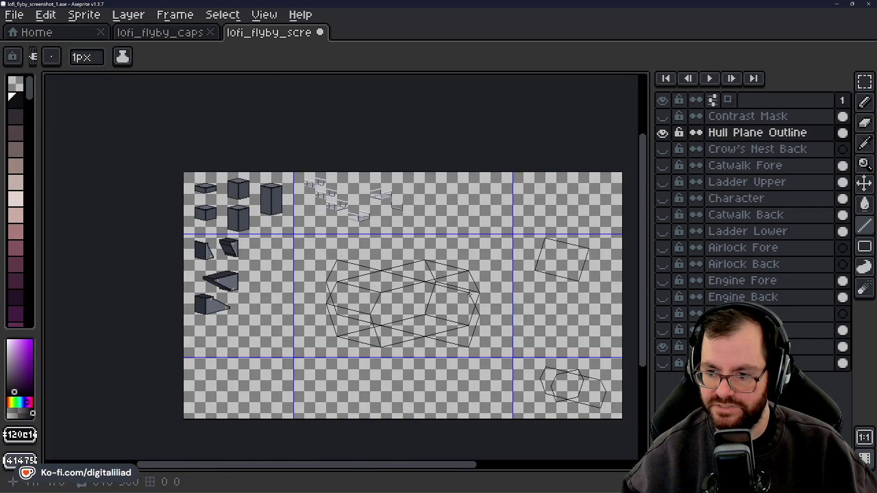
pyautogui.scroll(4, 395, 325)
pyautogui.moveTo(396, 326); pyautogui.dragTo(457, 249)
pyautogui.moveTo(392, 268)
pyautogui.mouseDown()
pyautogui.moveTo(423, 231)
pyautogui.moveTo(419, 269)
pyautogui.mouseUp()
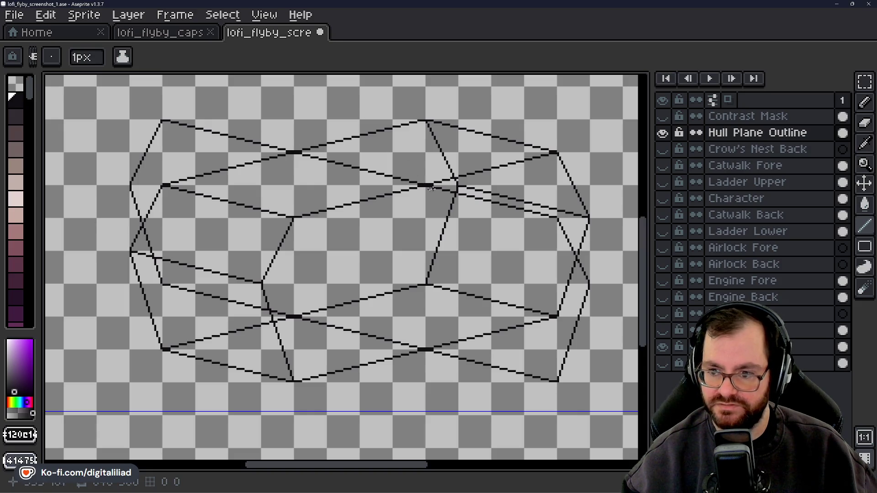
pyautogui.moveTo(366, 245); pyautogui.dragTo(397, 281)
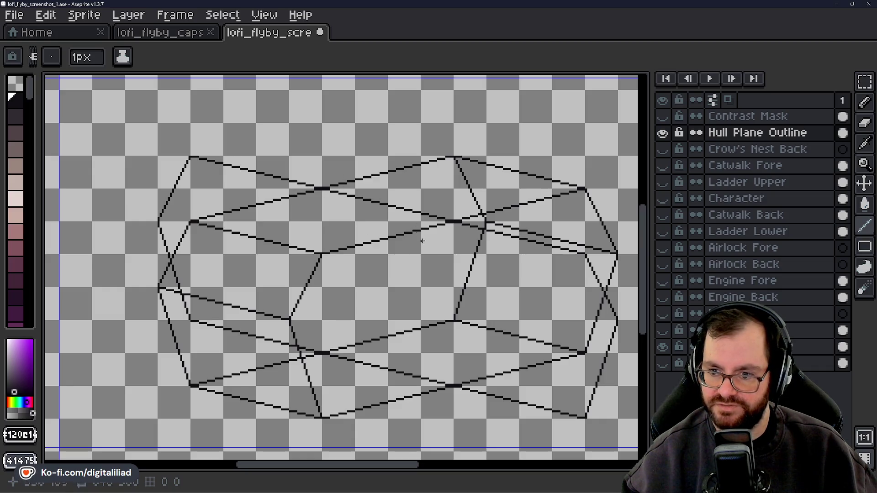
pyautogui.moveTo(421, 289)
pyautogui.mouseDown()
pyautogui.moveTo(394, 327)
pyautogui.moveTo(314, 319)
pyautogui.moveTo(458, 291)
pyautogui.mouseUp()
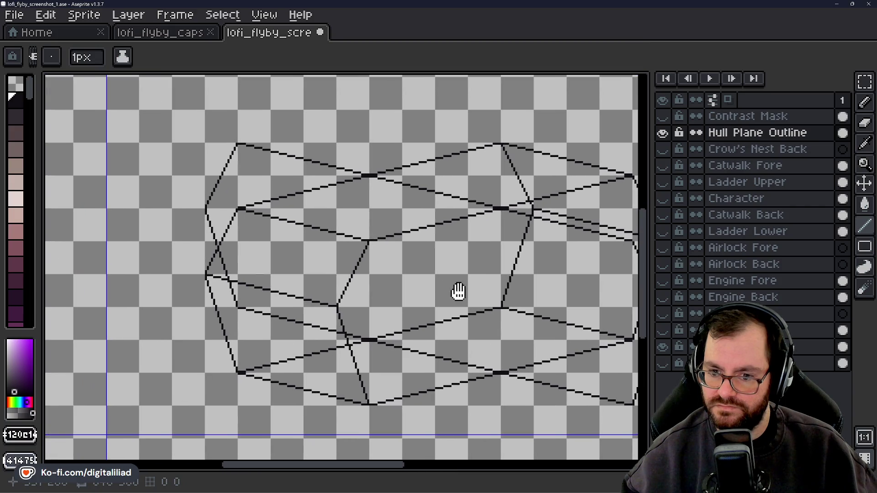
pyautogui.moveTo(458, 291); pyautogui.dragTo(379, 295)
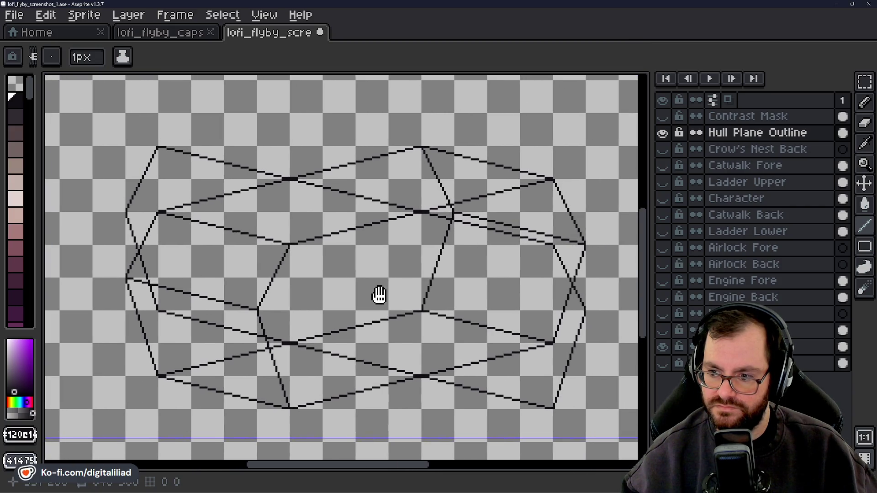
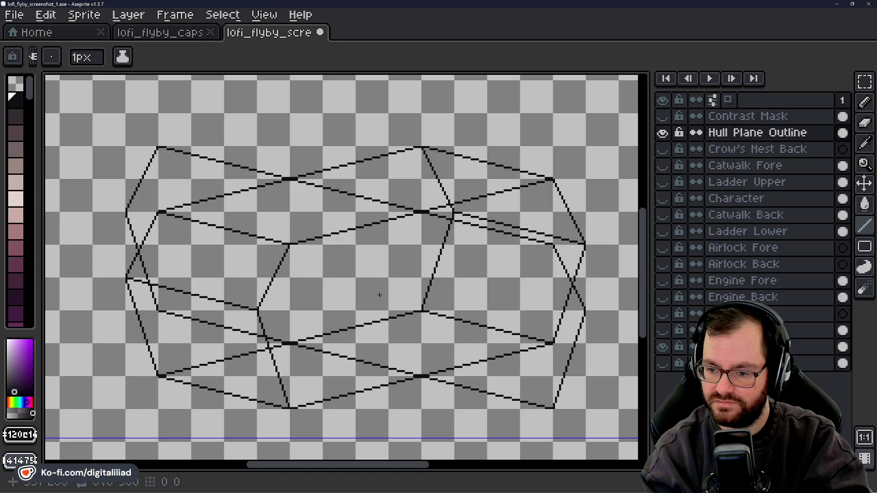
# Switch to the Move tool and scroll around the current hull canvas.
pyautogui.scroll(-3, 380, 294)
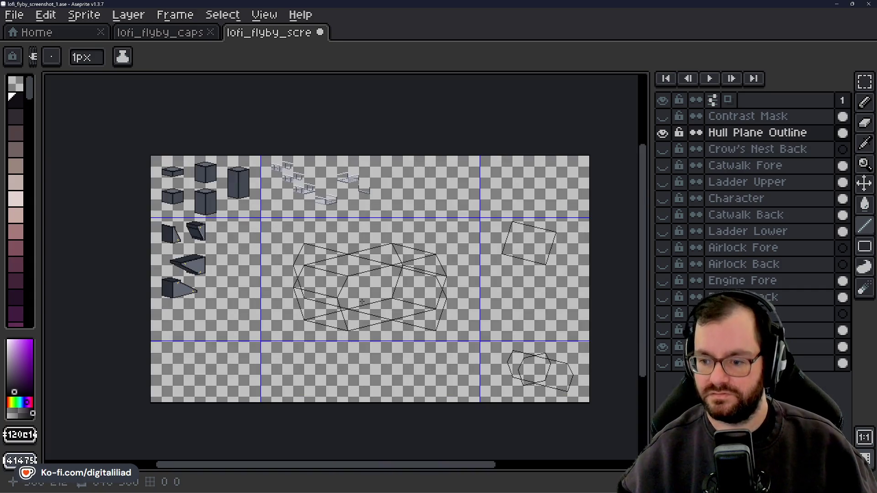
pyautogui.scroll(2, 362, 302)
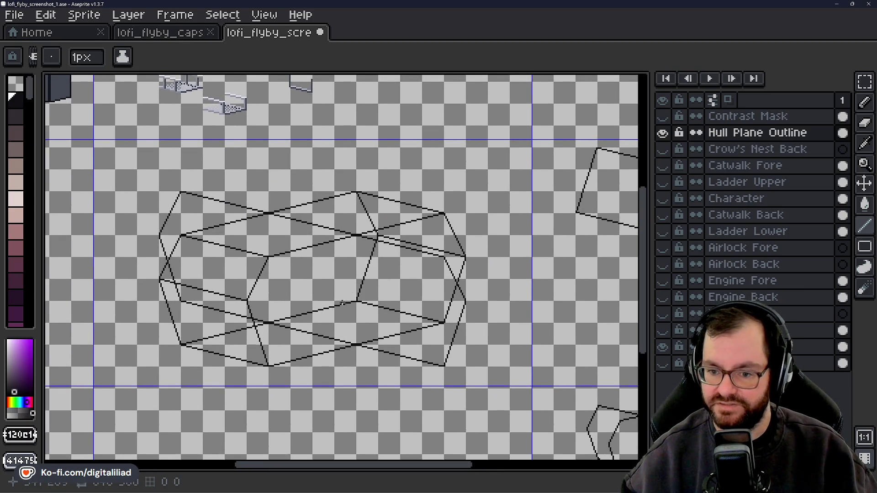
pyautogui.hscroll(-2, 343, 288)
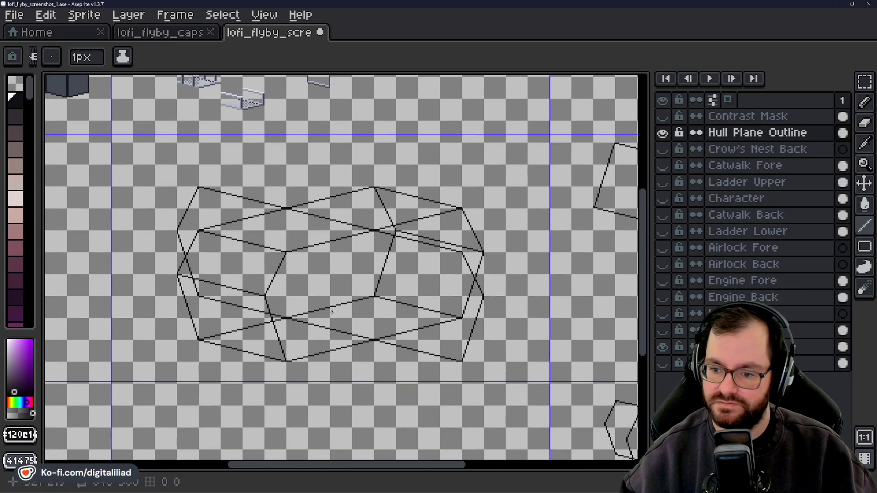
pyautogui.click(864, 183)
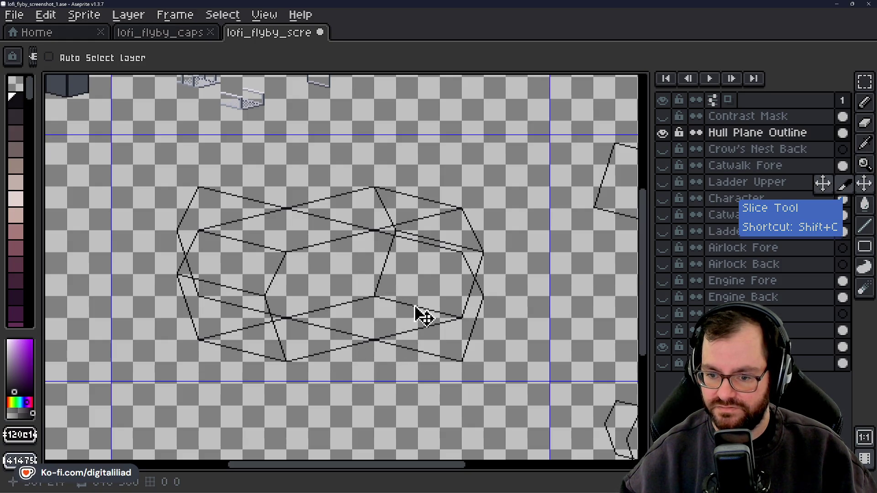
pyautogui.scroll(-2, 376, 332)
pyautogui.scroll(2, 372, 323)
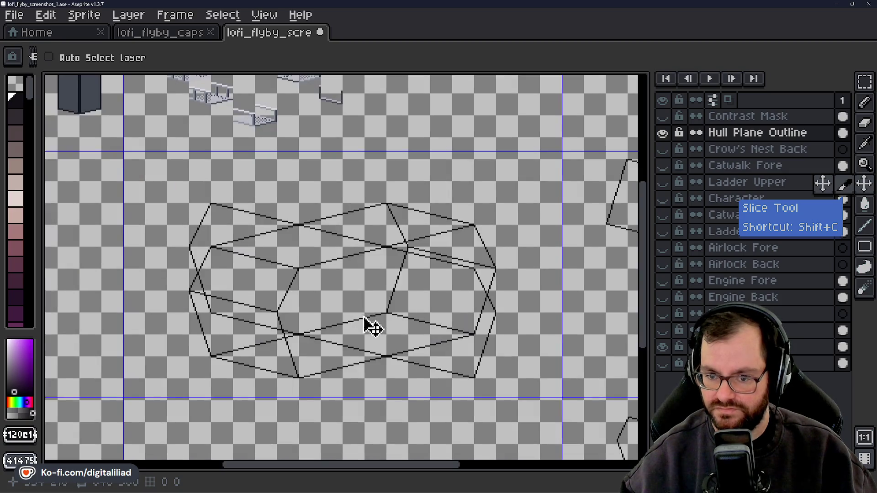
pyautogui.scroll(1, 344, 339)
pyautogui.scroll(1, 347, 340)
# Pan the view across the hull's left, lower-left and right sides.
pyautogui.moveTo(279, 310); pyautogui.dragTo(506, 314)
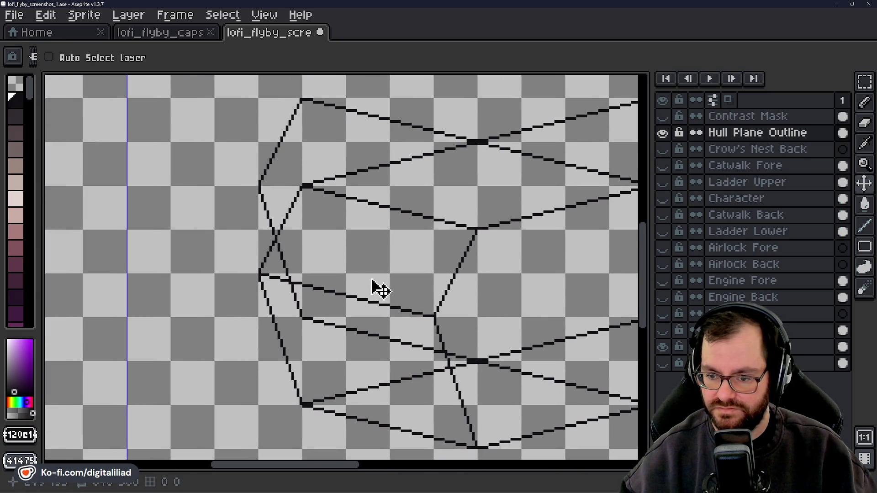
pyautogui.moveTo(372, 288); pyautogui.dragTo(353, 317)
pyautogui.moveTo(323, 279); pyautogui.dragTo(304, 305)
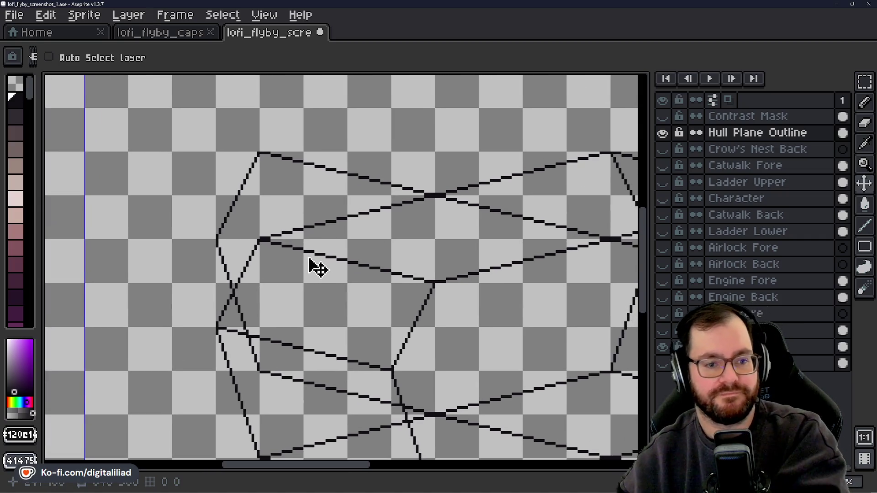
pyautogui.moveTo(353, 273); pyautogui.dragTo(184, 238)
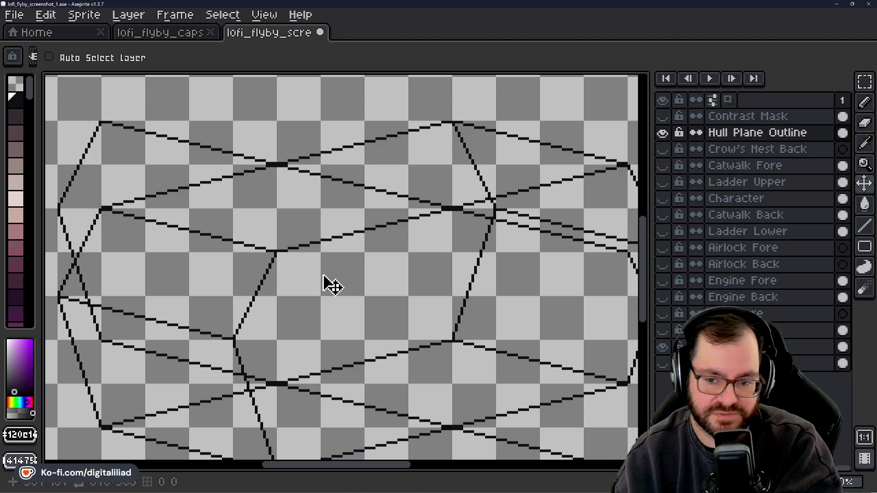
pyautogui.scroll(-2, 323, 281)
pyautogui.scroll(1, 359, 279)
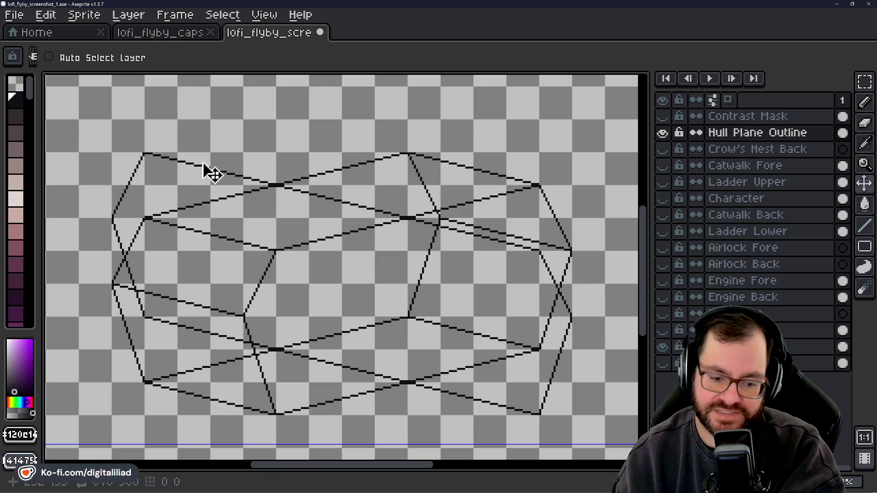
# Open hull_shape_exploration.ase from the Home page's recent files.
pyautogui.click(62, 34)
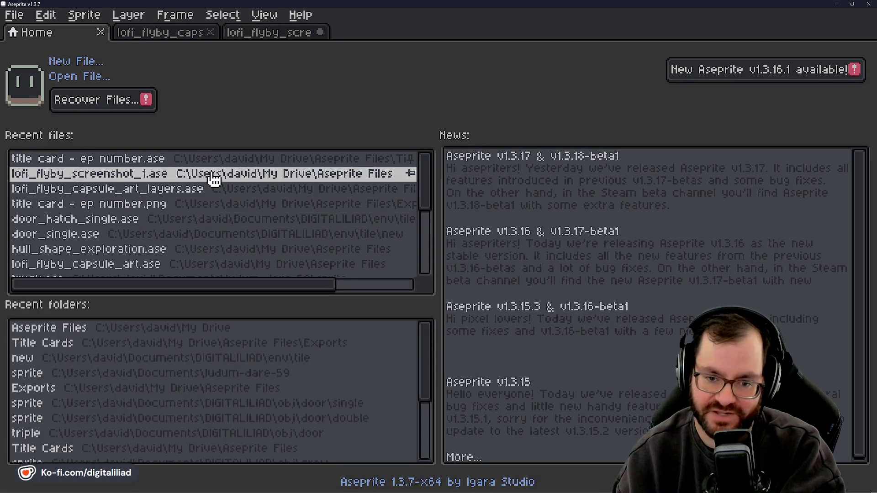
pyautogui.scroll(-2, 192, 175)
pyautogui.click(203, 226)
pyautogui.scroll(3, 312, 274)
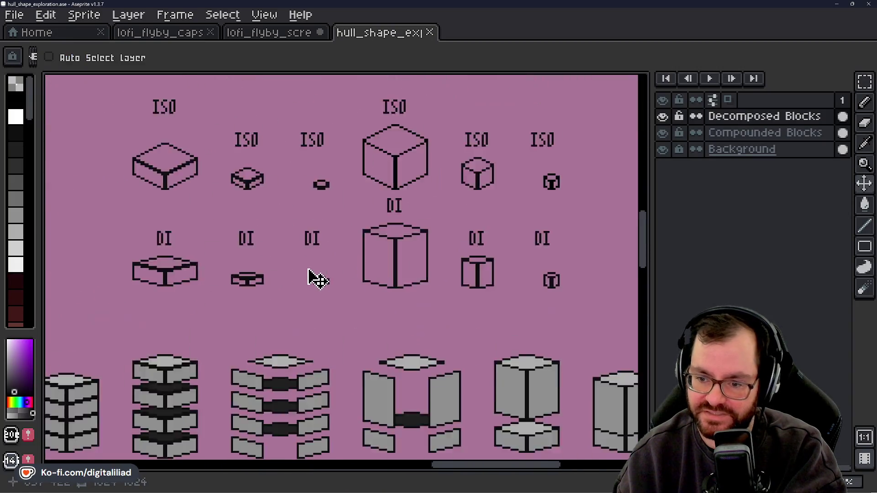
pyautogui.scroll(1, 317, 278)
# Box-select the large ISO cube with the rectangular marquee to gauge its size.
pyautogui.click(865, 81)
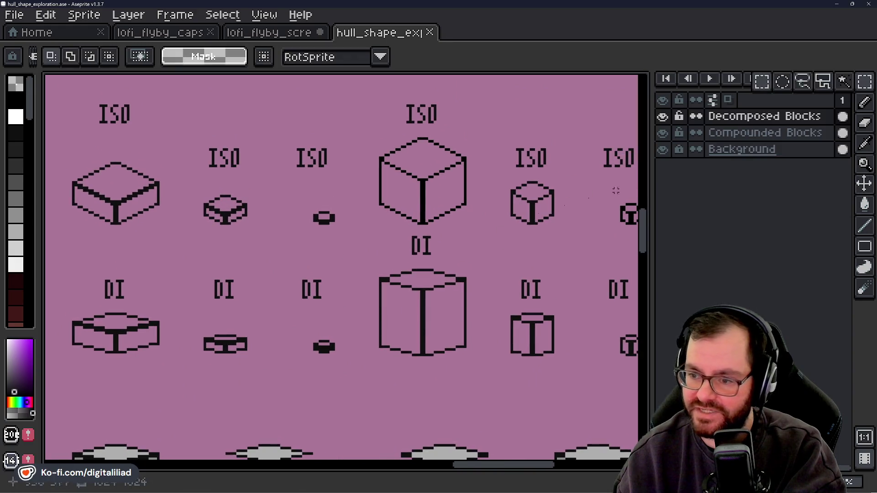
pyautogui.moveTo(317, 279); pyautogui.dragTo(236, 313)
pyautogui.moveTo(261, 126); pyautogui.dragTo(414, 269)
pyautogui.click(457, 271)
pyautogui.moveTo(278, 103); pyautogui.dragTo(421, 276)
pyautogui.click(457, 304)
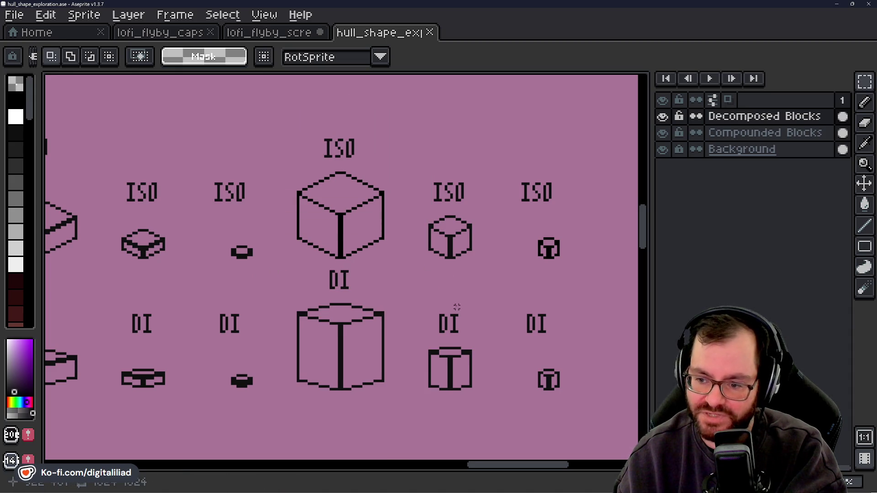
# Select the big DI cube tightly to check its size, then deselect it.
pyautogui.moveTo(457, 304); pyautogui.dragTo(396, 256)
pyautogui.moveTo(214, 213); pyautogui.dragTo(348, 369)
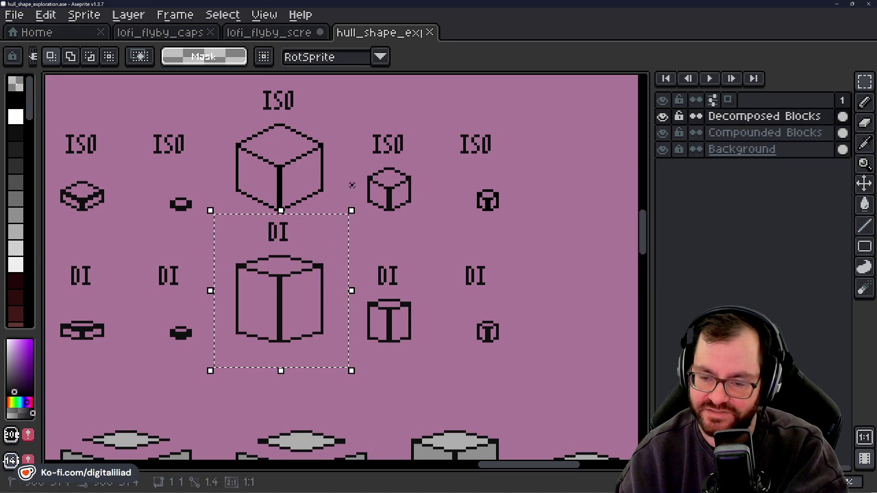
pyautogui.moveTo(214, 219); pyautogui.dragTo(354, 354)
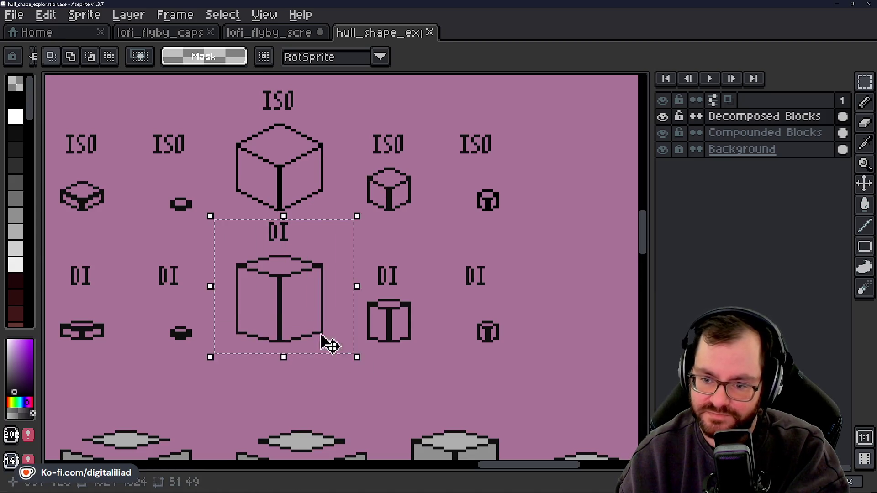
pyautogui.moveTo(200, 214); pyautogui.dragTo(357, 357)
pyautogui.click(431, 249)
# Zoom in and centre the close-up on the cube's top face.
pyautogui.scroll(4, 293, 265)
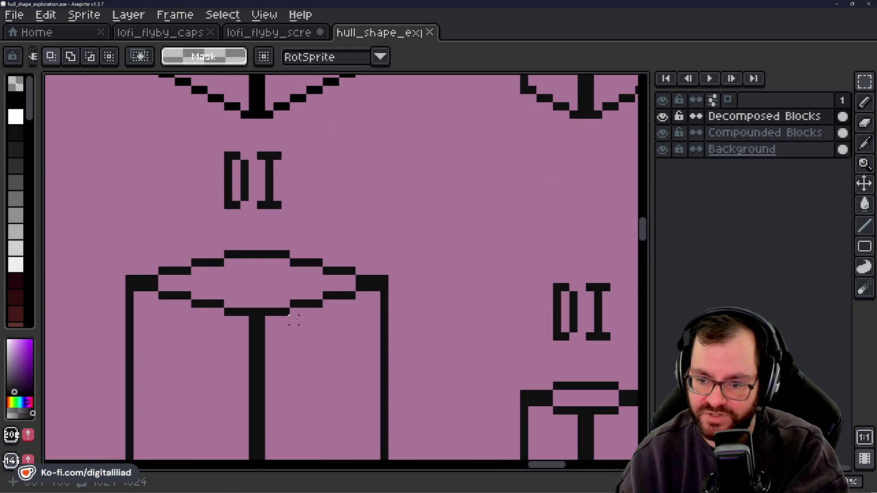
pyautogui.scroll(-3, 318, 312)
pyautogui.scroll(1, 317, 176)
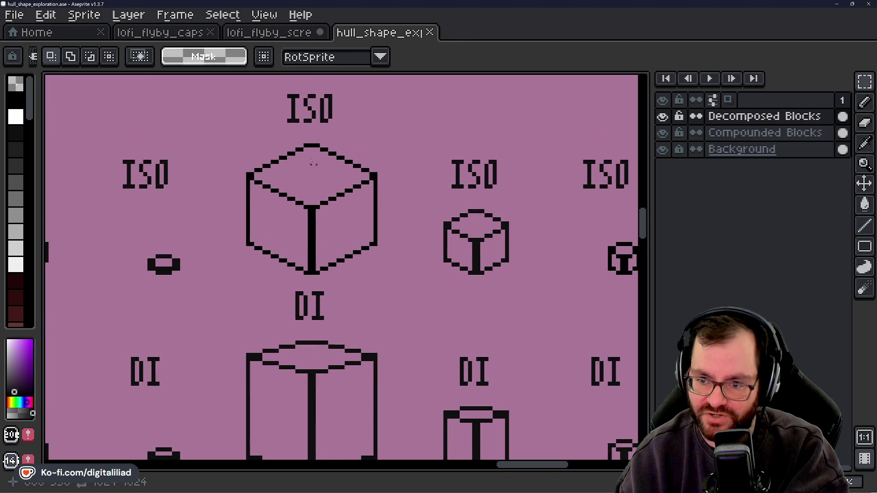
pyautogui.scroll(1, 320, 178)
pyautogui.scroll(1, 383, 149)
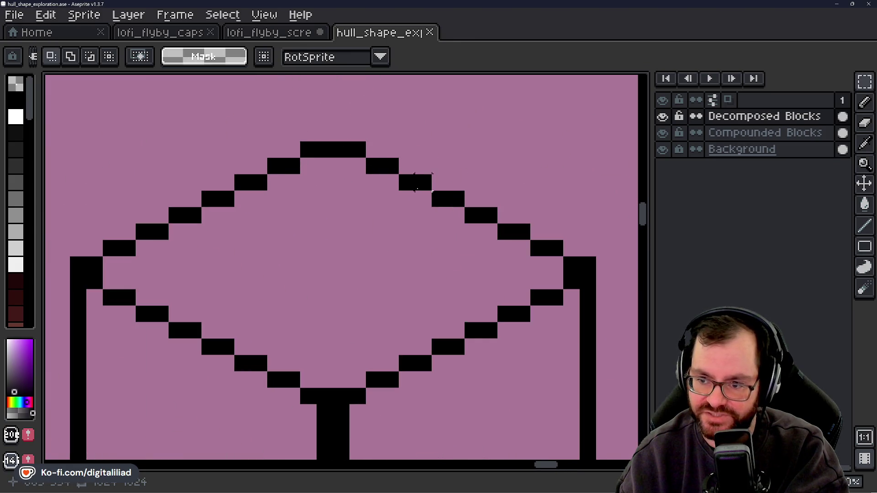
pyautogui.moveTo(414, 354); pyautogui.dragTo(400, 322)
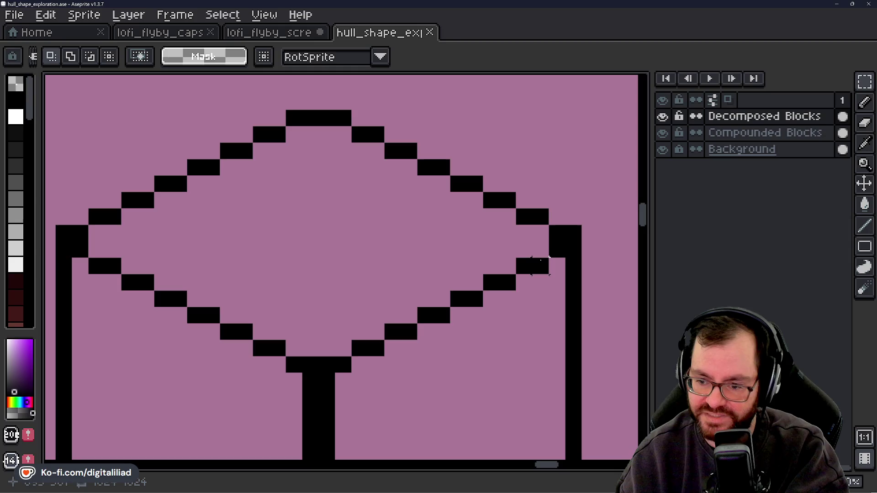
# Zoom back out from the cube close-up to see the wider sheet.
pyautogui.scroll(-3, 310, 381)
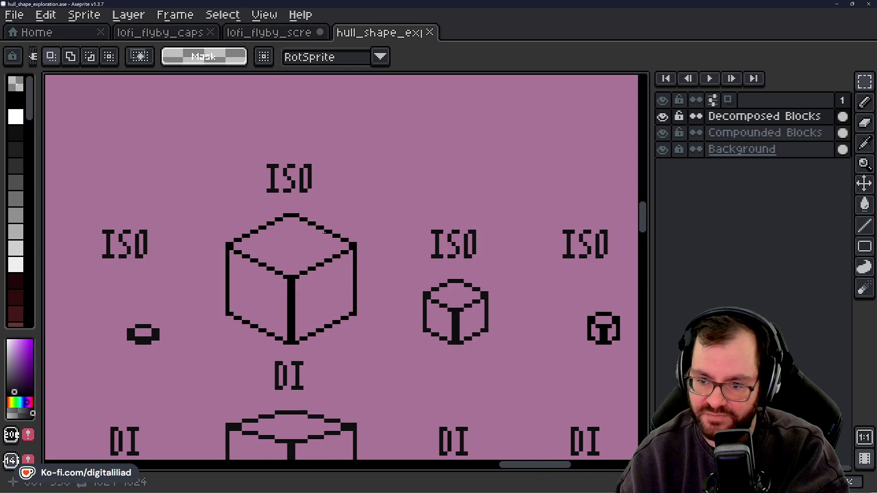
pyautogui.scroll(-2, 327, 264)
pyautogui.scroll(-2, 297, 256)
pyautogui.scroll(3, 297, 241)
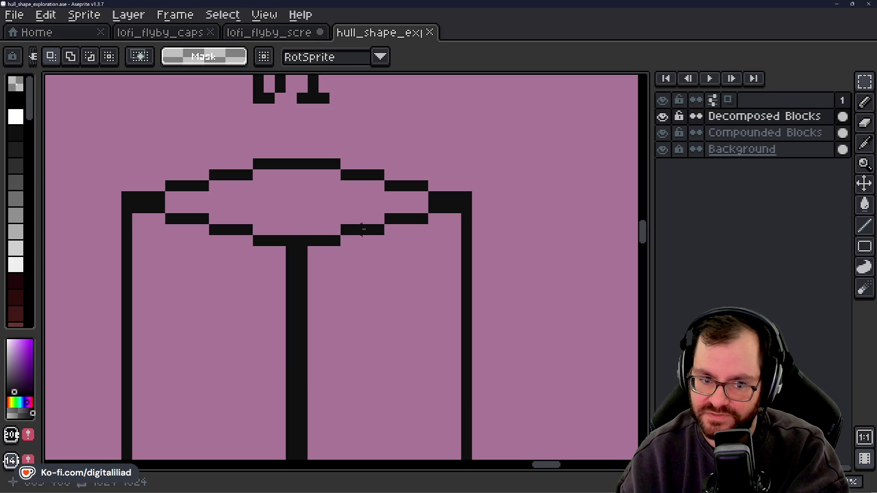
pyautogui.scroll(-2, 274, 233)
pyautogui.scroll(-1, 323, 239)
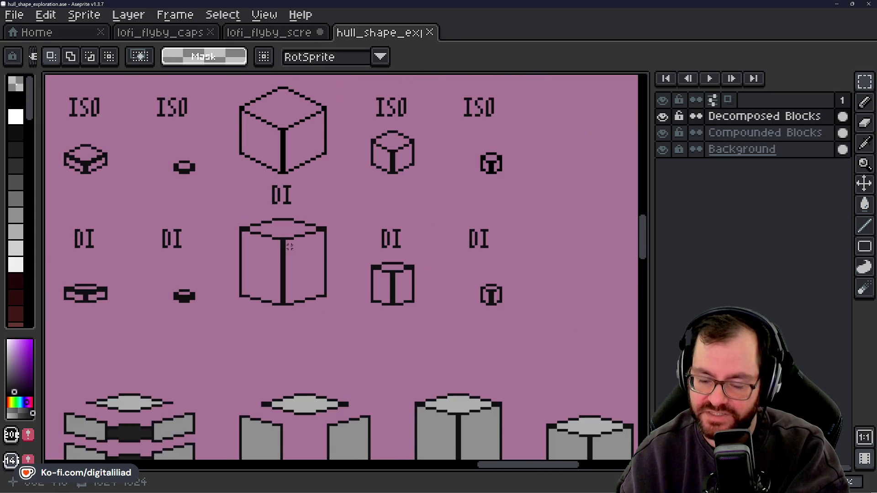
pyautogui.scroll(-3, 301, 315)
pyautogui.scroll(-2, 310, 354)
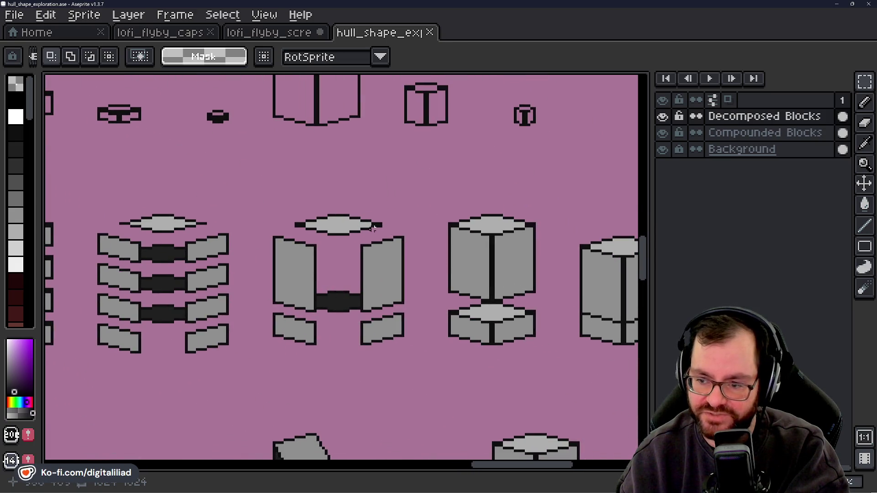
pyautogui.scroll(-3, 338, 319)
pyautogui.scroll(1, 440, 366)
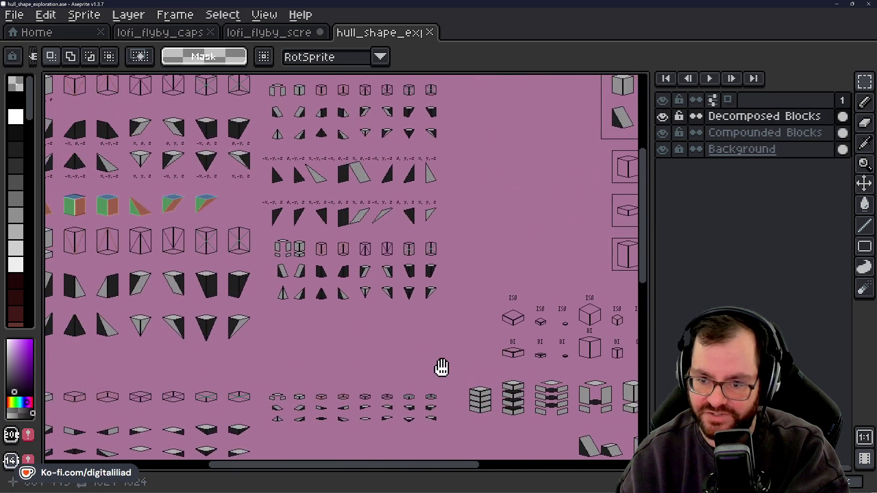
# Pan to the first block row at the sheet's top-left corner.
pyautogui.scroll(-1, 456, 358)
pyautogui.scroll(2, 315, 218)
pyautogui.moveTo(315, 218); pyautogui.dragTo(448, 359)
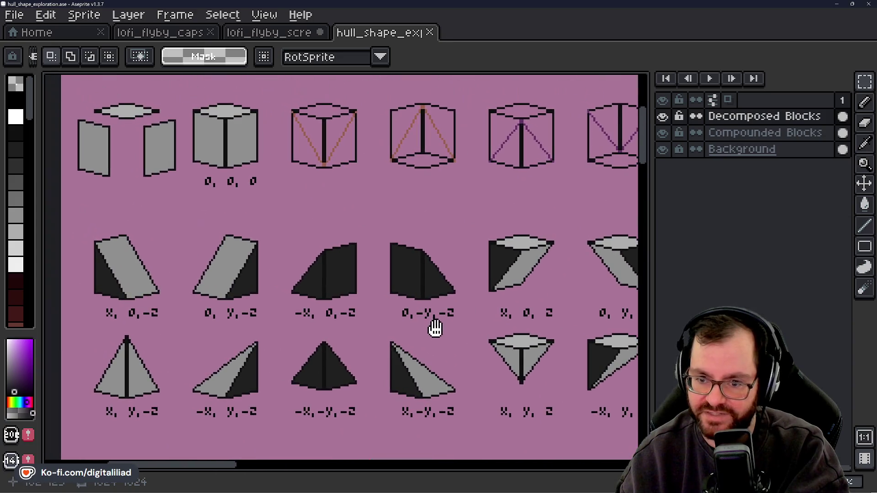
pyautogui.moveTo(243, 196); pyautogui.dragTo(299, 278)
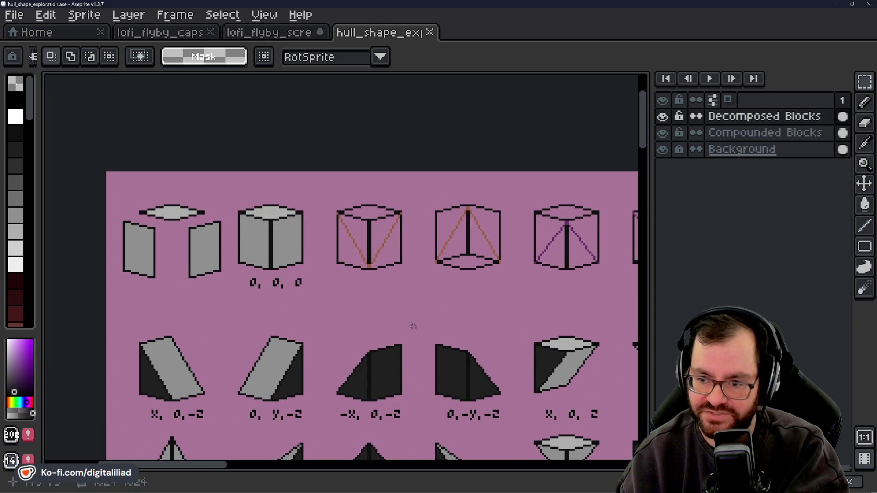
pyautogui.moveTo(411, 326); pyautogui.dragTo(295, 255)
pyautogui.moveTo(355, 237)
pyautogui.mouseDown()
pyautogui.moveTo(141, 257)
pyautogui.moveTo(541, 279)
pyautogui.mouseUp()
# Measure the first split block and the orange-diagonal wireframe cube with temporary selections.
pyautogui.moveTo(181, 179); pyautogui.dragTo(295, 283)
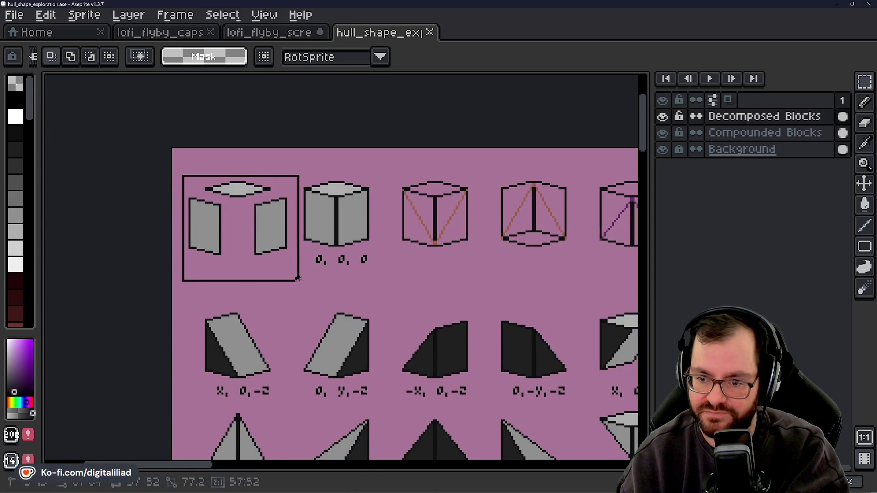
pyautogui.click(416, 299)
pyautogui.moveTo(415, 299); pyautogui.dragTo(343, 275)
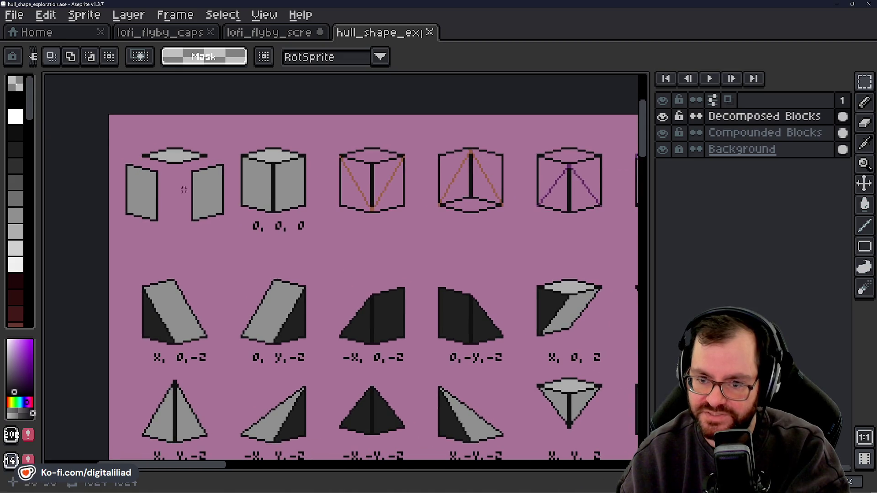
pyautogui.scroll(2, 411, 201)
pyautogui.scroll(1, 388, 219)
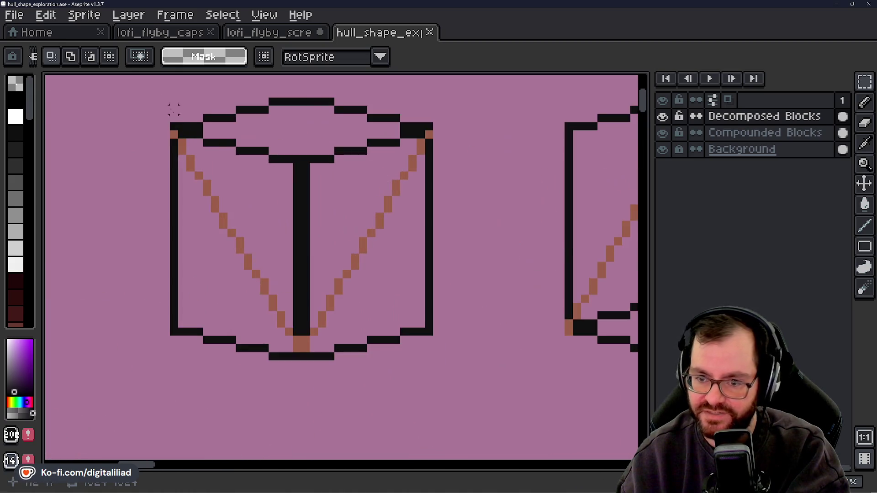
pyautogui.scroll(-1, 348, 261)
pyautogui.moveTo(349, 261); pyautogui.dragTo(382, 301)
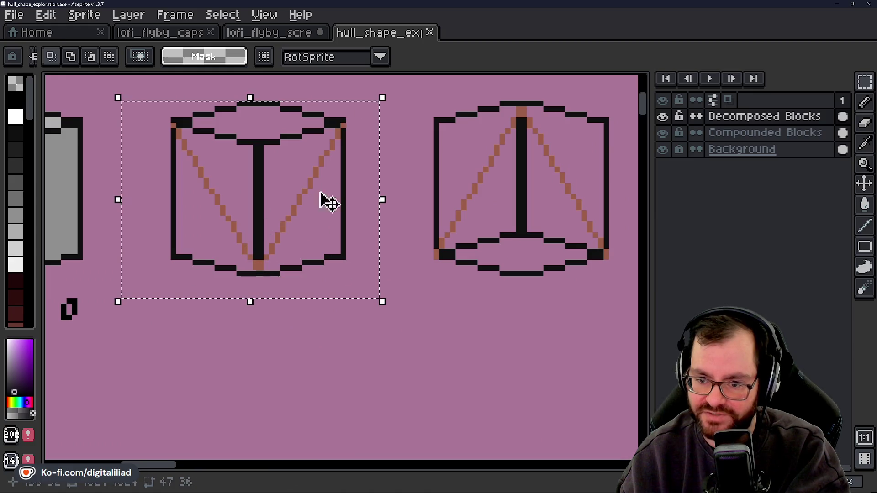
pyautogui.hscroll(4, 319, 251)
pyautogui.hotkey('ctrl', 'd')
pyautogui.hscroll(-2, 364, 323)
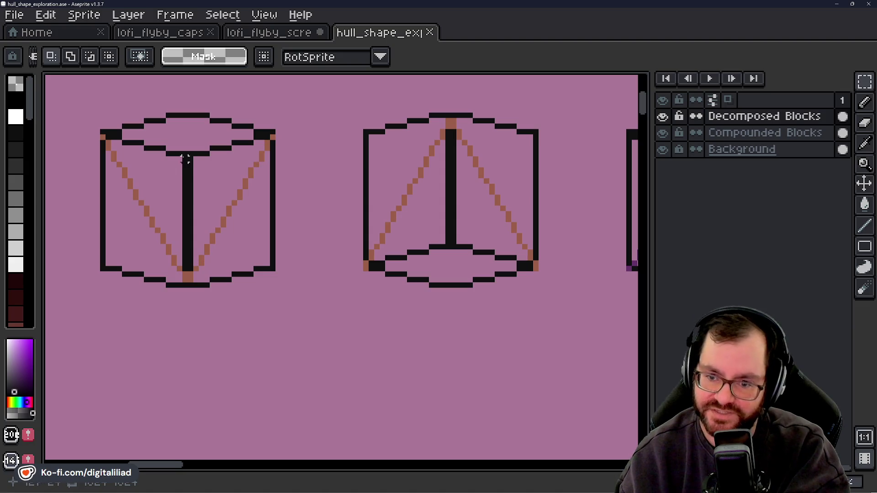
# Select the first and second wireframe cubes, then the second cube's left half.
pyautogui.moveTo(461, 160); pyautogui.dragTo(179, 238)
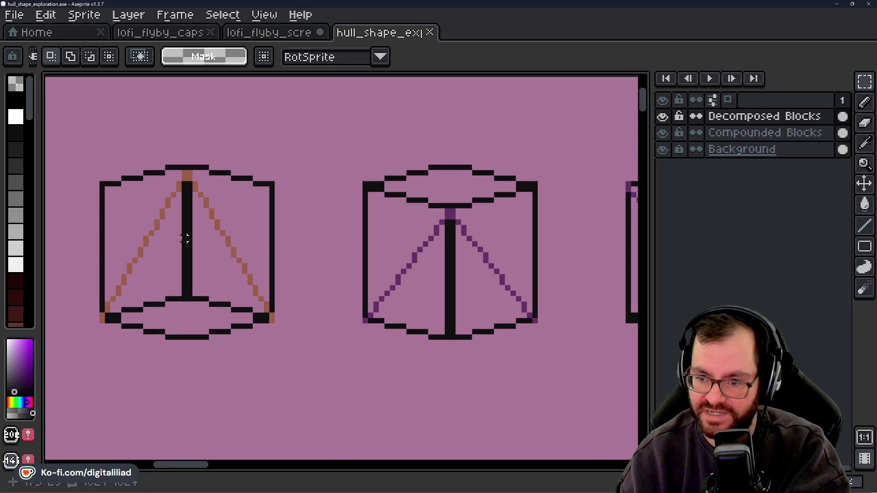
pyautogui.moveTo(266, 294); pyautogui.dragTo(529, 241)
pyautogui.moveTo(167, 109); pyautogui.dragTo(311, 296)
pyautogui.click(325, 296)
pyautogui.moveTo(304, 107); pyautogui.dragTo(459, 301)
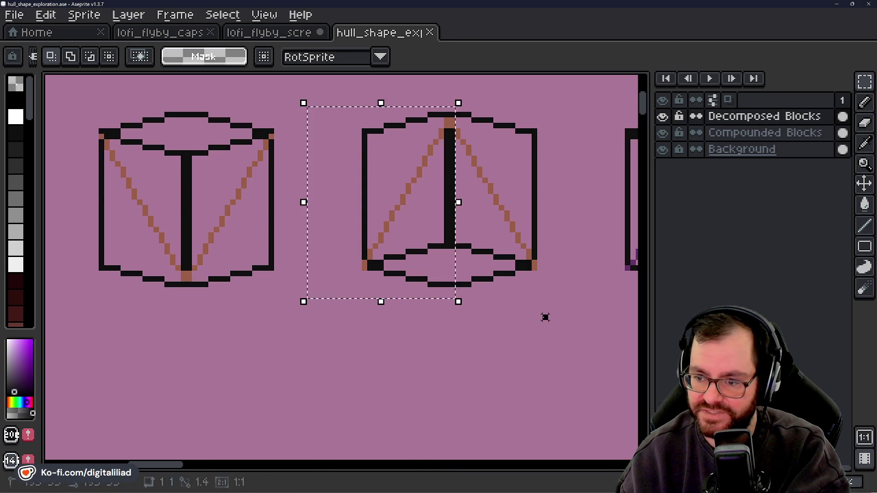
pyautogui.moveTo(544, 317); pyautogui.dragTo(253, 338)
pyautogui.scroll(-1, 253, 339)
pyautogui.moveTo(261, 177)
pyautogui.mouseDown()
pyautogui.moveTo(376, 313)
pyautogui.moveTo(233, 303)
pyautogui.mouseUp()
# Box-select the purple-V cube's left half and the middle cube, then clear.
pyautogui.moveTo(446, 345); pyautogui.dragTo(311, 344)
pyautogui.moveTo(200, 129); pyautogui.dragTo(302, 283)
pyautogui.moveTo(435, 329); pyautogui.dragTo(272, 329)
pyautogui.click(242, 190)
pyautogui.moveTo(232, 136); pyautogui.dragTo(456, 317)
pyautogui.click(351, 342)
pyautogui.scroll(-2, 294, 363)
# Browse the other block rows, marking the top-left and -X, Y, -Z blocks.
pyautogui.moveTo(373, 366); pyautogui.dragTo(284, 217)
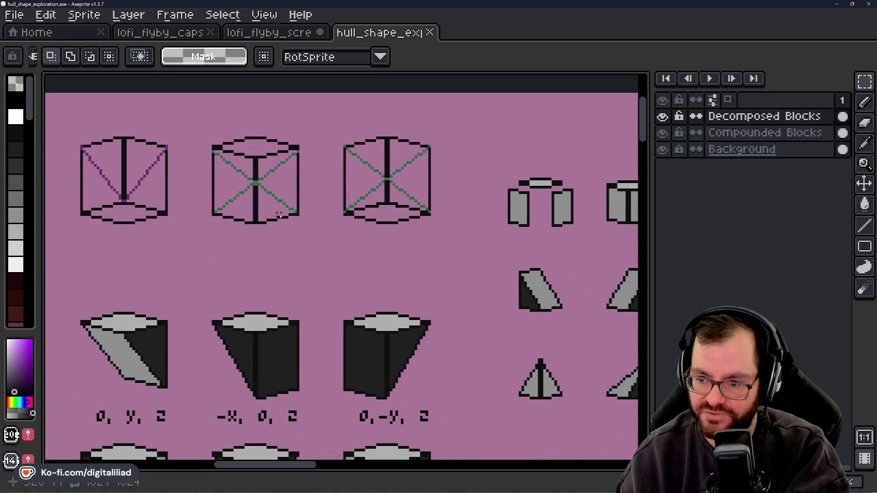
pyautogui.moveTo(279, 350); pyautogui.dragTo(544, 231)
pyautogui.moveTo(198, 323); pyautogui.dragTo(307, 296)
pyautogui.moveTo(215, 236); pyautogui.dragTo(264, 219)
pyautogui.moveTo(161, 322); pyautogui.dragTo(367, 288)
pyautogui.moveTo(222, 220); pyautogui.dragTo(269, 245)
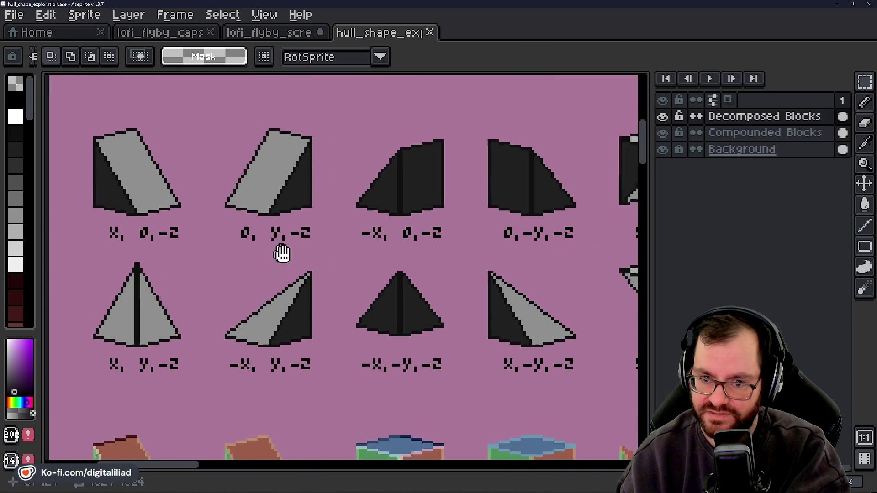
pyautogui.moveTo(76, 112); pyautogui.dragTo(204, 261)
pyautogui.moveTo(230, 318)
pyautogui.mouseDown()
pyautogui.moveTo(173, 220)
pyautogui.moveTo(288, 357)
pyautogui.mouseUp()
pyautogui.hotkey('ctrl', 'd')
# Pan through the wireframe block and label rows, then switch to lofi_flyby_screenshot_1.ase.
pyautogui.moveTo(299, 320); pyautogui.dragTo(300, 213)
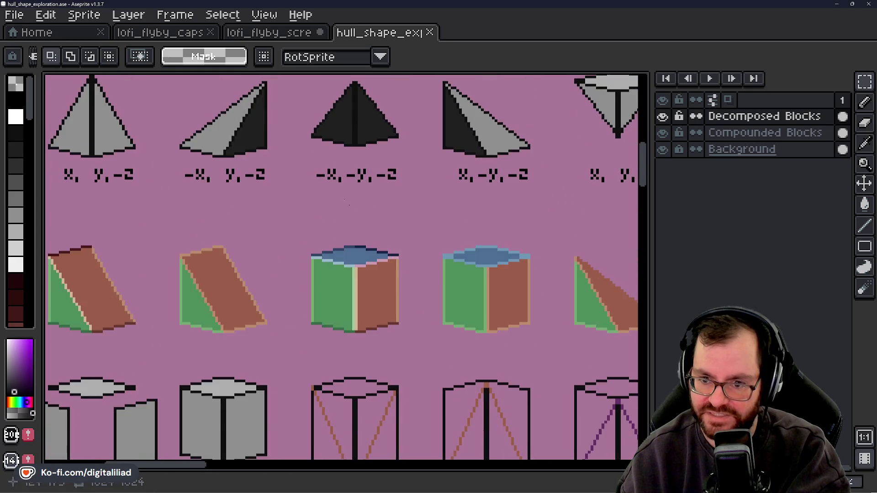
pyautogui.scroll(-1, 293, 212)
pyautogui.moveTo(319, 339); pyautogui.dragTo(361, 224)
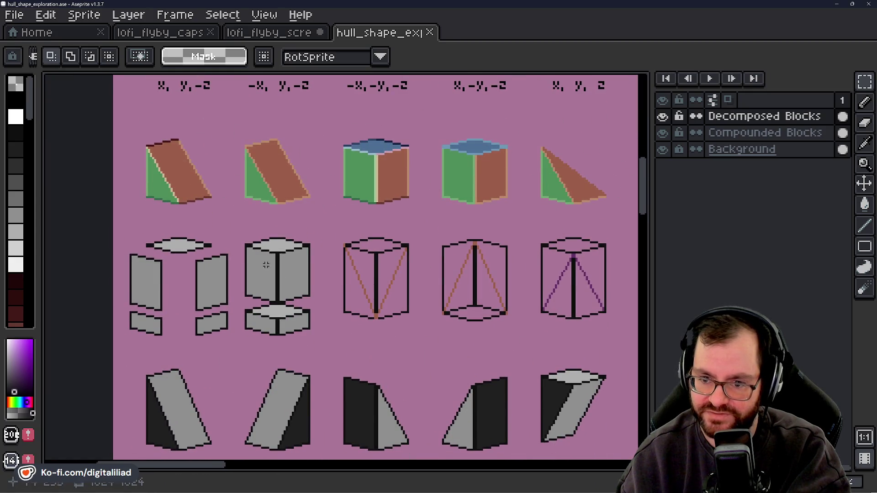
pyautogui.moveTo(323, 376); pyautogui.dragTo(323, 320)
pyautogui.scroll(-2, 323, 289)
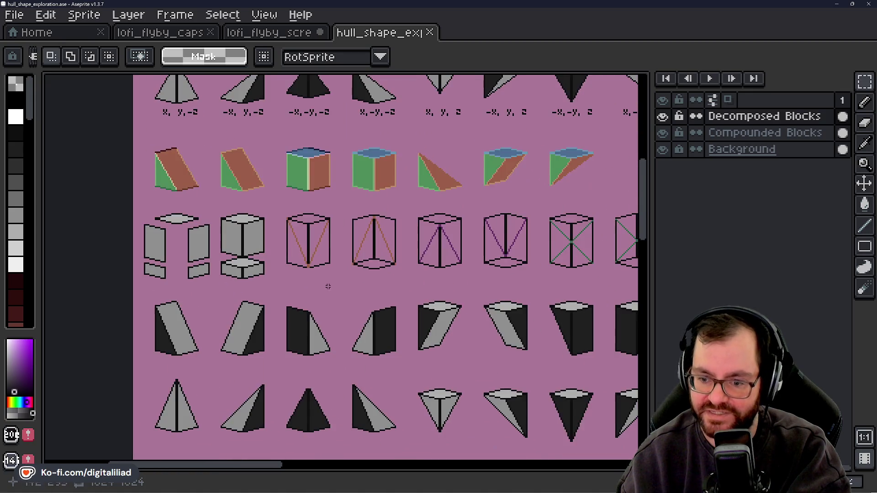
pyautogui.scroll(1, 285, 271)
pyautogui.scroll(-1, 285, 271)
pyautogui.scroll(1, 276, 327)
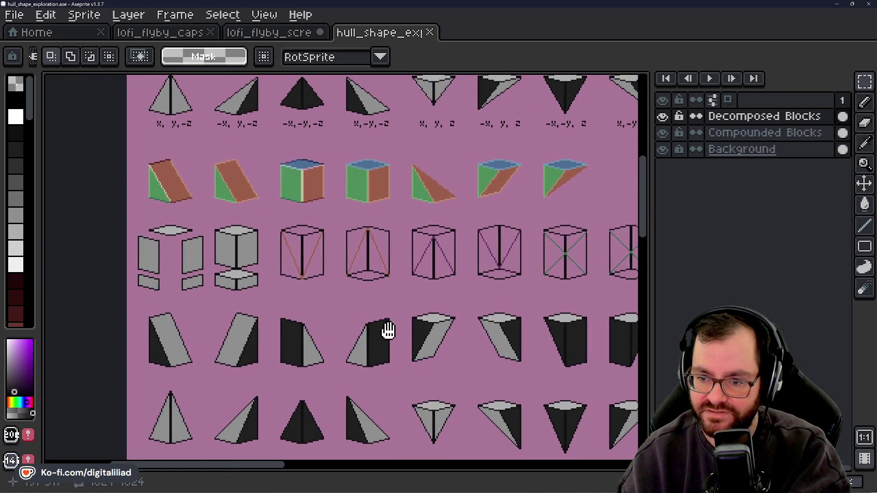
pyautogui.moveTo(385, 333); pyautogui.dragTo(395, 200)
pyautogui.scroll(-1, 396, 200)
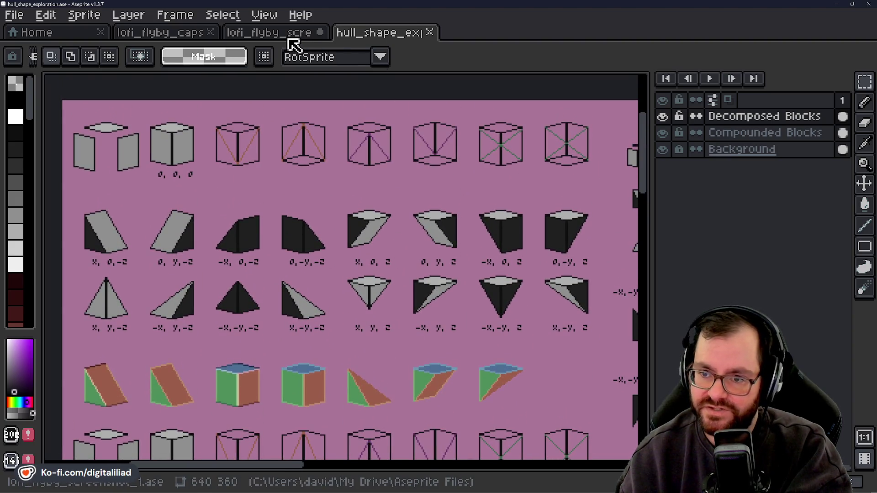
pyautogui.click(295, 33)
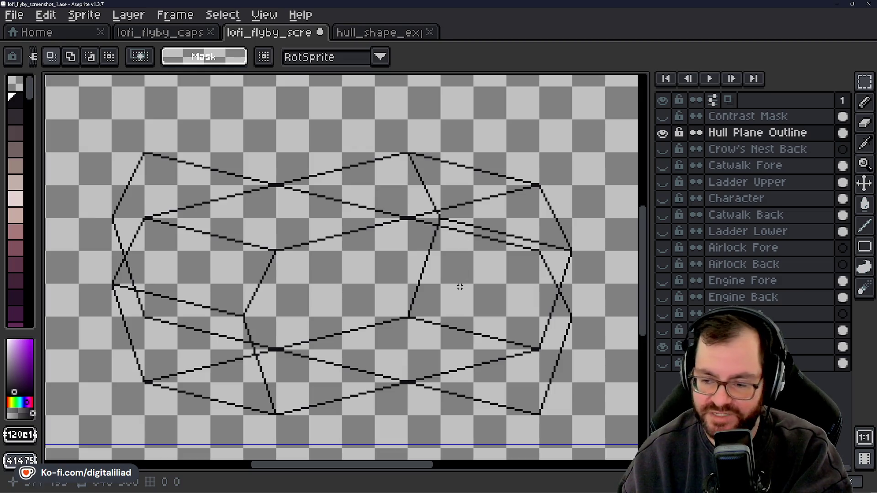
# Zoom in, then select and stretch the hull line piece to close the vertex gap.
pyautogui.moveTo(415, 287)
pyautogui.mouseDown()
pyautogui.moveTo(421, 273)
pyautogui.moveTo(409, 302)
pyautogui.mouseUp()
pyautogui.scroll(3, 274, 256)
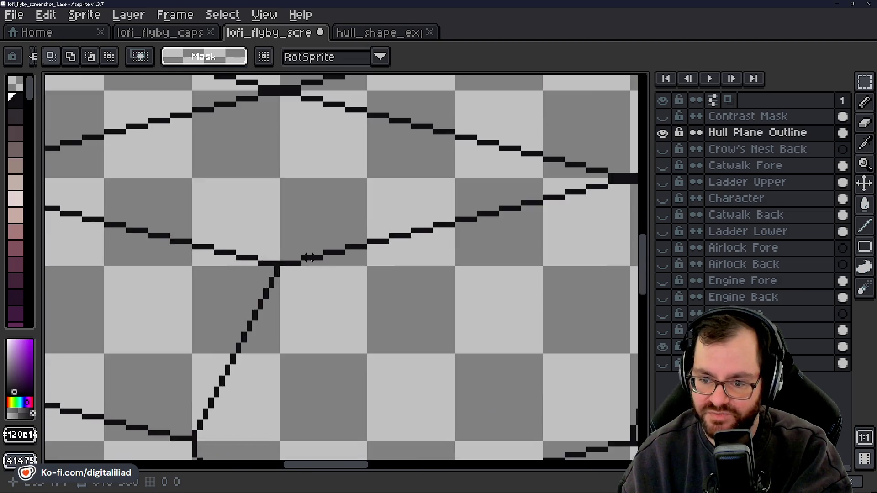
pyautogui.scroll(2, 275, 256)
pyautogui.moveTo(248, 259); pyautogui.dragTo(513, 146)
pyautogui.click(274, 280)
pyautogui.moveTo(308, 265)
pyautogui.mouseDown()
pyautogui.moveTo(265, 265)
pyautogui.moveTo(380, 250)
pyautogui.mouseUp()
pyautogui.click(275, 255)
pyautogui.click(430, 211)
# Select the diagonal hull line, then drop the selection without changes.
pyautogui.scroll(-3, 353, 246)
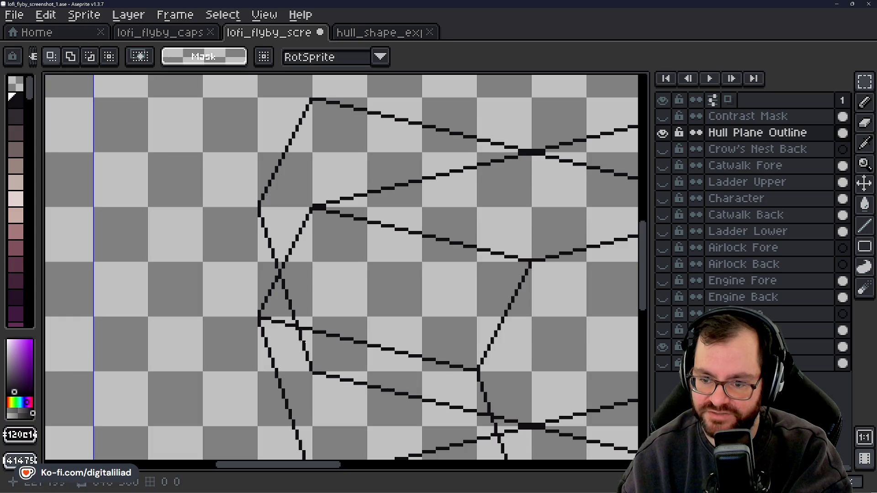
pyautogui.scroll(-1, 313, 294)
pyautogui.scroll(-1, 313, 294)
pyautogui.scroll(4, 320, 301)
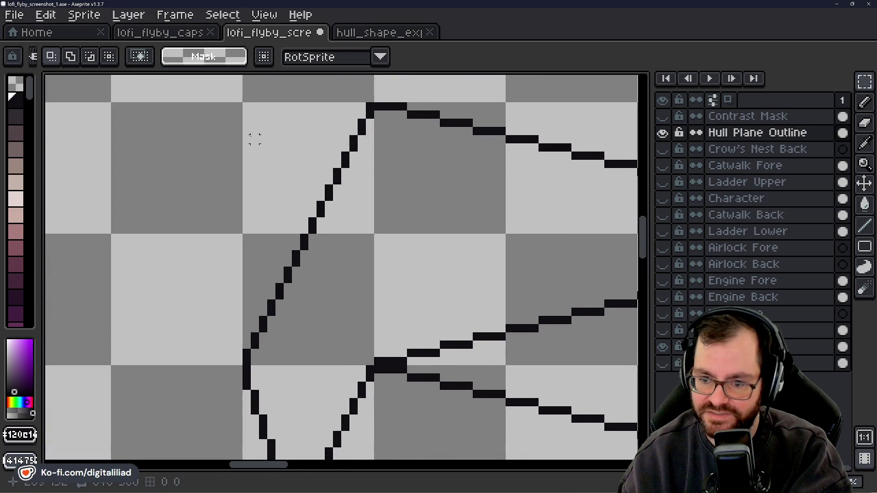
pyautogui.moveTo(231, 112); pyautogui.dragTo(371, 358)
pyautogui.click(317, 312)
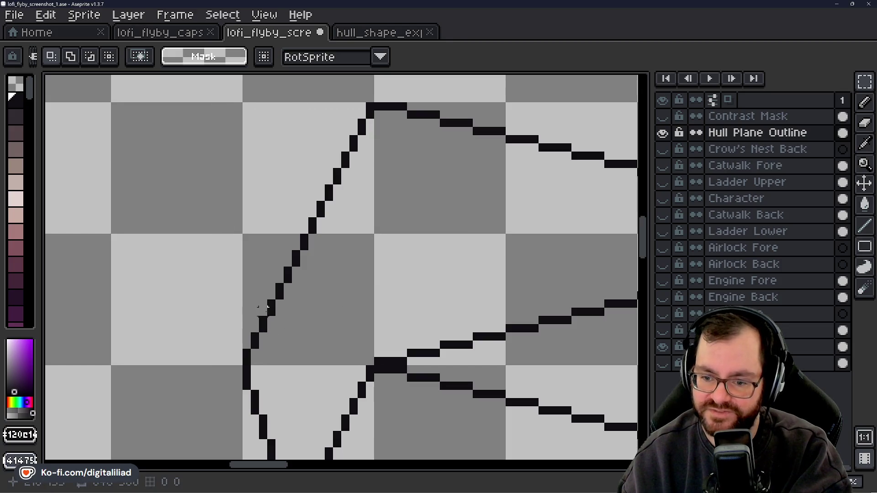
# Pan to the lower hull vertex, try selecting wireframe sections, then deselect with Ctrl+D.
pyautogui.moveTo(387, 353)
pyautogui.mouseDown()
pyautogui.moveTo(355, 227)
pyautogui.moveTo(357, 118)
pyautogui.mouseUp()
pyautogui.moveTo(297, 356); pyautogui.dragTo(240, 239)
pyautogui.scroll(-2, 274, 348)
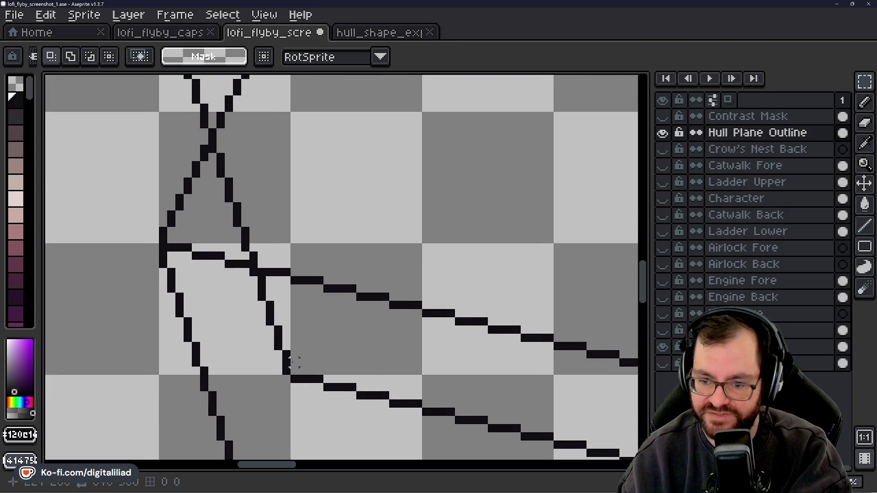
pyautogui.scroll(-2, 251, 347)
pyautogui.moveTo(243, 364); pyautogui.dragTo(190, 252)
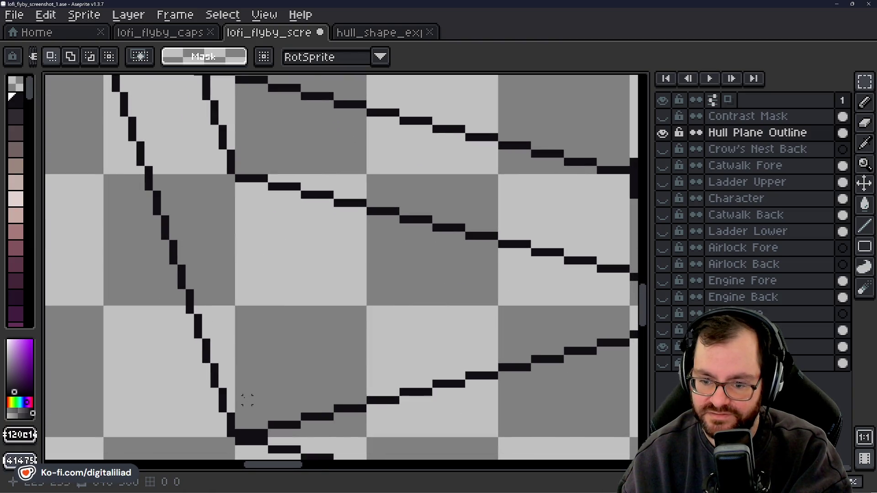
pyautogui.scroll(-4, 247, 401)
pyautogui.moveTo(131, 150); pyautogui.dragTo(219, 342)
pyautogui.moveTo(353, 349); pyautogui.dragTo(189, 404)
pyautogui.moveTo(173, 139); pyautogui.dragTo(411, 243)
pyautogui.hotkey('ctrl', 'd')
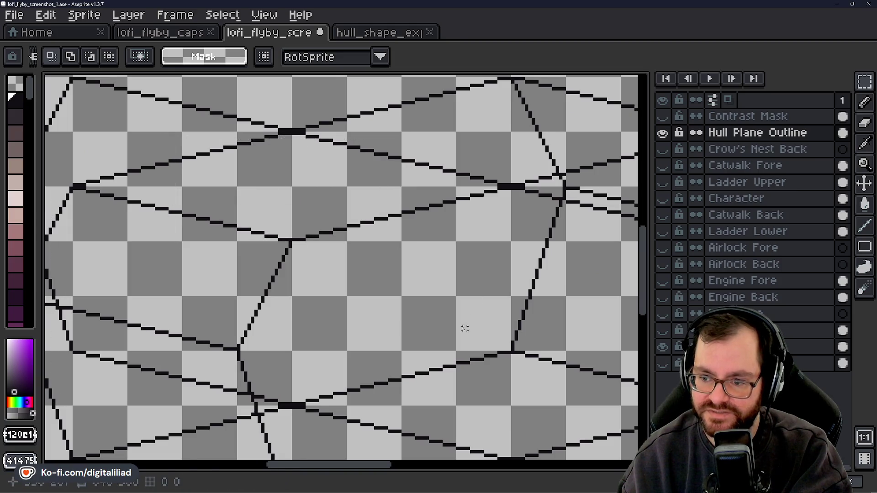
# Zoom out and pan until the whole hull wireframe is in view.
pyautogui.moveTo(462, 323); pyautogui.dragTo(344, 307)
pyautogui.moveTo(471, 189); pyautogui.dragTo(404, 205)
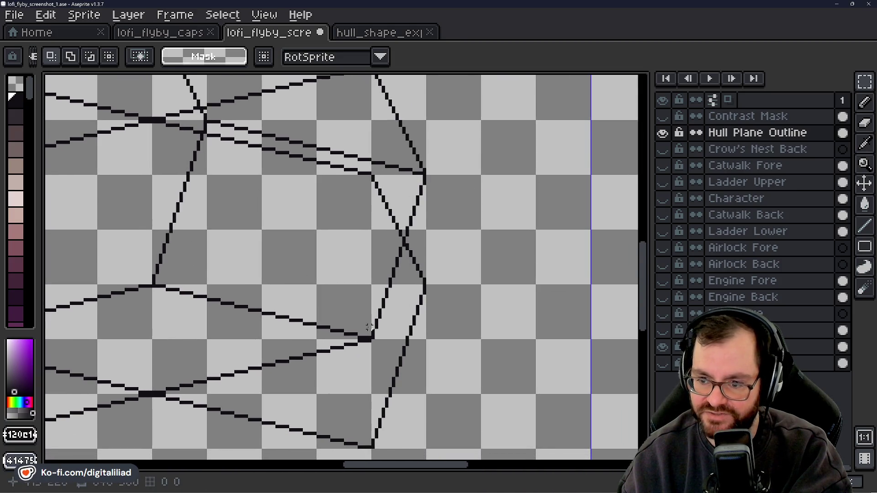
pyautogui.scroll(-3, 369, 328)
pyautogui.scroll(-2, 369, 328)
pyautogui.moveTo(258, 290); pyautogui.dragTo(337, 308)
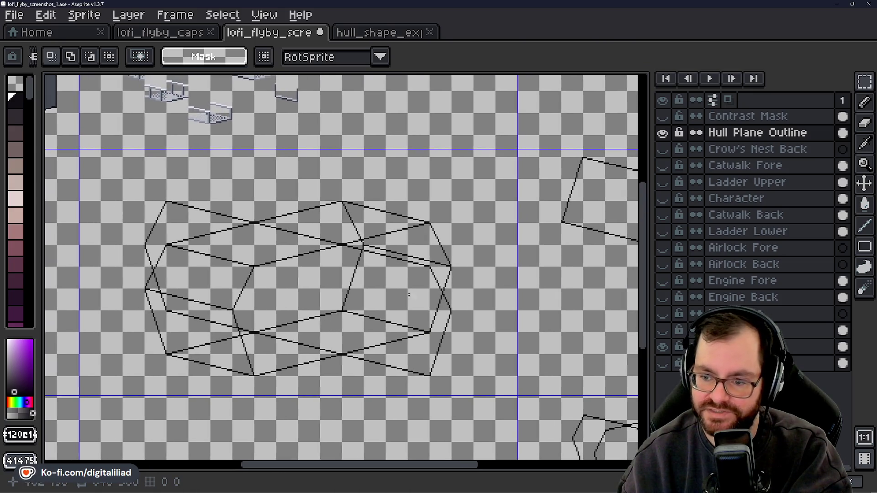
pyautogui.scroll(1, 474, 262)
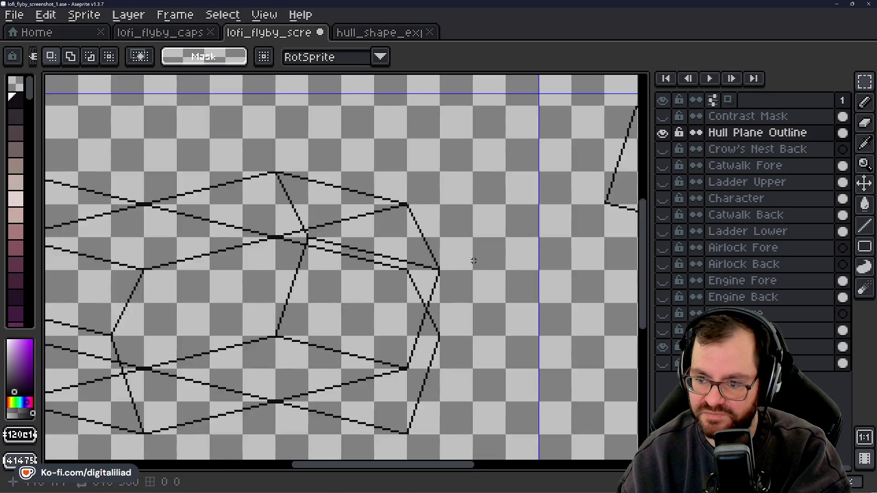
pyautogui.scroll(1, 461, 271)
pyautogui.moveTo(462, 272); pyautogui.dragTo(468, 228)
pyautogui.scroll(-2, 475, 219)
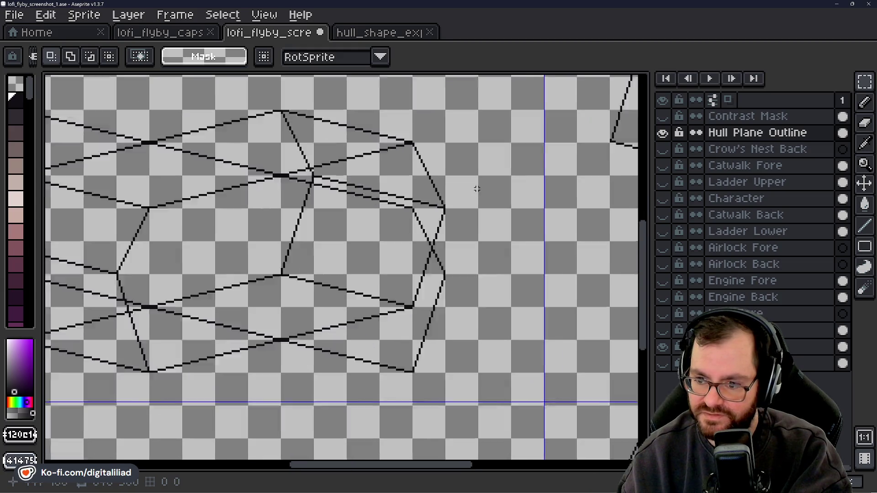
pyautogui.scroll(-2, 496, 197)
pyautogui.moveTo(497, 198); pyautogui.dragTo(464, 208)
# Reposition the view and center the hull wireframe on screen.
pyautogui.scroll(1, 461, 247)
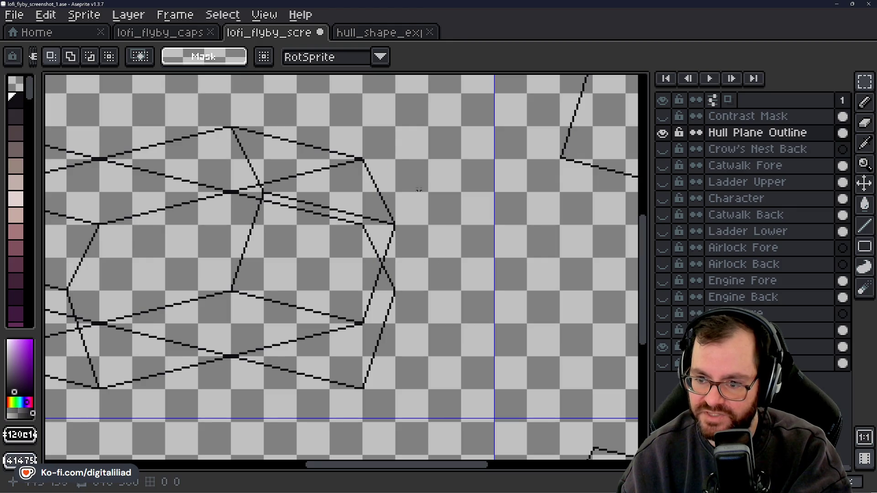
pyautogui.scroll(2, 349, 337)
pyautogui.scroll(2, 390, 311)
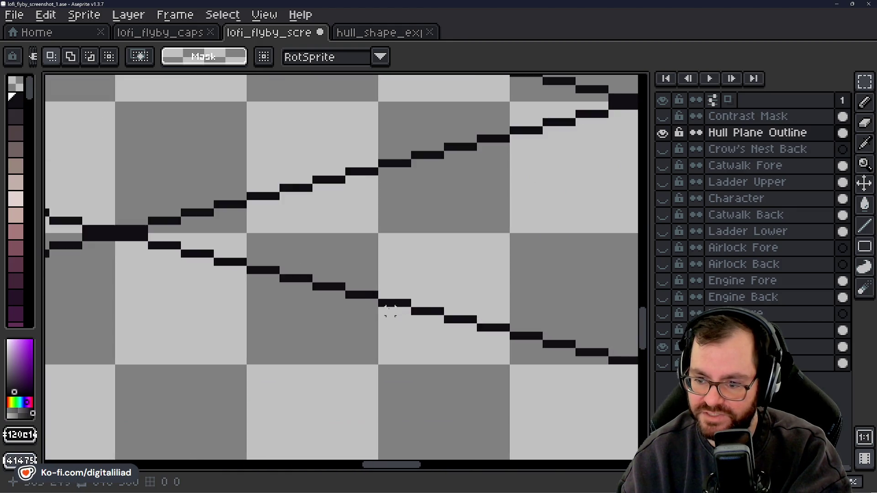
pyautogui.moveTo(370, 301); pyautogui.dragTo(274, 372)
pyautogui.scroll(-2, 423, 325)
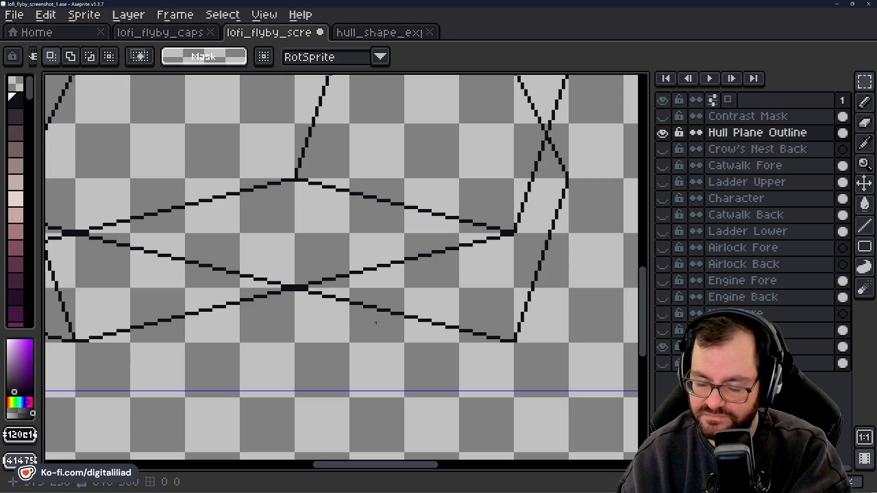
pyautogui.scroll(-1, 407, 316)
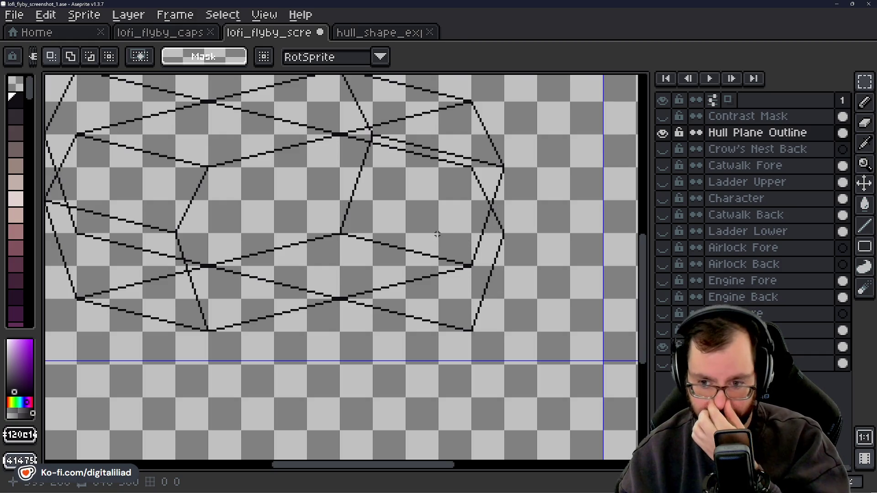
pyautogui.moveTo(373, 233); pyautogui.dragTo(419, 266)
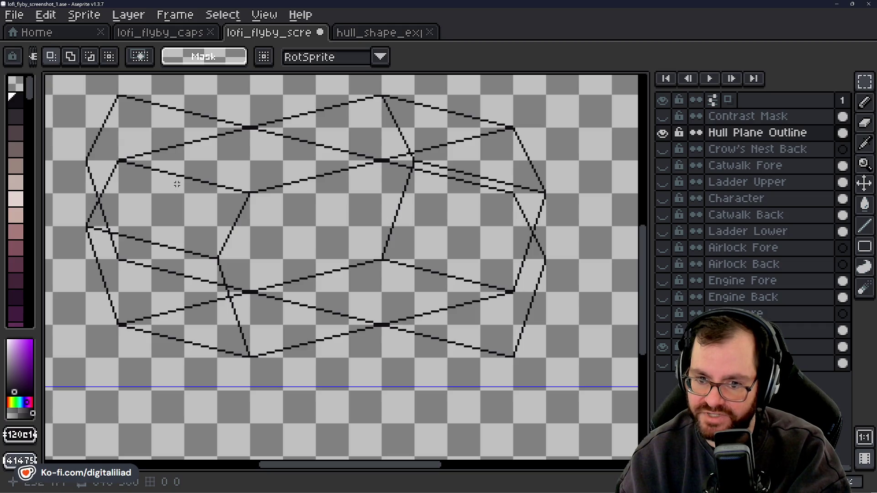
pyautogui.moveTo(172, 180); pyautogui.dragTo(251, 246)
pyautogui.moveTo(388, 302); pyautogui.dragTo(359, 282)
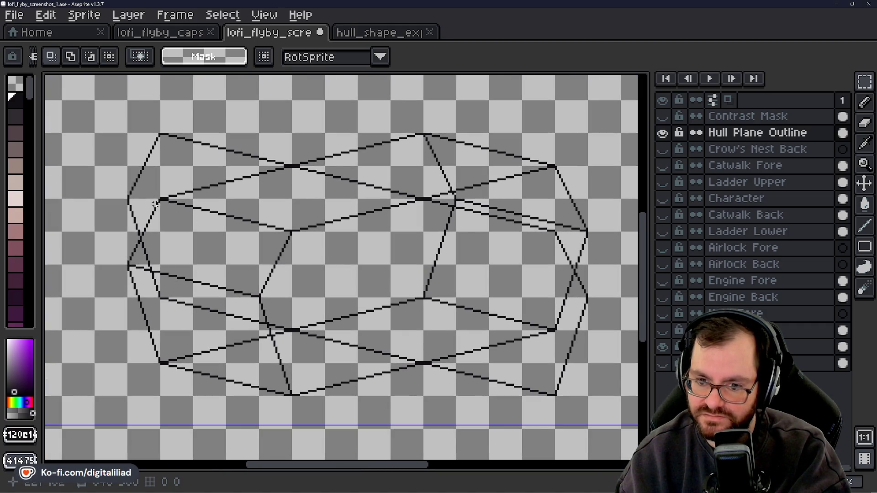
pyautogui.moveTo(229, 251)
pyautogui.mouseDown()
pyautogui.moveTo(383, 235)
pyautogui.moveTo(221, 224)
pyautogui.mouseUp()
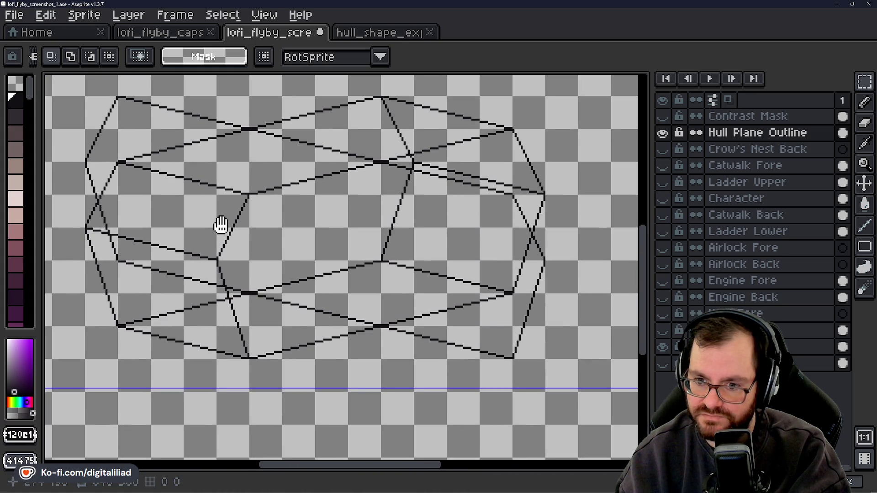
pyautogui.moveTo(220, 225); pyautogui.dragTo(224, 226)
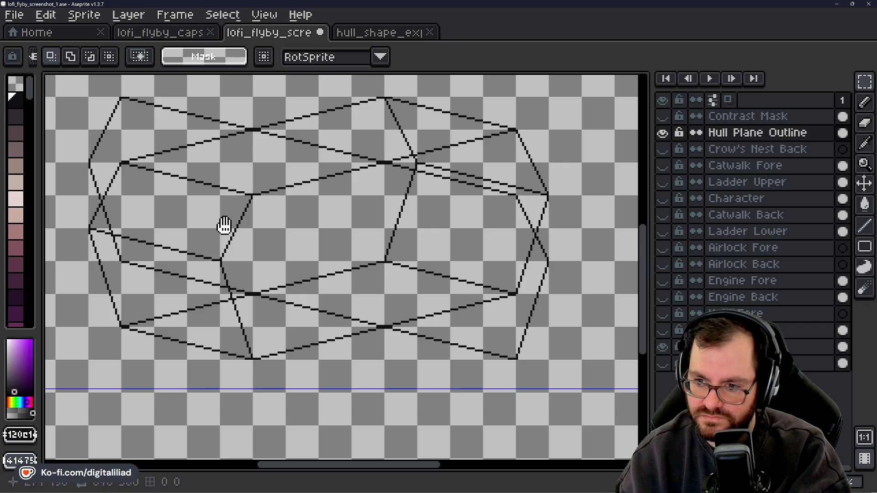
pyautogui.moveTo(223, 225)
pyautogui.mouseDown()
pyautogui.moveTo(271, 231)
pyautogui.moveTo(286, 213)
pyautogui.mouseUp()
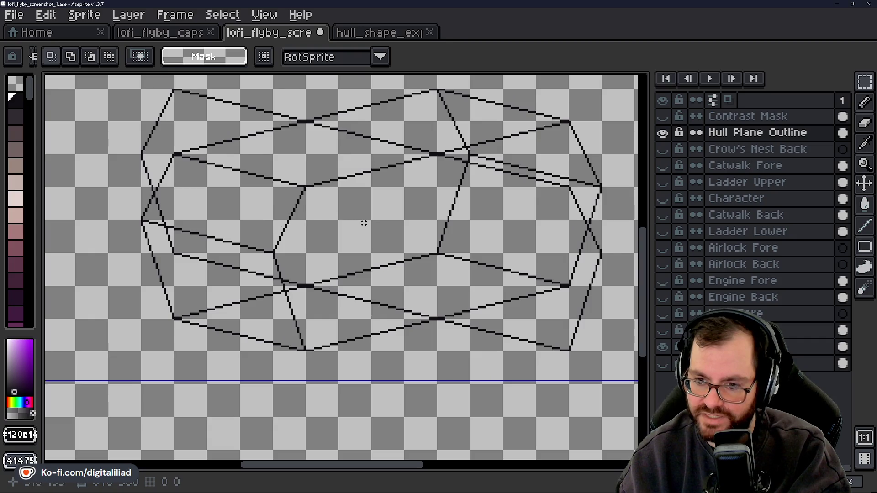
pyautogui.moveTo(335, 202); pyautogui.dragTo(274, 256)
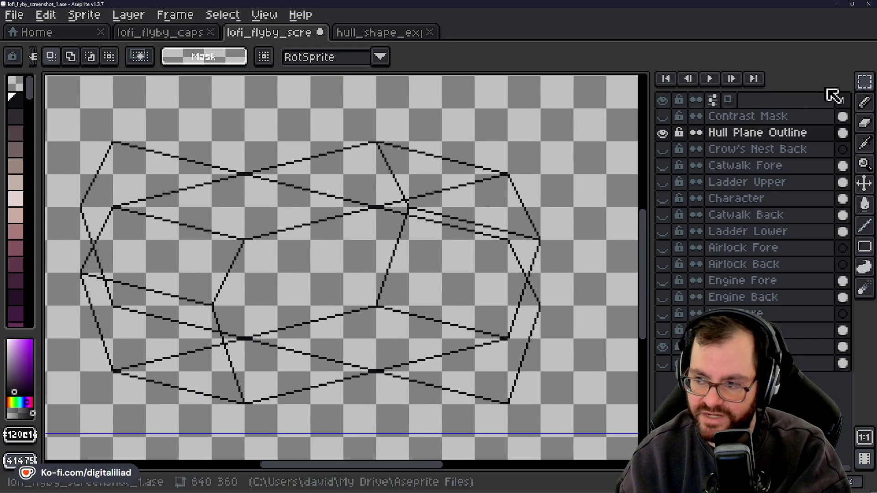
# With the Line tool, draw trial lines from a lower hull vertex and undo them.
pyautogui.press('l')
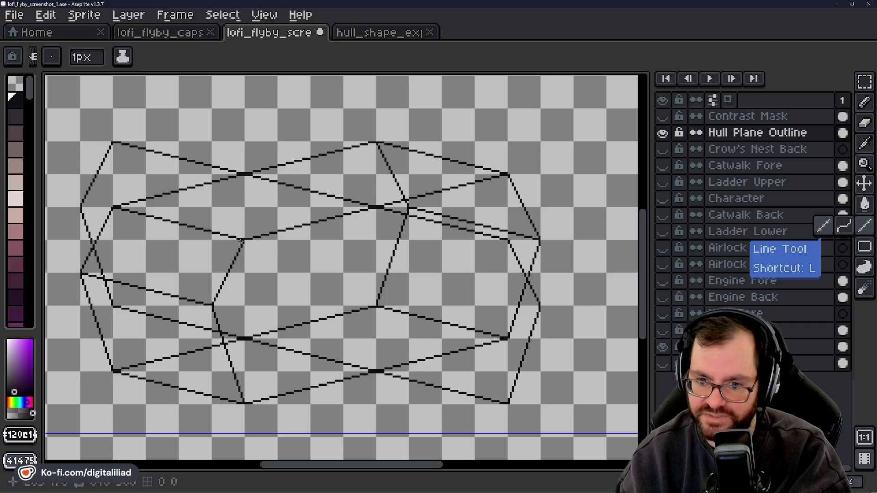
pyautogui.moveTo(239, 241)
pyautogui.mouseDown()
pyautogui.moveTo(440, 286)
pyautogui.moveTo(374, 272)
pyautogui.mouseUp()
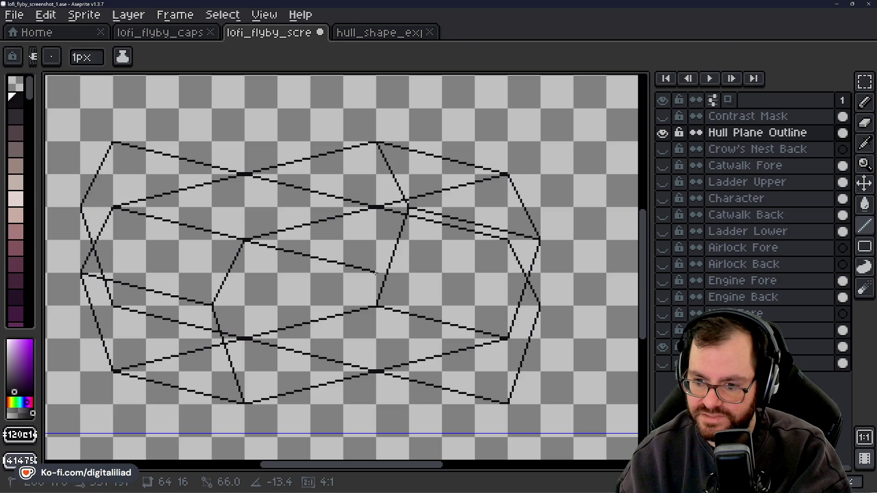
pyautogui.moveTo(375, 273)
pyautogui.mouseDown()
pyautogui.moveTo(371, 263)
pyautogui.moveTo(375, 272)
pyautogui.mouseUp()
pyautogui.hotkey('ctrl', 'z')
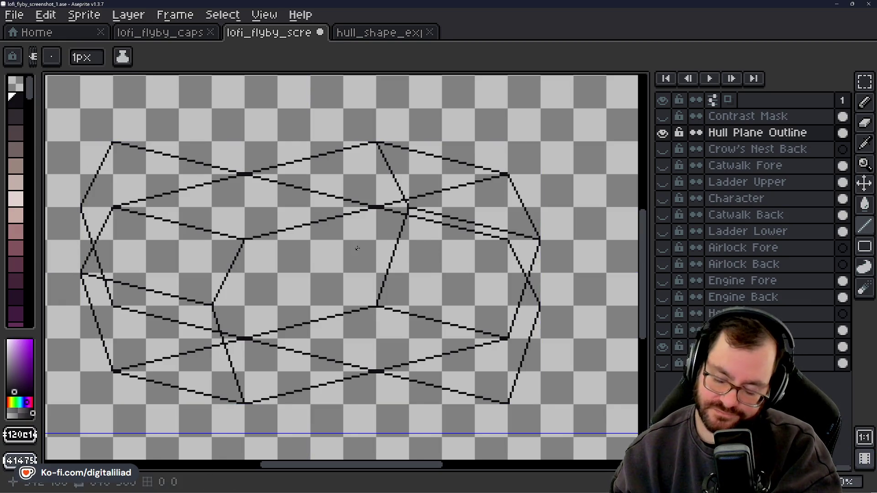
pyautogui.moveTo(360, 260)
pyautogui.mouseDown()
pyautogui.moveTo(385, 256)
pyautogui.moveTo(376, 254)
pyautogui.moveTo(411, 264)
pyautogui.mouseUp()
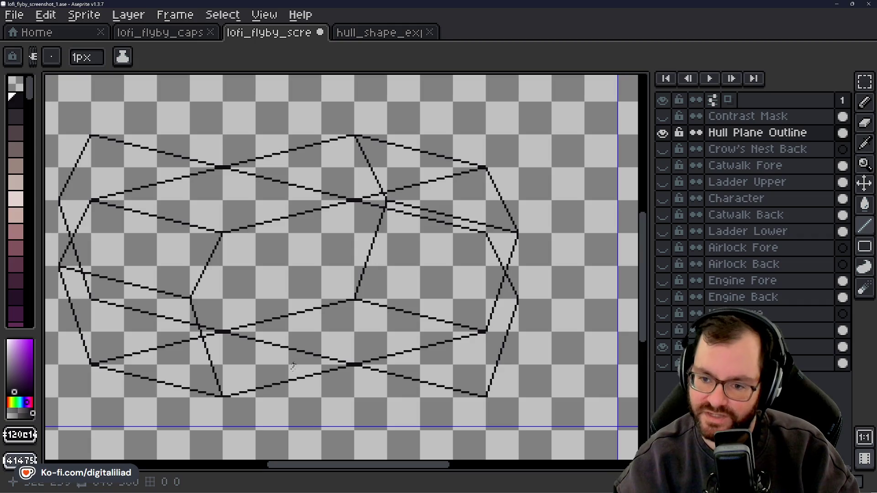
# Zoom onto the lower line crossing, stroke a stepped line across it, then undo the overshoot.
pyautogui.scroll(1, 204, 184)
pyautogui.scroll(-1, 431, 259)
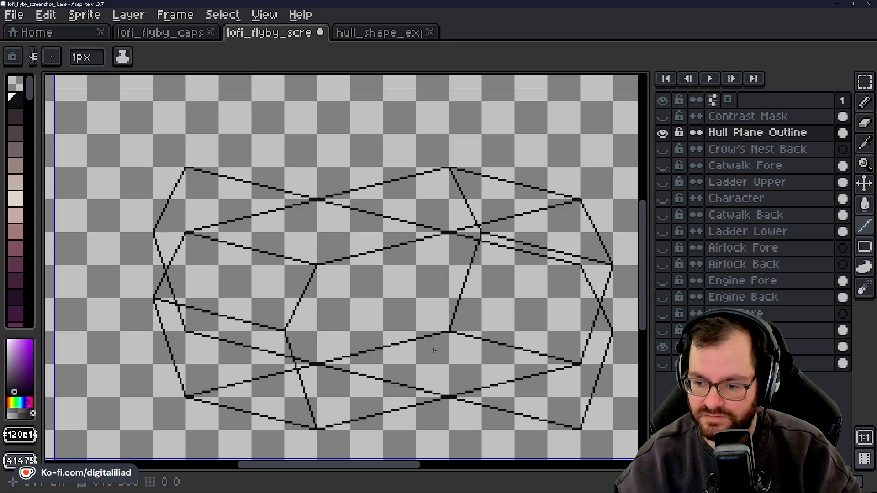
pyautogui.moveTo(434, 351); pyautogui.dragTo(415, 265)
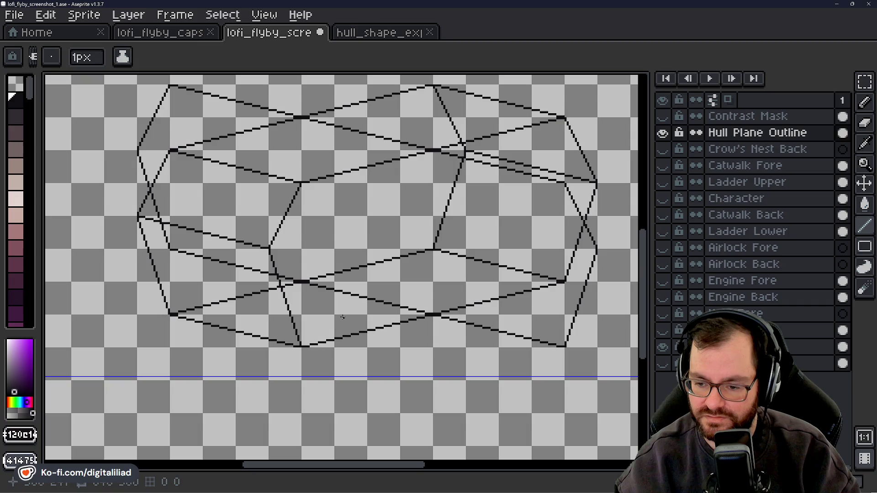
pyautogui.moveTo(343, 317)
pyautogui.mouseDown()
pyautogui.moveTo(326, 309)
pyautogui.moveTo(306, 334)
pyautogui.mouseUp()
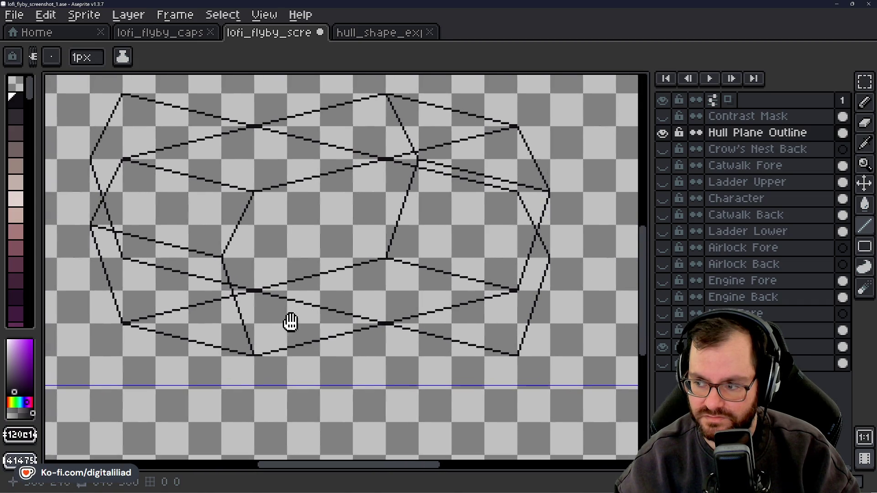
pyautogui.scroll(2, 323, 345)
pyautogui.scroll(2, 353, 348)
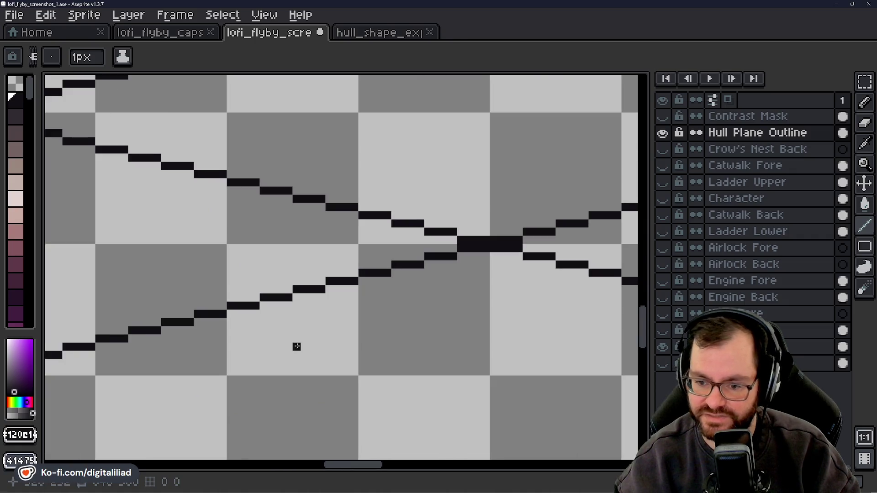
pyautogui.moveTo(296, 347); pyautogui.dragTo(406, 300)
pyautogui.moveTo(340, 273); pyautogui.dragTo(397, 281)
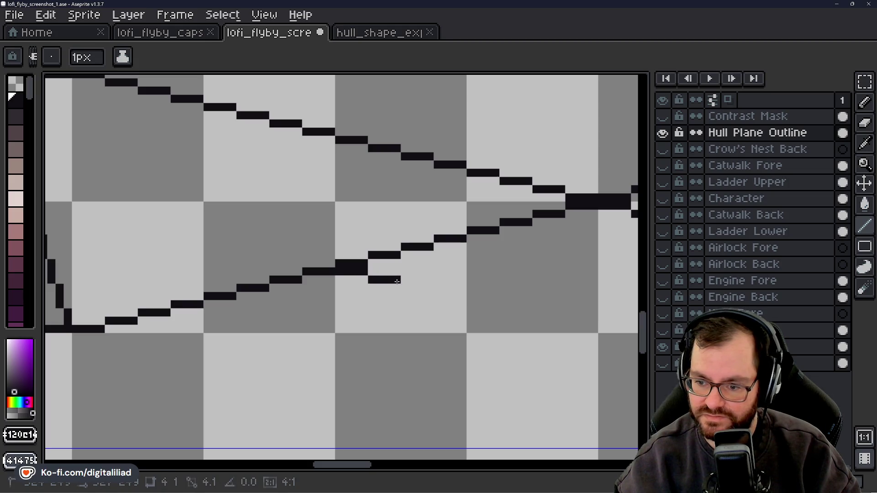
pyautogui.moveTo(397, 281); pyautogui.dragTo(461, 297)
pyautogui.scroll(-2, 387, 322)
pyautogui.scroll(-2, 387, 323)
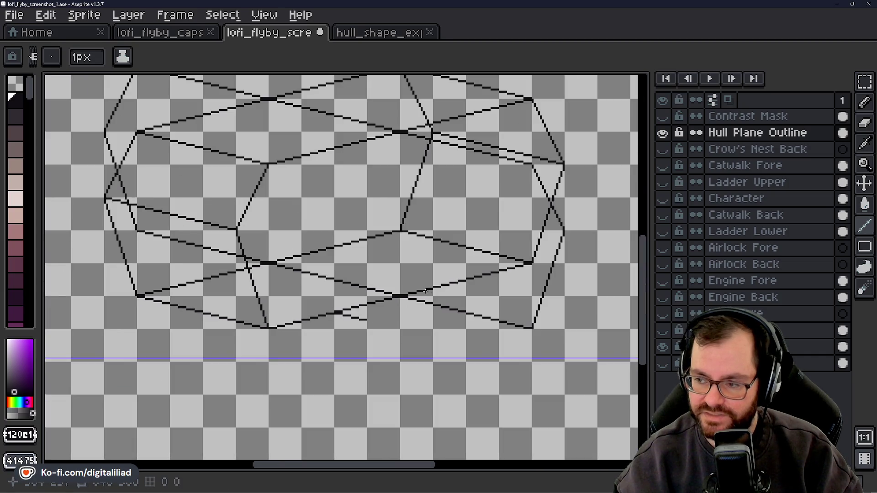
pyautogui.hotkey('ctrl', 'z')
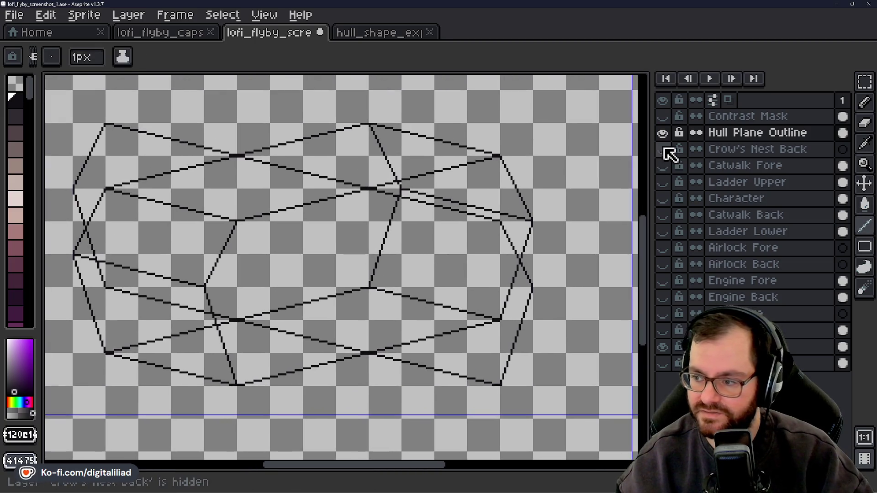
# Toggle the Hull Plane Outline layer to compare, then rename it Hull Middle Outline.
pyautogui.click(665, 134)
pyautogui.click(665, 134)
pyautogui.click(665, 134)
pyautogui.click(665, 134)
pyautogui.click(665, 135)
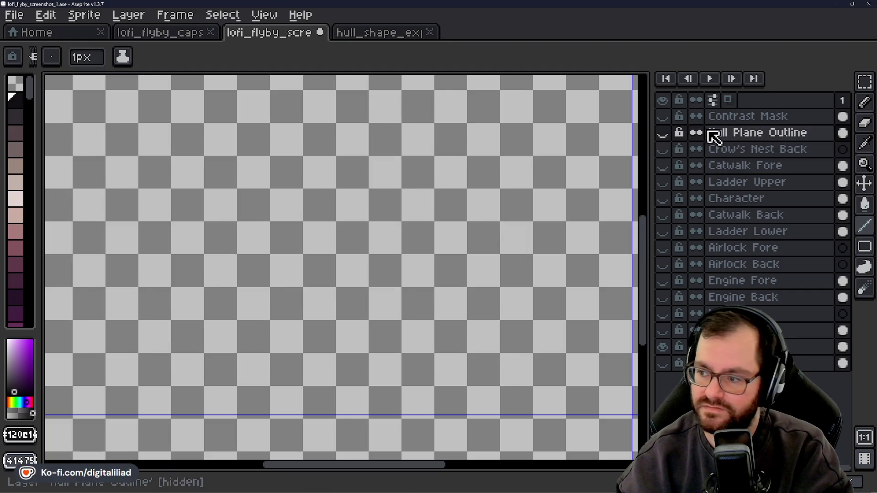
pyautogui.click(664, 134)
pyautogui.click(430, 213)
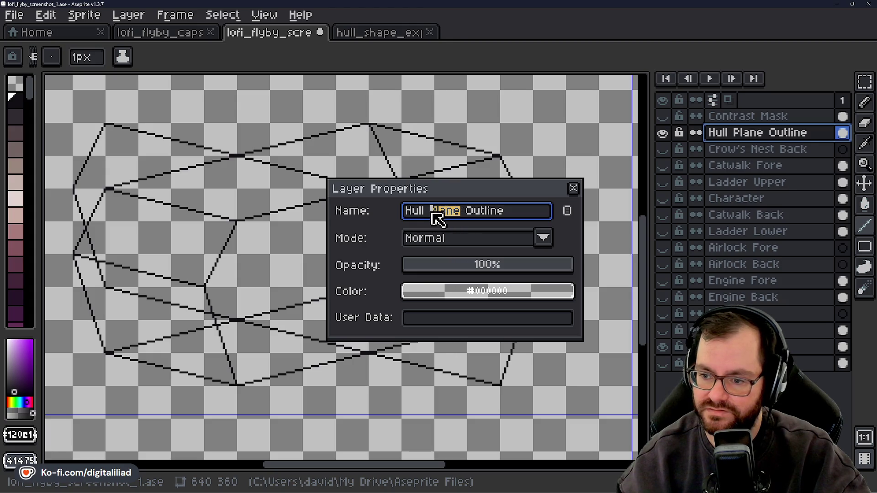
pyautogui.write('Middle')
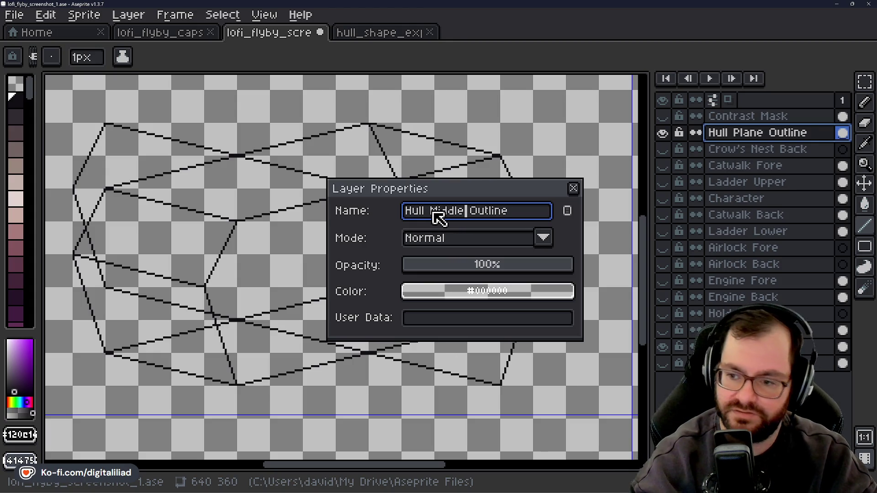
pyautogui.press('Return')
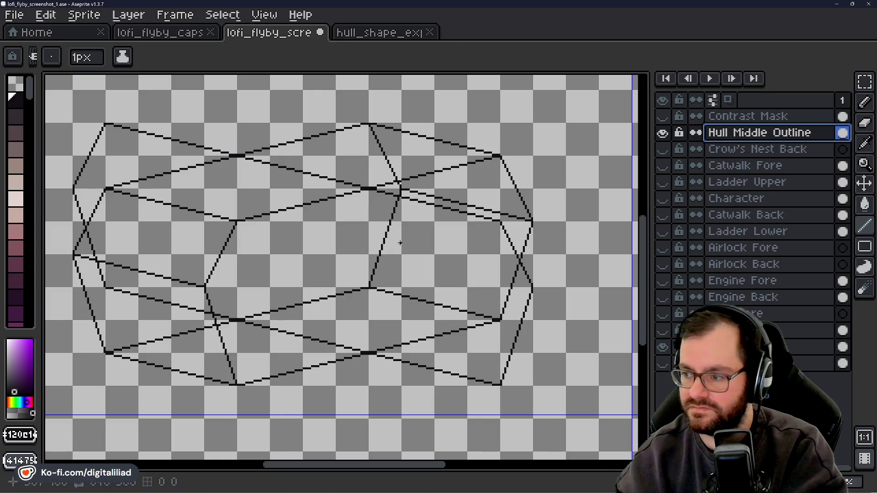
# Add a new layer above it named Hull Corner Outline.
pyautogui.rightClick(752, 136)
pyautogui.moveTo(754, 160)
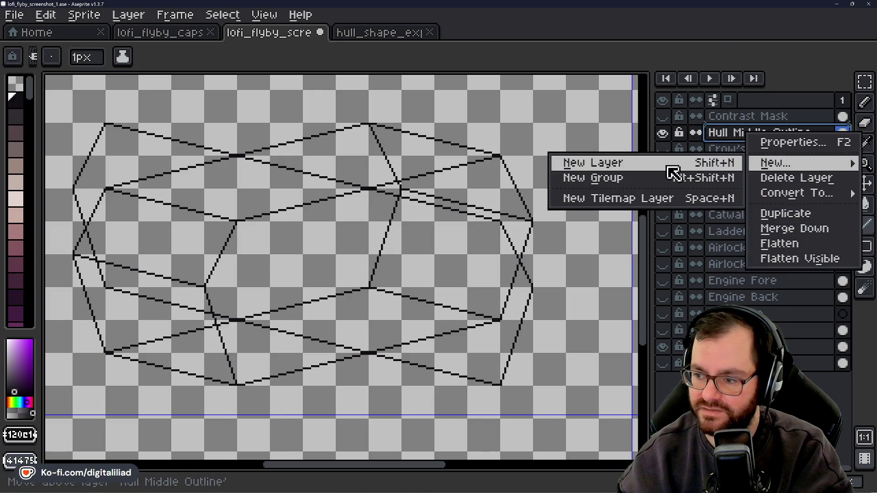
pyautogui.click(669, 165)
pyautogui.doubleClick(732, 135)
pyautogui.write('Hull Corner Outline')
pyautogui.press('Return')
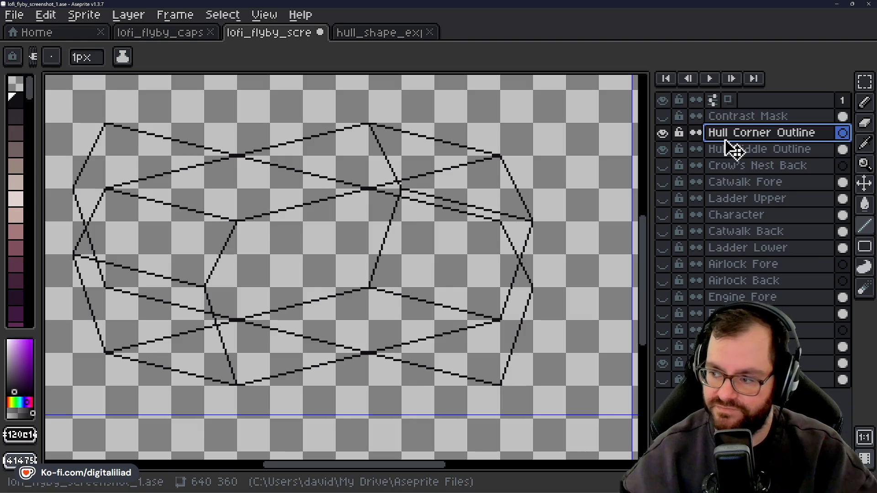
# Look over the canvas, then switch to the hull_shape_exploration sprite.
pyautogui.moveTo(451, 298); pyautogui.dragTo(512, 244)
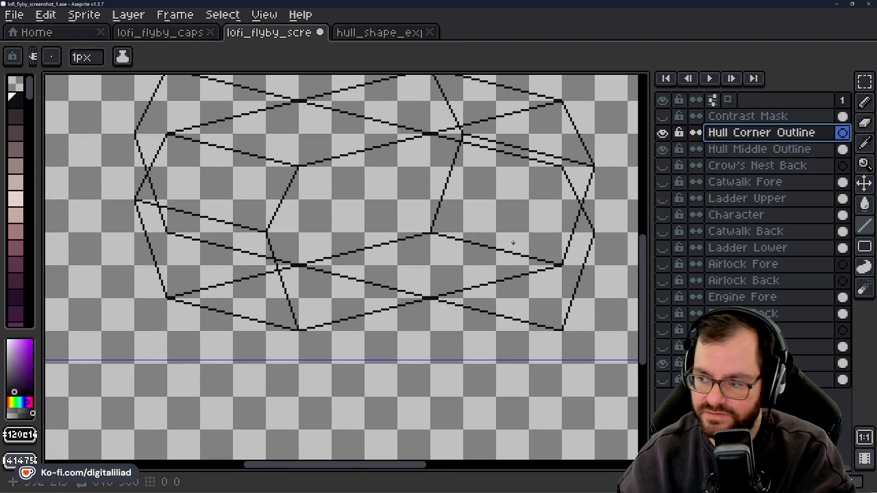
pyautogui.scroll(1, 512, 243)
pyautogui.moveTo(865, 226)
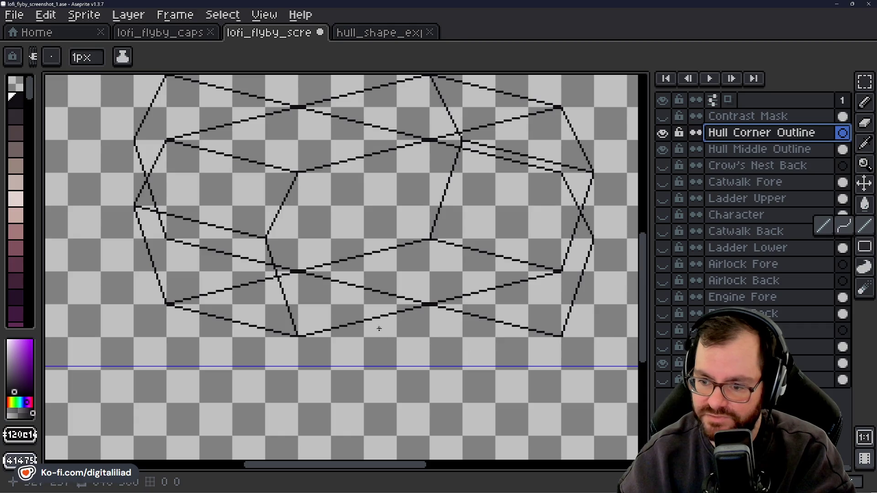
pyautogui.moveTo(404, 317); pyautogui.dragTo(394, 341)
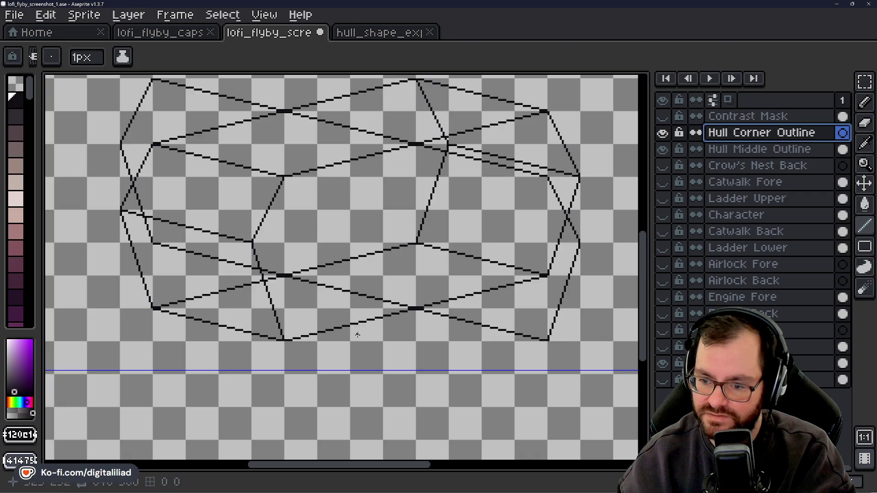
pyautogui.scroll(1, 356, 334)
pyautogui.scroll(1, 350, 323)
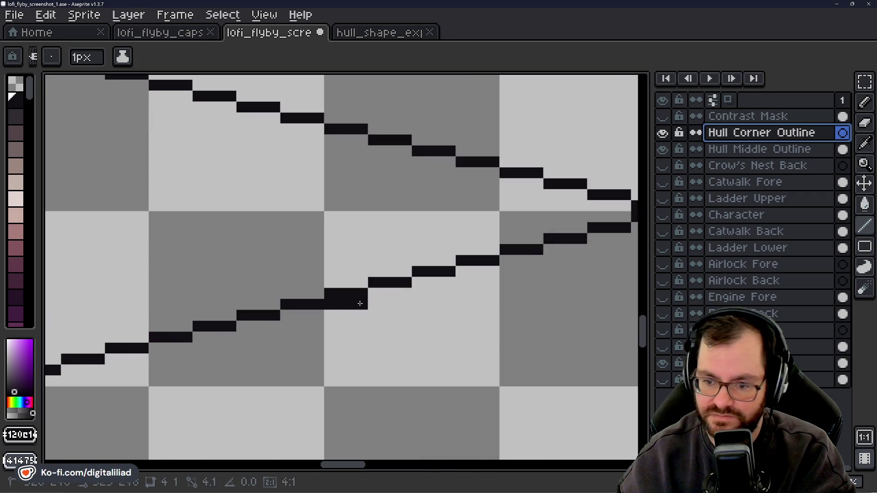
pyautogui.scroll(-2, 340, 260)
pyautogui.moveTo(418, 304); pyautogui.dragTo(395, 287)
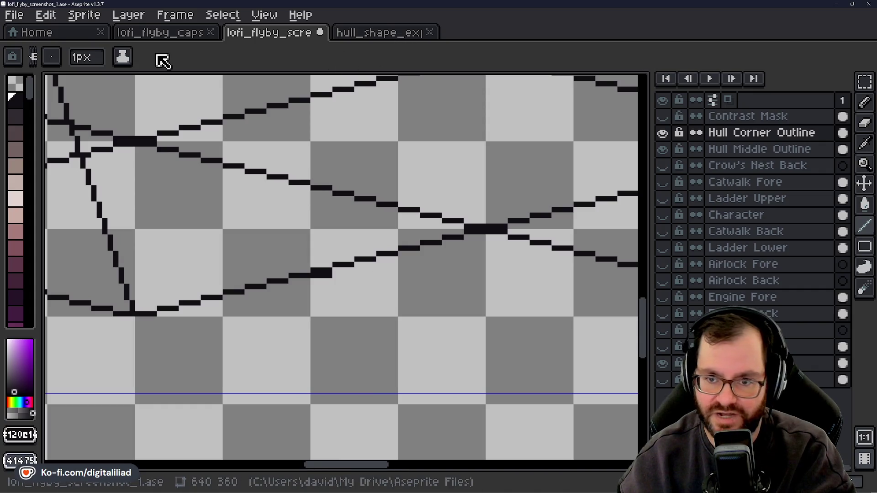
pyautogui.click(381, 39)
pyautogui.scroll(-5, 303, 290)
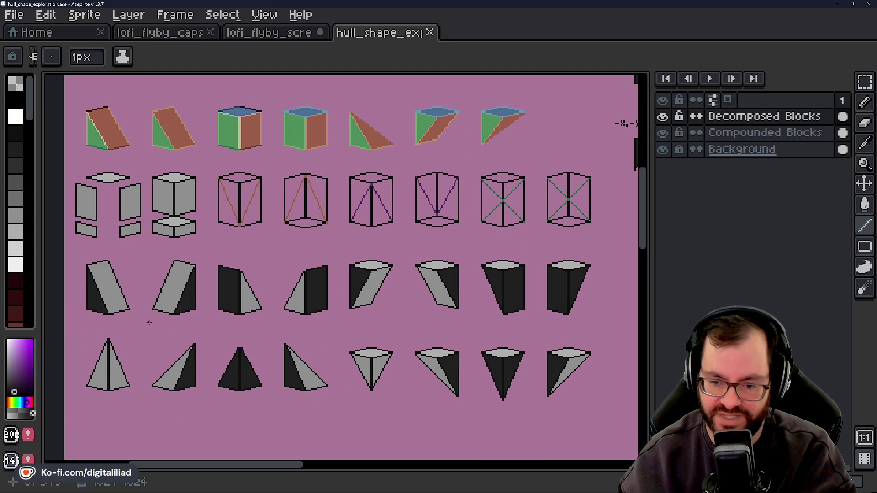
# Scroll around the sheet to inspect the small ISO/DI wireframe blocks.
pyautogui.scroll(-6, 280, 260)
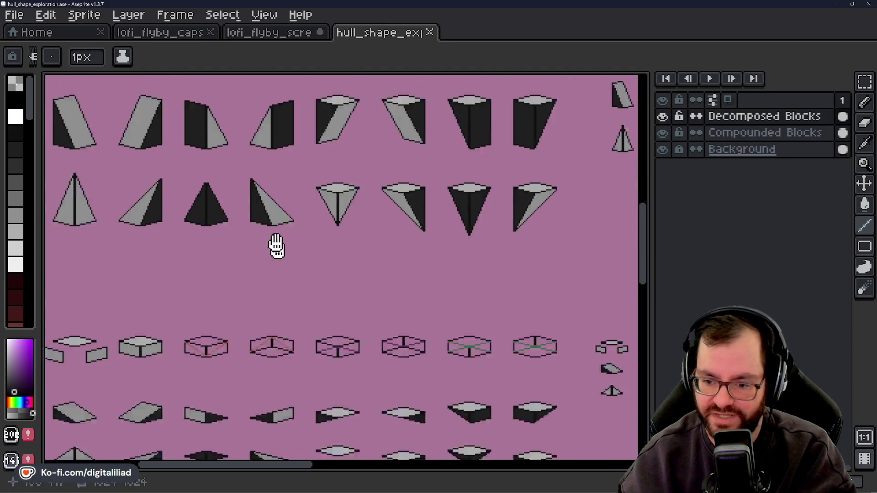
pyautogui.scroll(-2, 362, 324)
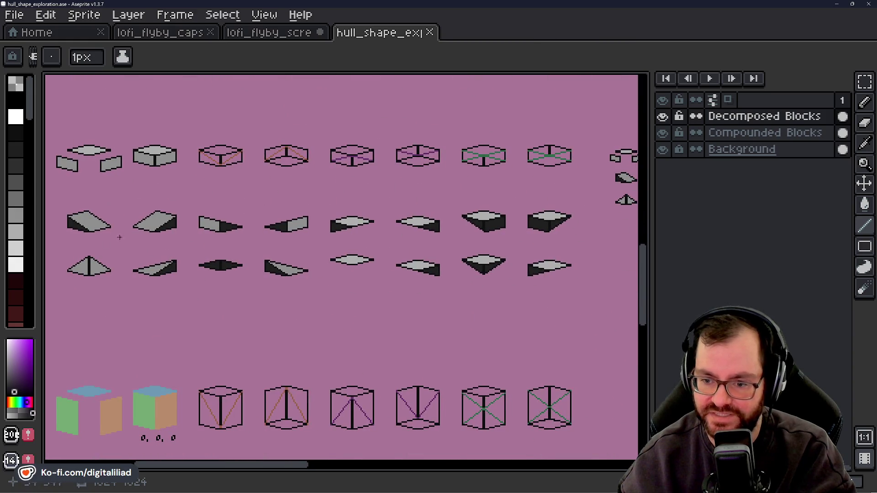
pyautogui.scroll(-2, 376, 222)
pyautogui.scroll(-3, 366, 182)
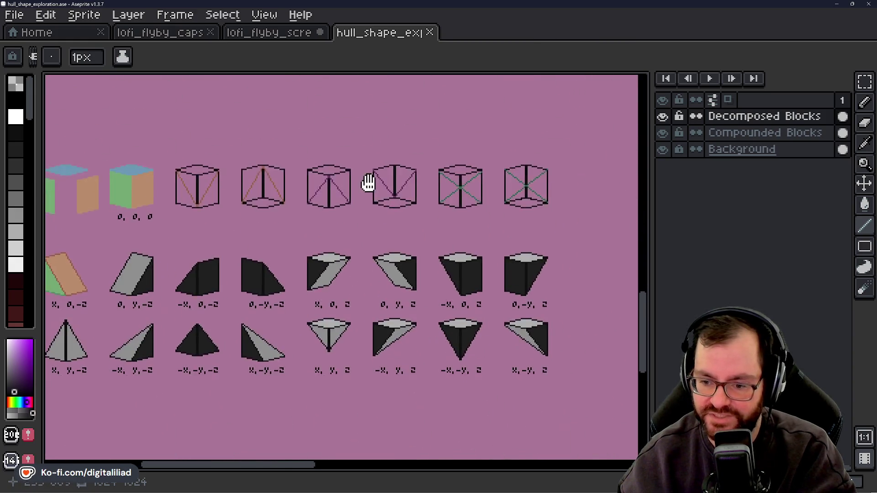
pyautogui.scroll(1, 414, 220)
pyautogui.scroll(-3, 296, 314)
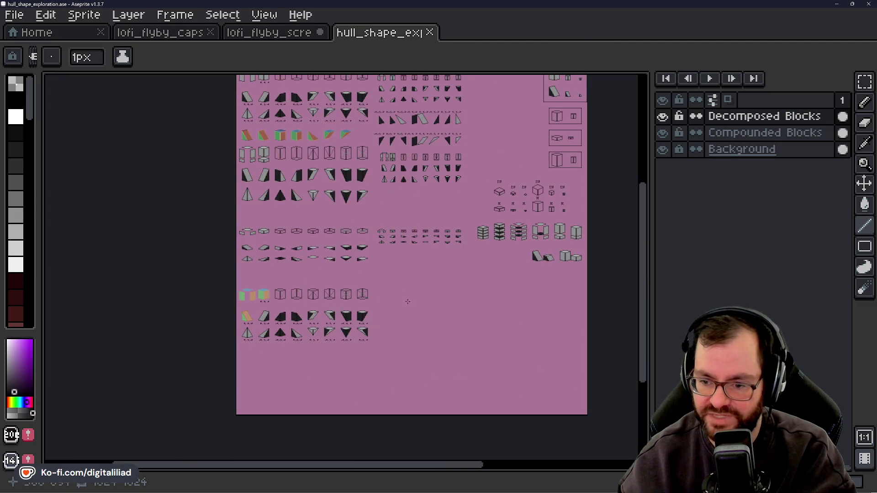
pyautogui.scroll(4, 453, 300)
pyautogui.scroll(-1, 494, 287)
pyautogui.moveTo(452, 300)
pyautogui.mouseDown()
pyautogui.moveTo(494, 287)
pyautogui.moveTo(362, 265)
pyautogui.mouseUp()
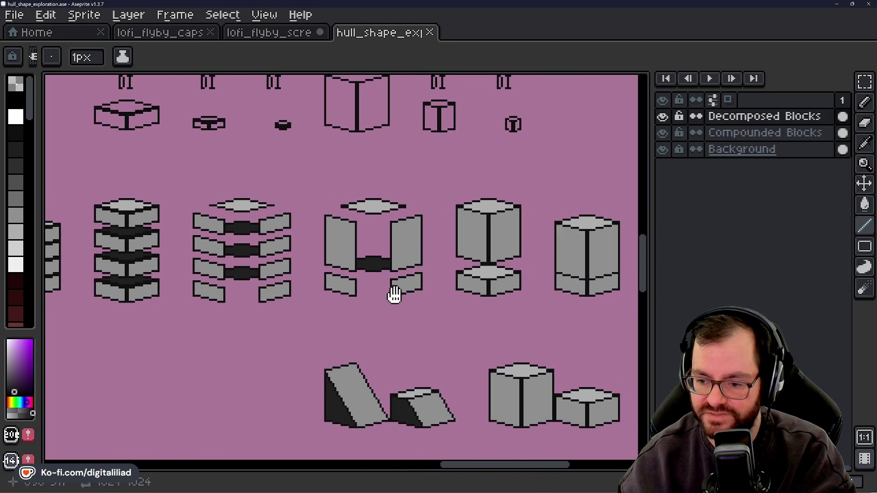
pyautogui.moveTo(363, 265); pyautogui.dragTo(412, 408)
pyautogui.scroll(-3, 373, 348)
pyautogui.scroll(-3, 374, 343)
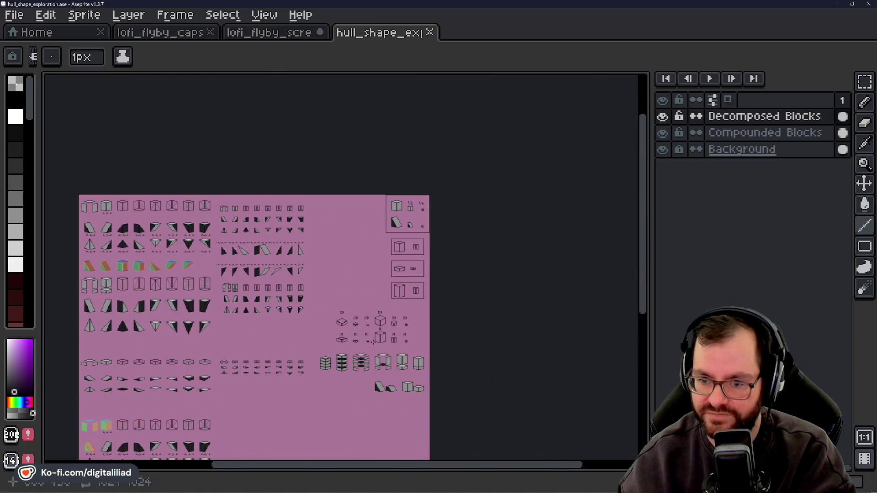
pyautogui.scroll(2, 318, 316)
# Pan over to the right-hand block boxes and the whole, ½ and ¼ blocks.
pyautogui.moveTo(308, 319); pyautogui.dragTo(470, 349)
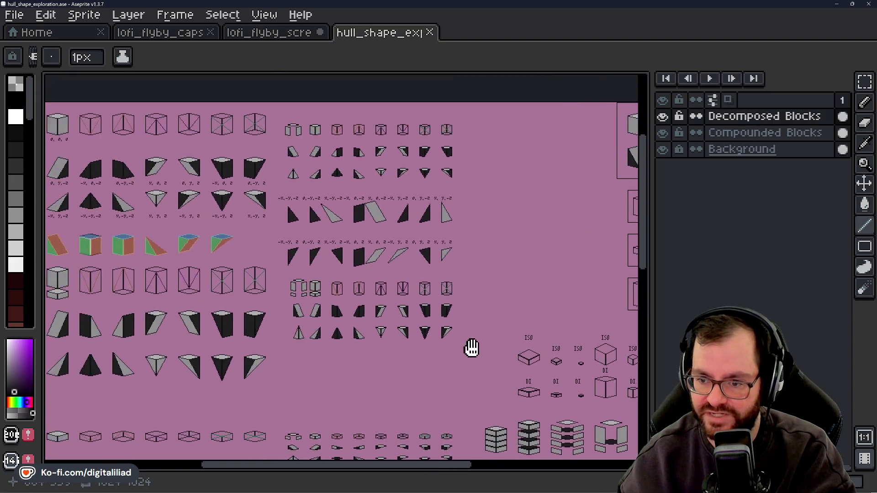
pyautogui.scroll(1, 230, 415)
pyautogui.moveTo(231, 415); pyautogui.dragTo(182, 415)
pyautogui.scroll(2, 358, 213)
pyautogui.scroll(1, 358, 212)
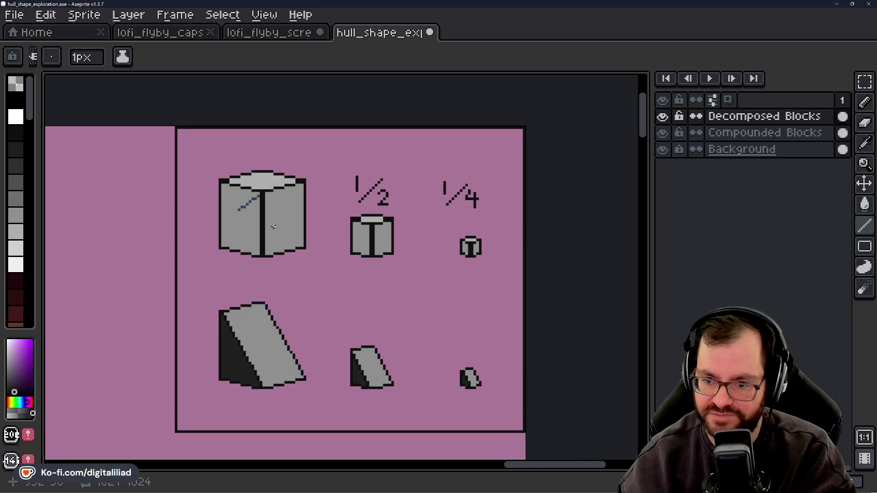
# Restore the Aseprite window to a smaller size and minimize it to reveal the desktop artwork.
pyautogui.press('v')
pyautogui.press('b')
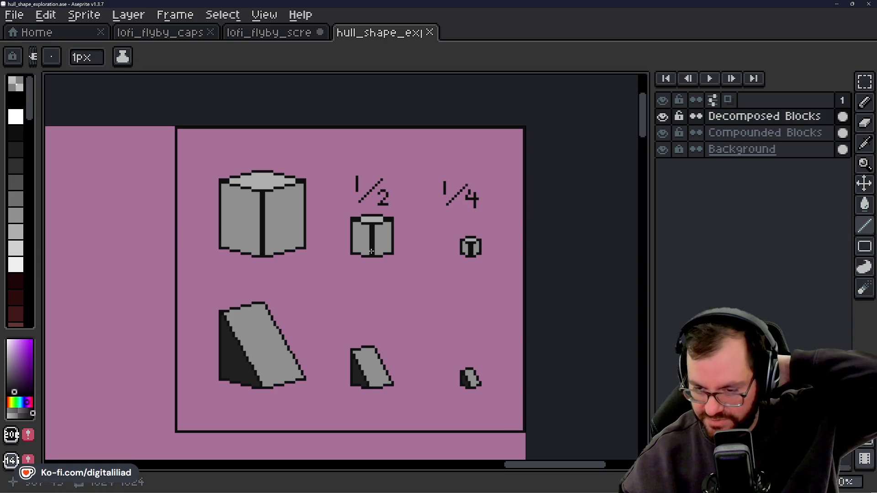
pyautogui.scroll(-5, 453, 238)
pyautogui.moveTo(355, 296); pyautogui.dragTo(470, 258)
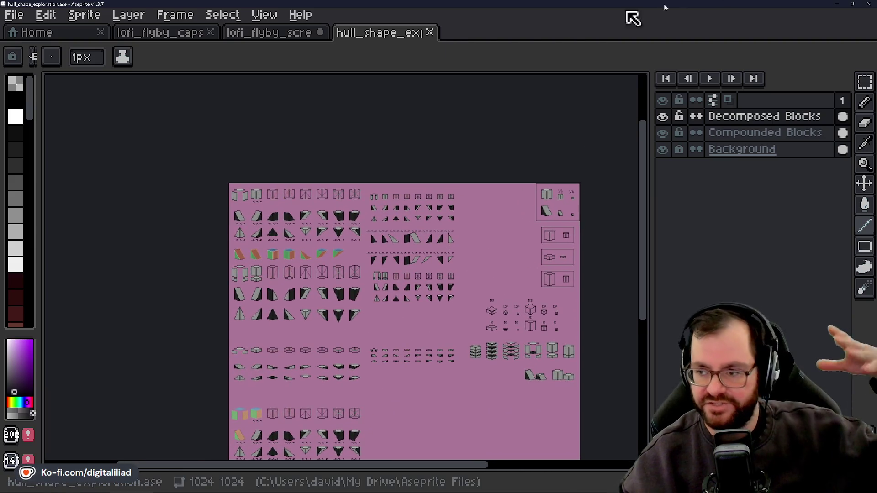
pyautogui.click(853, 4)
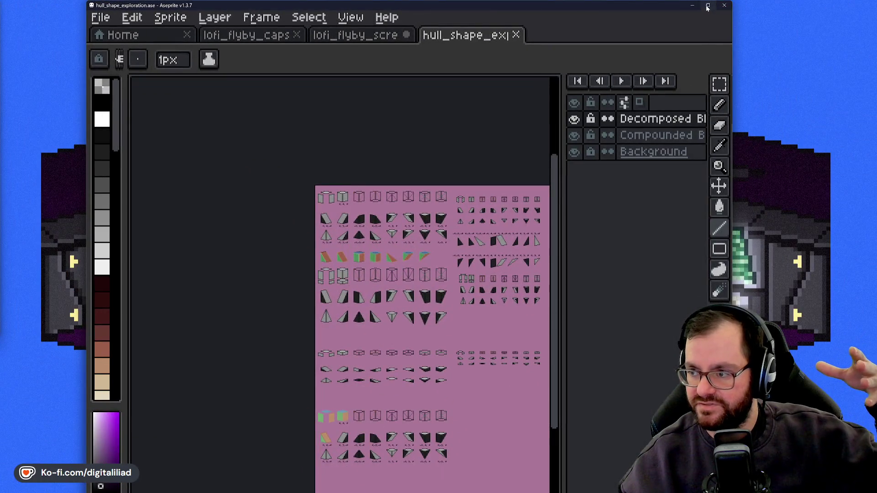
pyautogui.click(687, 16)
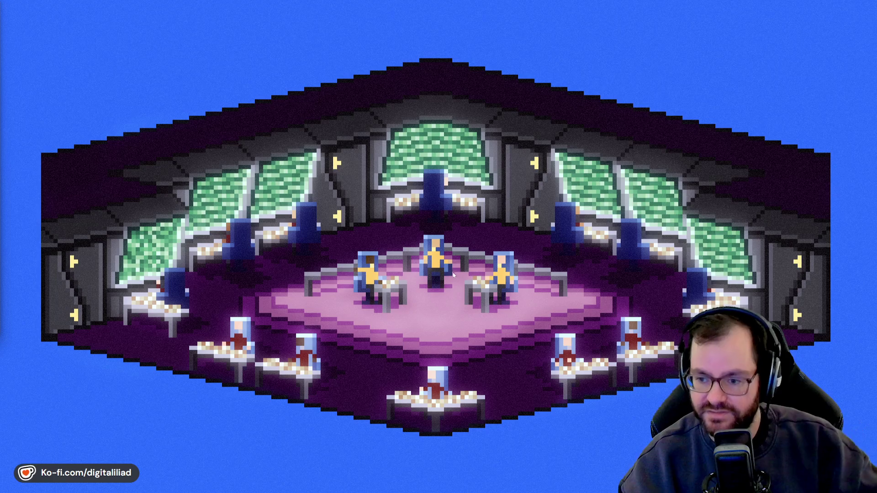
# Restore Aseprite from the taskbar and maximize its window to full screen.
pyautogui.moveTo(530, 492)
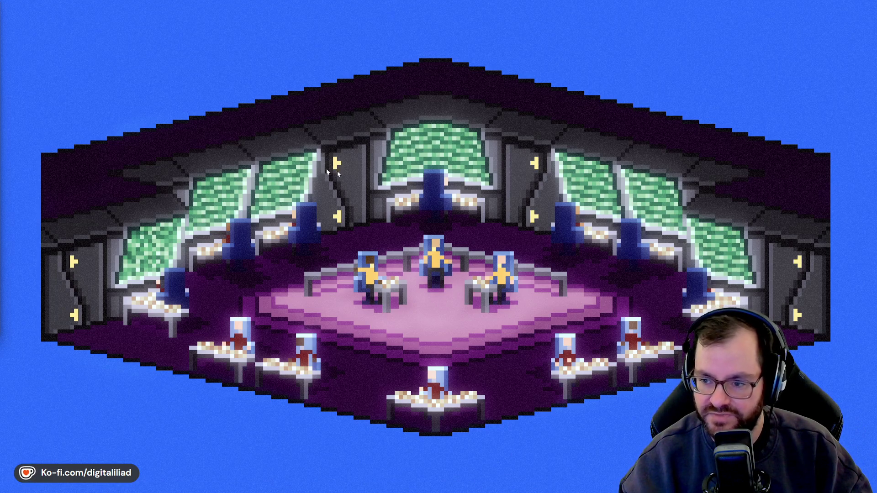
pyautogui.moveTo(491, 491)
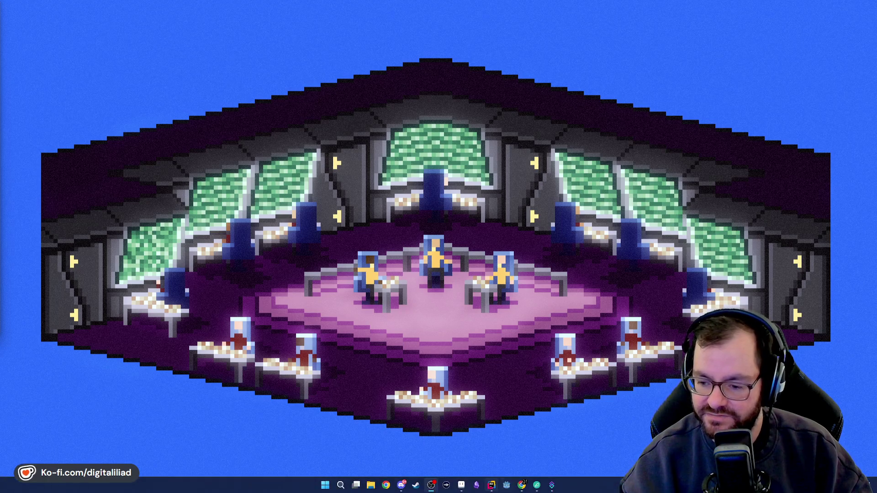
pyautogui.click(462, 485)
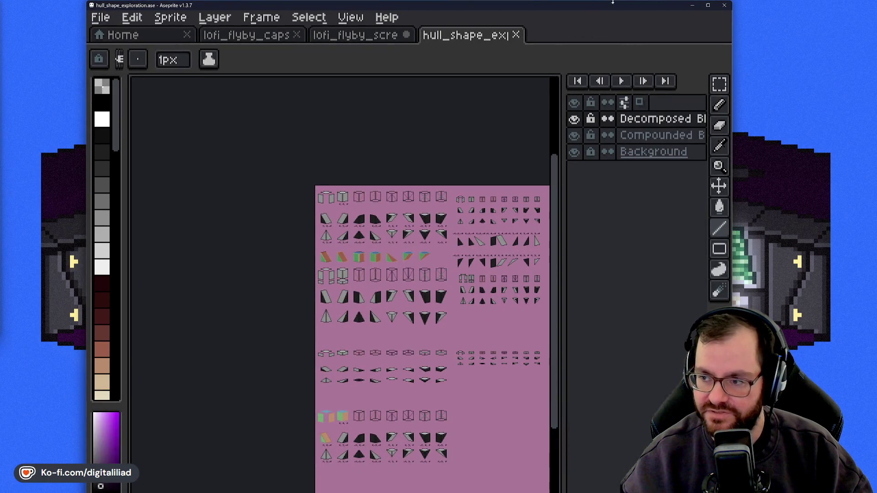
pyautogui.doubleClick(606, 5)
# On lofi_flyby_screenshot_1, extend the lone pixel into a stepped line continuing up-right.
pyautogui.click(294, 33)
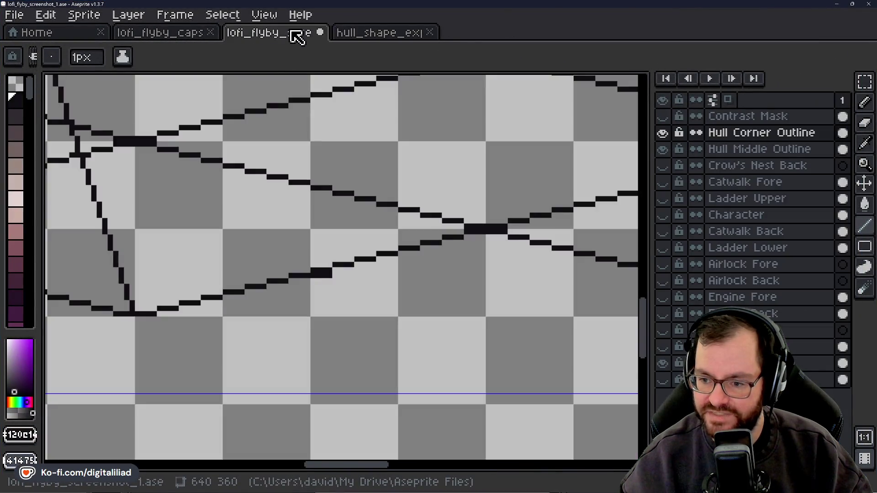
pyautogui.scroll(-3, 379, 297)
pyautogui.scroll(2, 335, 282)
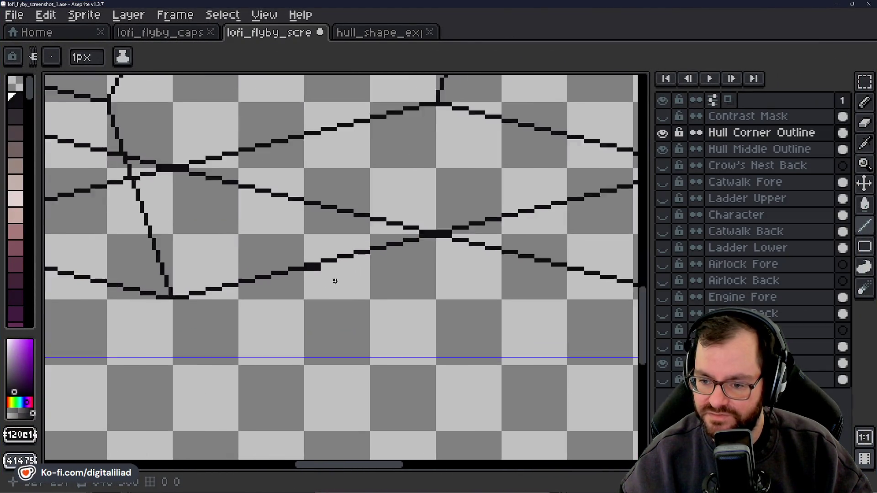
pyautogui.scroll(1, 317, 265)
pyautogui.scroll(2, 317, 264)
pyautogui.moveTo(327, 279); pyautogui.dragTo(396, 283)
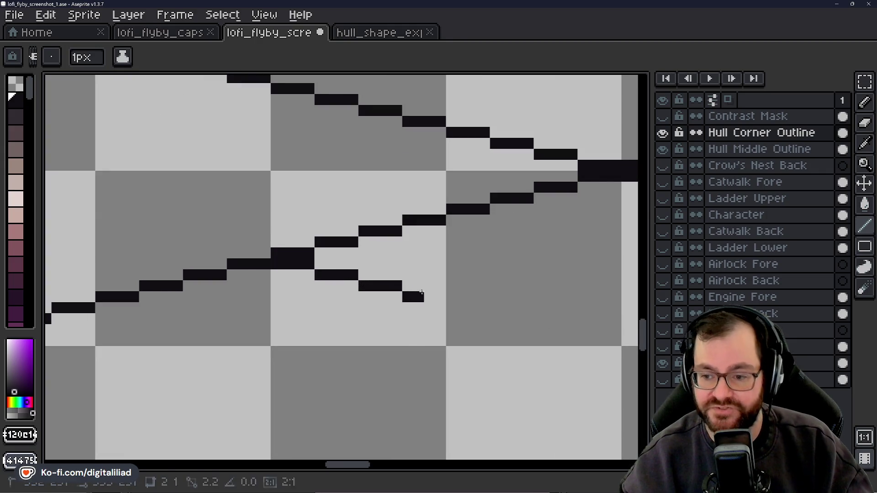
pyautogui.moveTo(457, 320)
pyautogui.mouseDown()
pyautogui.moveTo(328, 222)
pyautogui.moveTo(390, 233)
pyautogui.mouseUp()
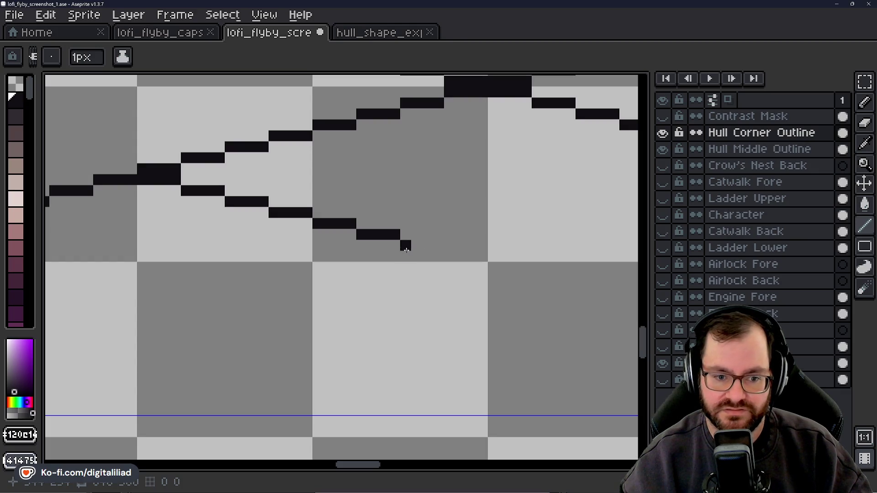
pyautogui.moveTo(404, 245)
pyautogui.mouseDown()
pyautogui.moveTo(434, 238)
pyautogui.moveTo(480, 261)
pyautogui.mouseUp()
# Add a short horizontal run and extend the stepped line further down-right.
pyautogui.scroll(-4, 479, 261)
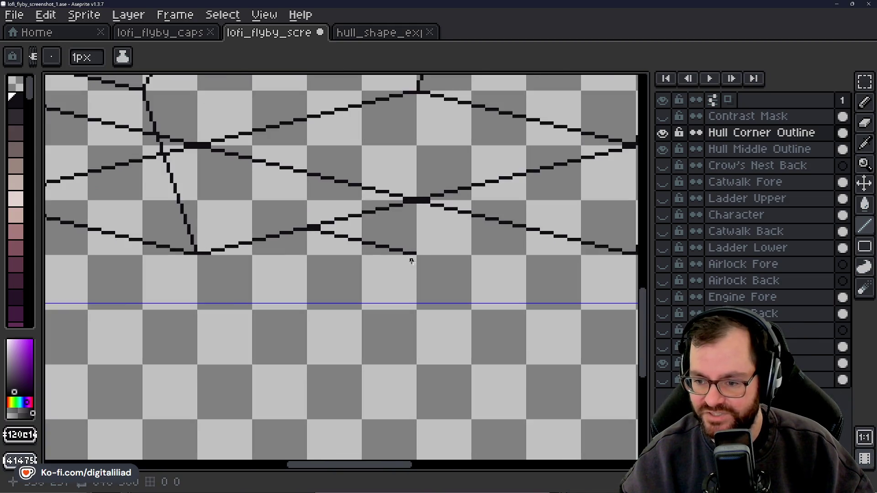
pyautogui.scroll(2, 413, 257)
pyautogui.scroll(-1, 413, 257)
pyautogui.scroll(-3, 414, 256)
pyautogui.scroll(2, 417, 251)
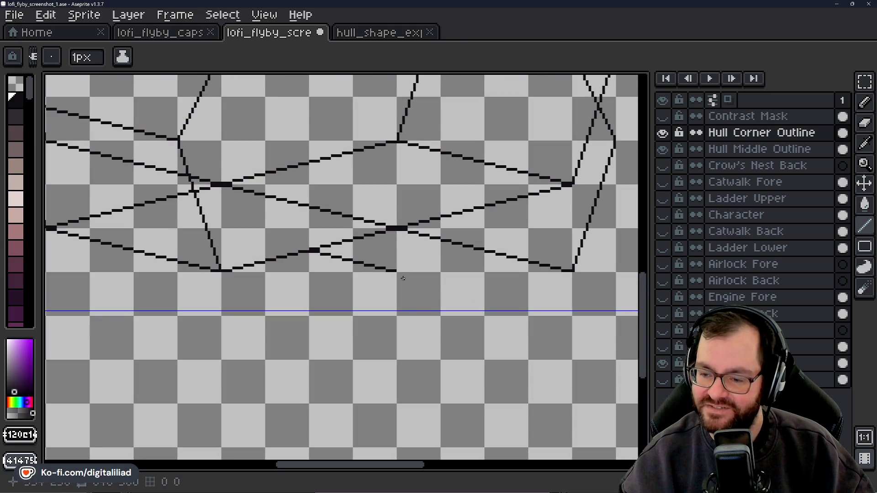
pyautogui.scroll(2, 398, 296)
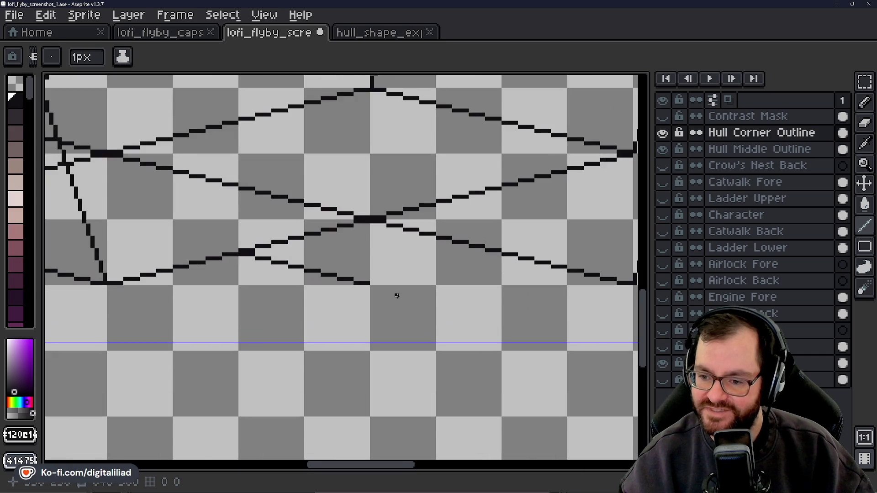
pyautogui.scroll(2, 339, 275)
pyautogui.moveTo(317, 265); pyautogui.dragTo(400, 281)
pyautogui.click(378, 281)
pyautogui.scroll(-3, 400, 281)
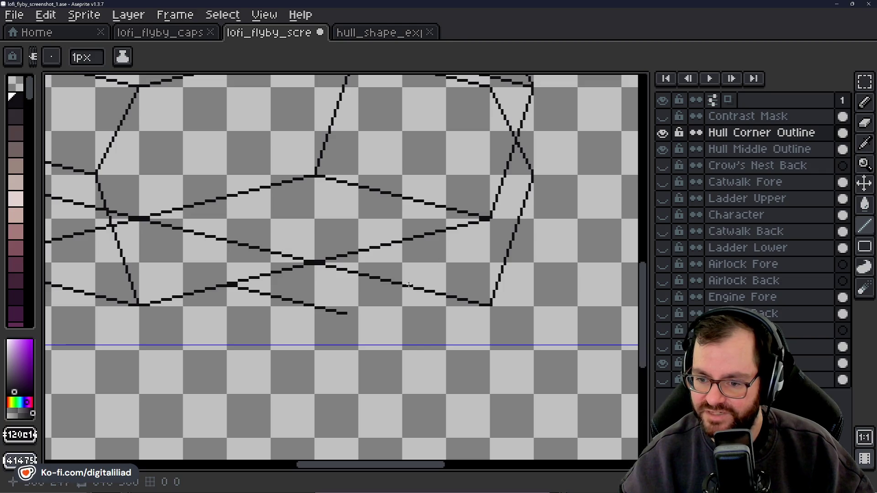
pyautogui.scroll(-2, 368, 309)
pyautogui.scroll(-2, 374, 319)
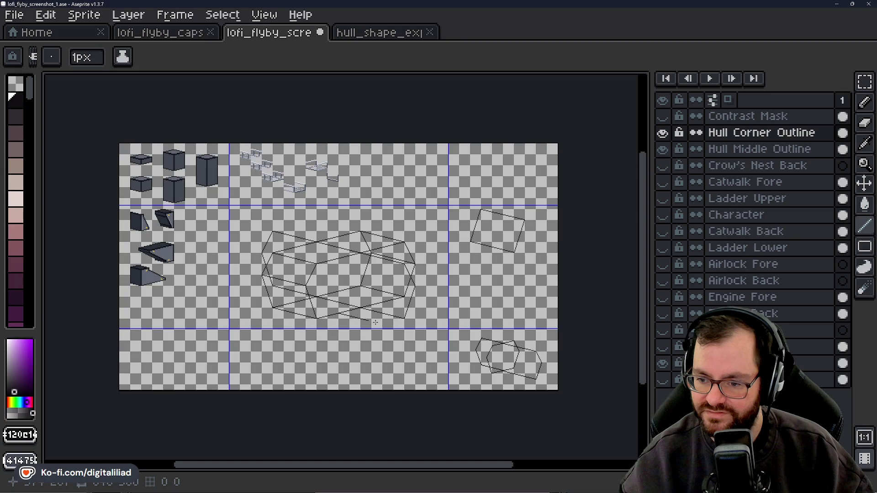
# Extend the panel line one more step down and to the right.
pyautogui.scroll(4, 374, 321)
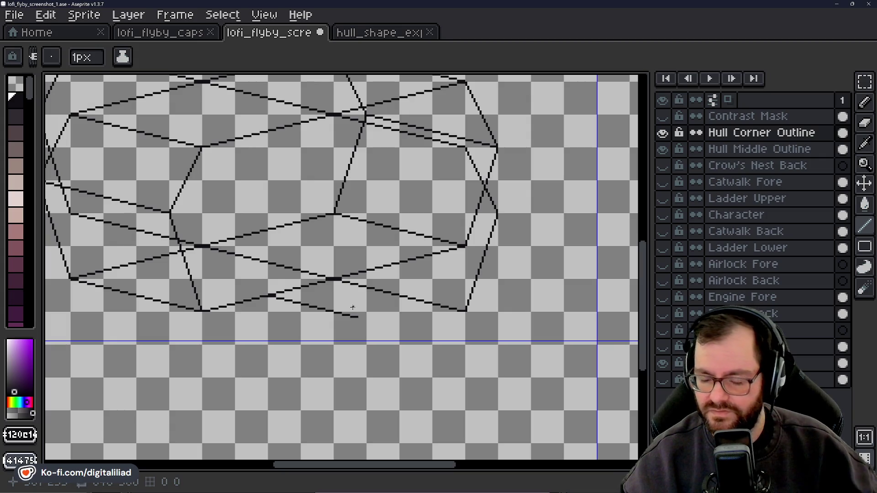
pyautogui.scroll(4, 354, 315)
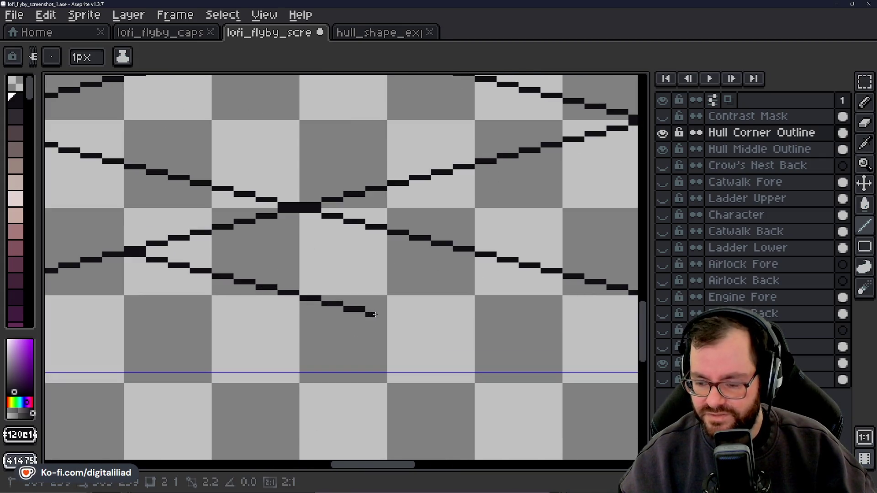
pyautogui.moveTo(385, 315)
pyautogui.mouseDown()
pyautogui.moveTo(430, 326)
pyautogui.moveTo(343, 306)
pyautogui.moveTo(381, 306)
pyautogui.mouseUp()
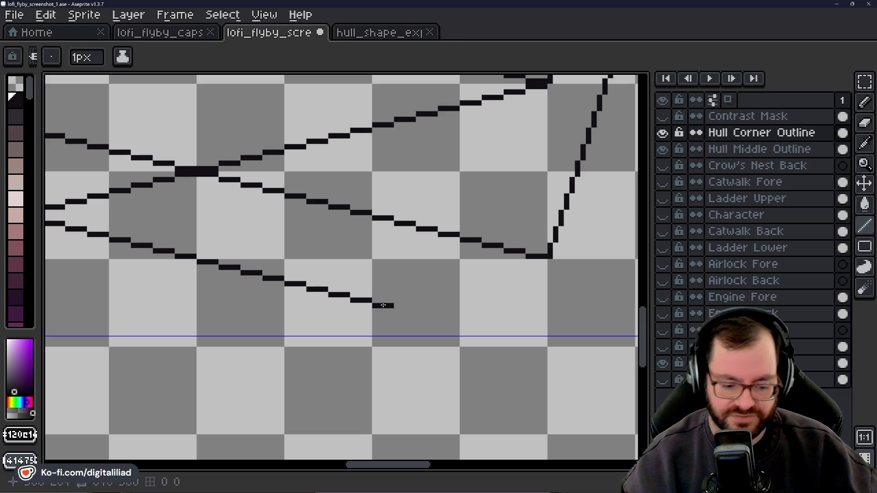
# Carry the bottom hull line rightward in stepped segments until it joins the hull's right corner.
pyautogui.scroll(-3, 386, 310)
pyautogui.scroll(1, 382, 273)
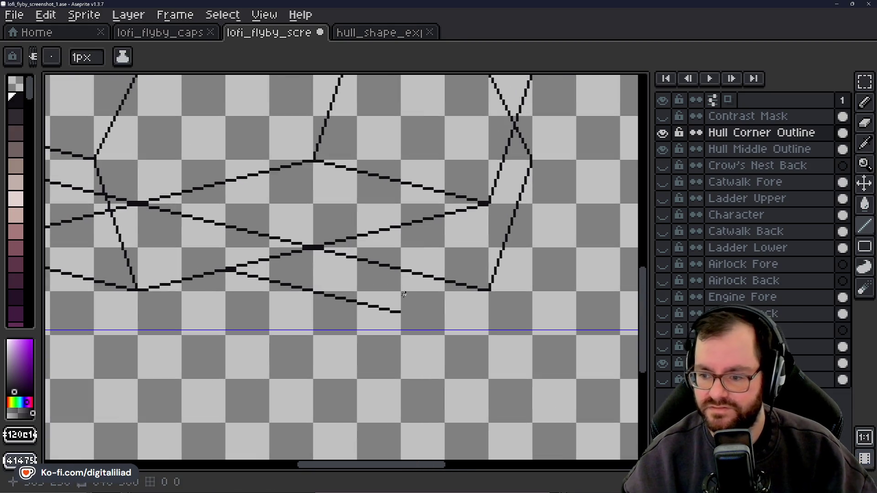
pyautogui.scroll(2, 408, 312)
pyautogui.moveTo(395, 309)
pyautogui.mouseDown()
pyautogui.moveTo(420, 310)
pyautogui.moveTo(332, 323)
pyautogui.mouseUp()
pyautogui.keyDown('shift'); pyautogui.click(332, 323); pyautogui.keyUp('shift')
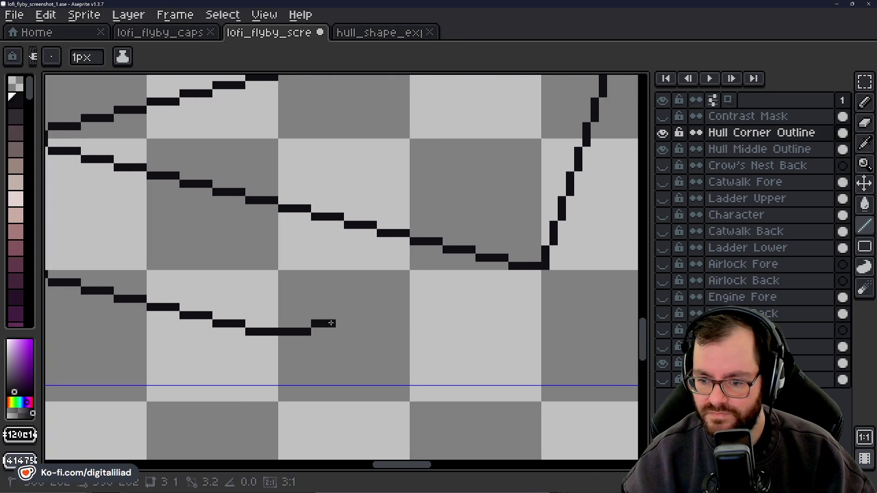
pyautogui.keyDown('shift'); pyautogui.click(373, 315); pyautogui.keyUp('shift')
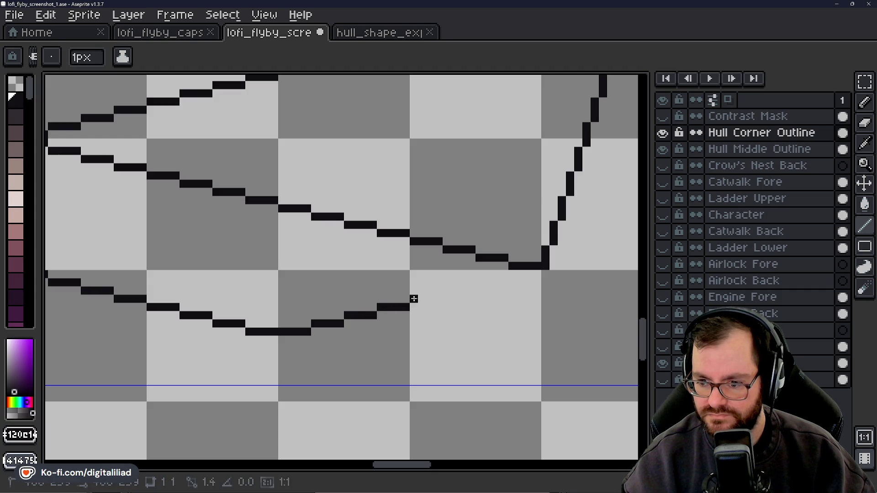
pyautogui.keyDown('shift'); pyautogui.click(440, 299); pyautogui.keyUp('shift')
pyautogui.keyDown('shift'); pyautogui.click(473, 288); pyautogui.keyUp('shift')
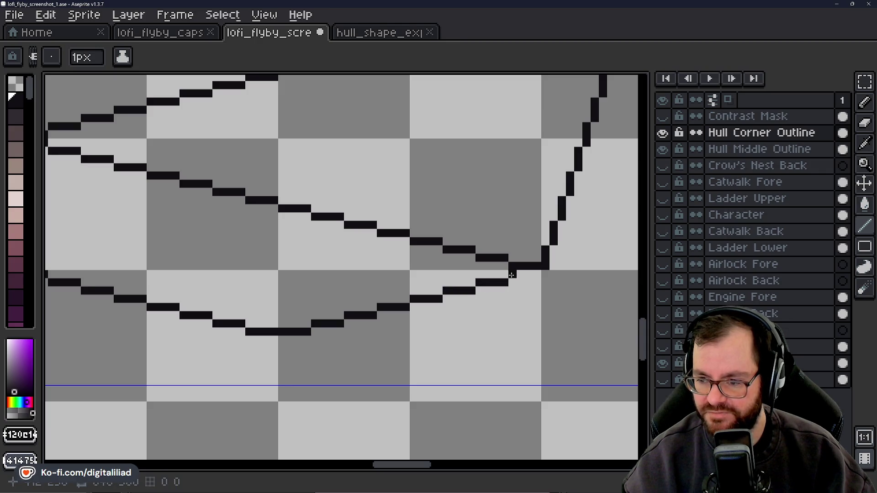
pyautogui.keyDown('shift'); pyautogui.click(543, 268); pyautogui.keyUp('shift')
pyautogui.scroll(-5, 539, 269)
pyautogui.scroll(-2, 517, 291)
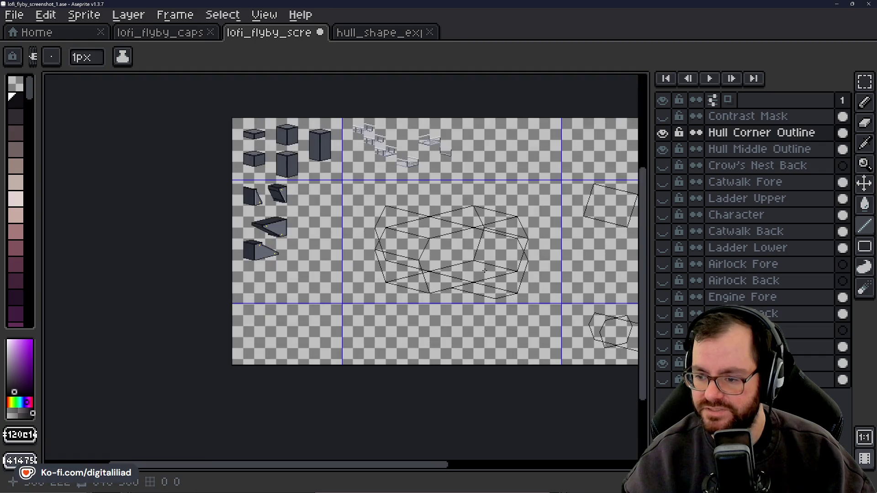
pyautogui.scroll(2, 376, 301)
pyautogui.scroll(3, 332, 303)
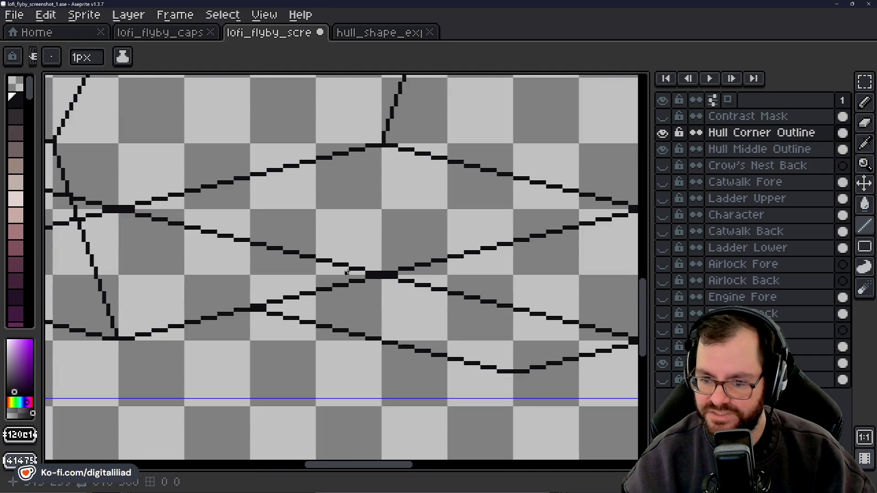
pyautogui.scroll(-2, 387, 334)
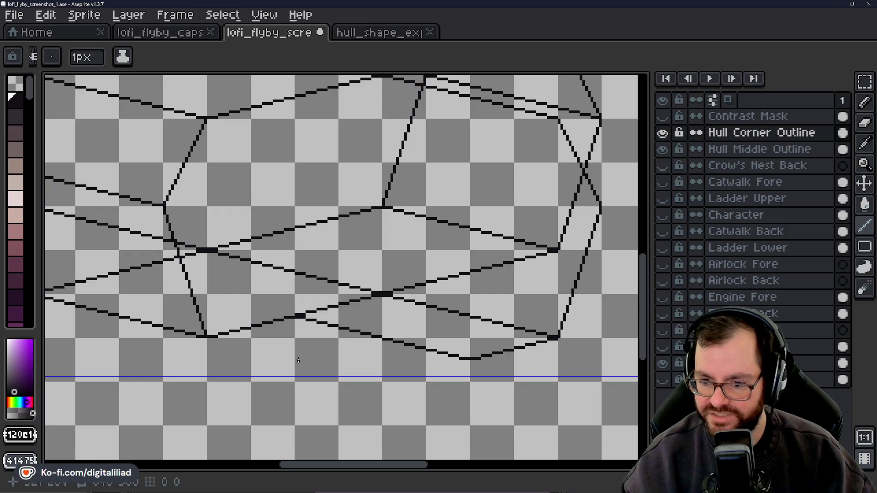
pyautogui.scroll(-5, 381, 333)
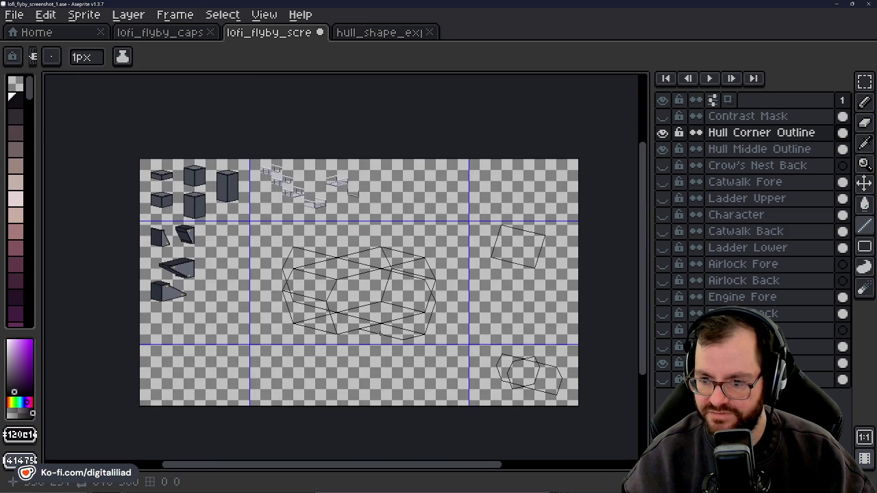
pyautogui.scroll(5, 388, 329)
pyautogui.moveTo(388, 329)
pyautogui.mouseDown()
pyautogui.moveTo(378, 371)
pyautogui.moveTo(137, 201)
pyautogui.mouseUp()
pyautogui.scroll(-3, 204, 245)
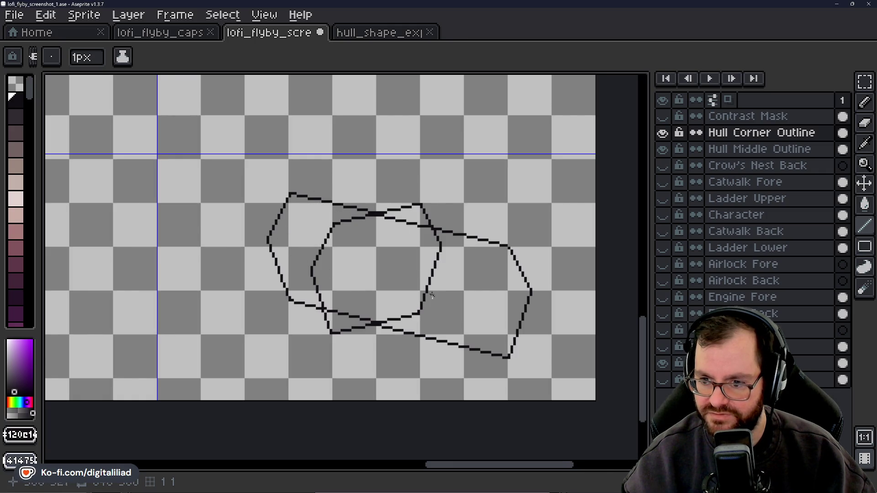
pyautogui.scroll(1, 398, 267)
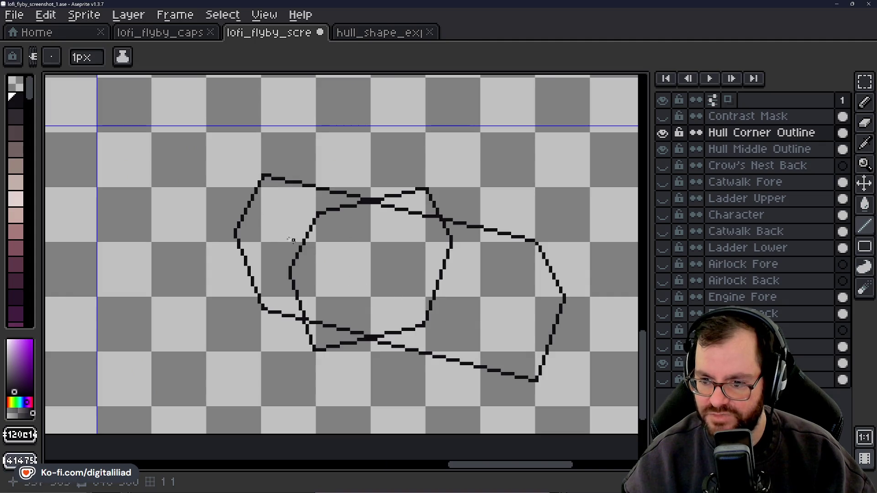
pyautogui.scroll(-5, 526, 339)
pyautogui.scroll(3, 402, 255)
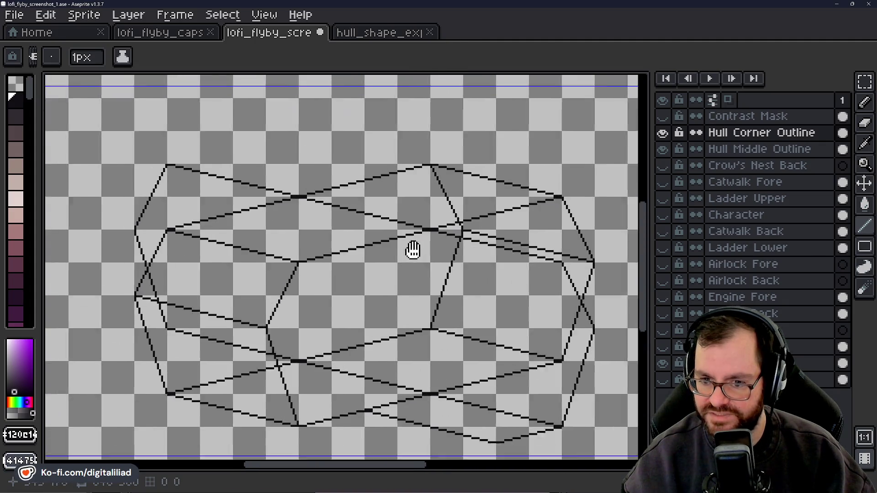
pyautogui.scroll(-1, 271, 273)
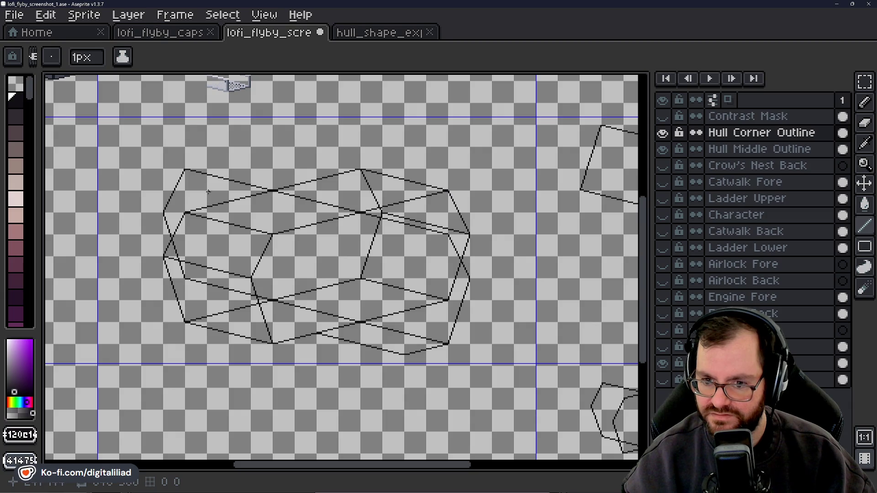
pyautogui.scroll(1, 228, 173)
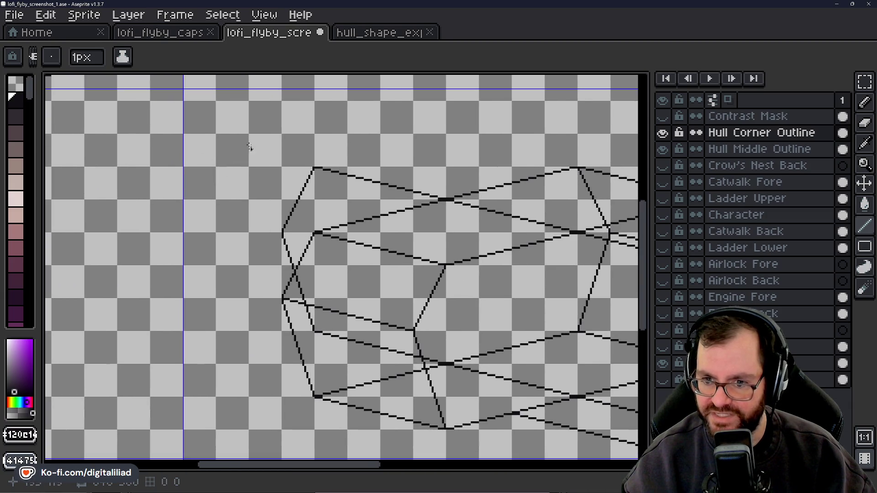
pyautogui.hscroll(5, 498, 260)
pyautogui.scroll(-2, 498, 261)
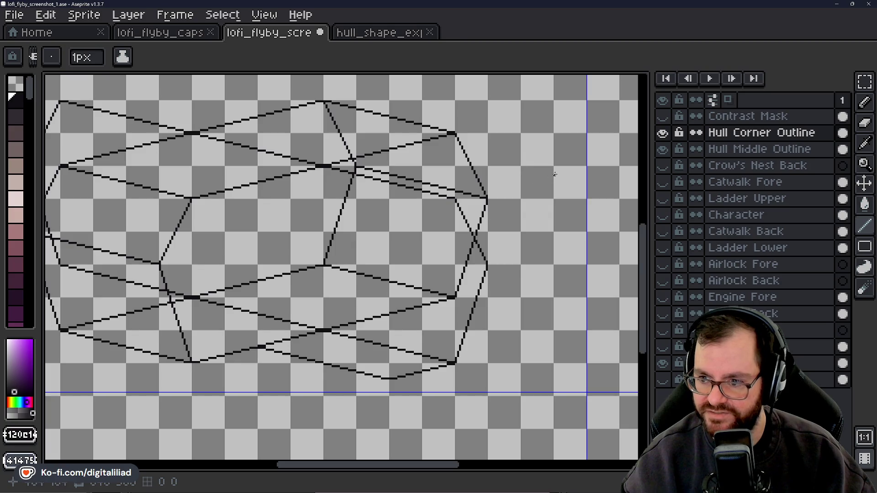
pyautogui.moveTo(554, 175); pyautogui.dragTo(489, 194)
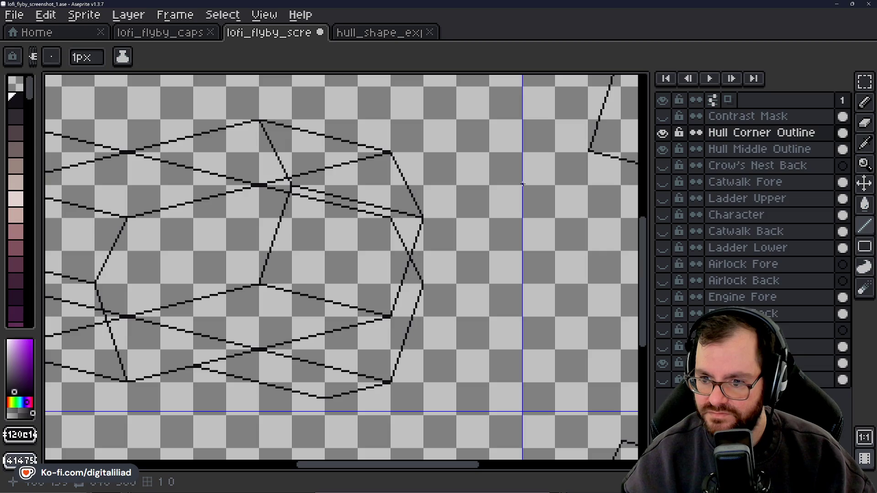
pyautogui.moveTo(318, 295); pyautogui.dragTo(506, 186)
pyautogui.scroll(1, 470, 260)
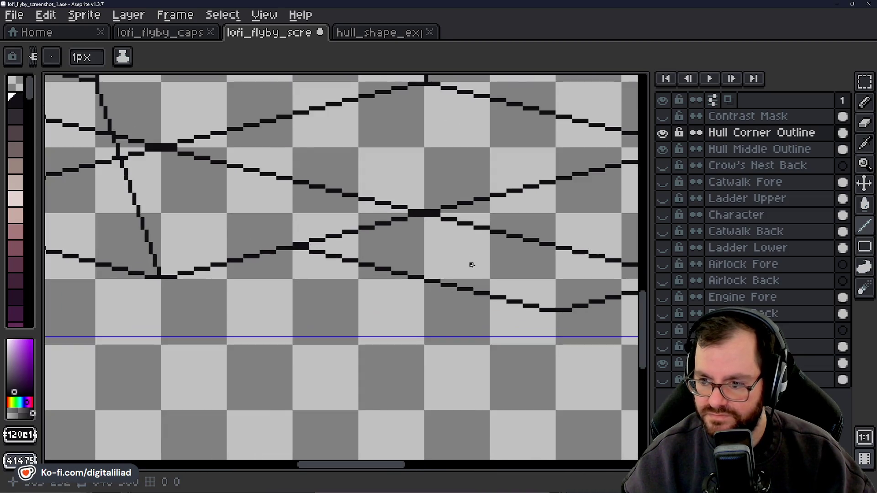
# Draw short stepped segments extending the lower panel lines, then undo the last stroke.
pyautogui.scroll(1, 407, 260)
pyautogui.scroll(1, 466, 261)
pyautogui.scroll(1, 365, 272)
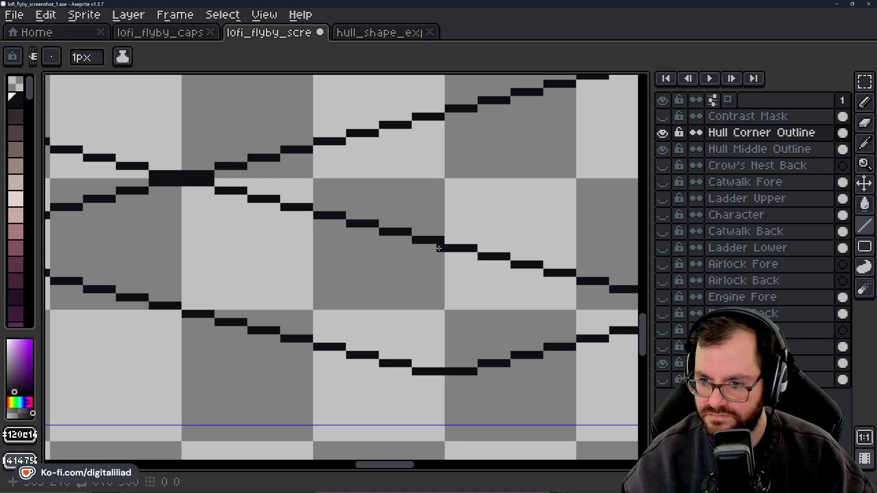
pyautogui.moveTo(417, 244)
pyautogui.mouseDown()
pyautogui.moveTo(515, 236)
pyautogui.moveTo(436, 252)
pyautogui.mouseUp()
pyautogui.moveTo(388, 273); pyautogui.dragTo(419, 280)
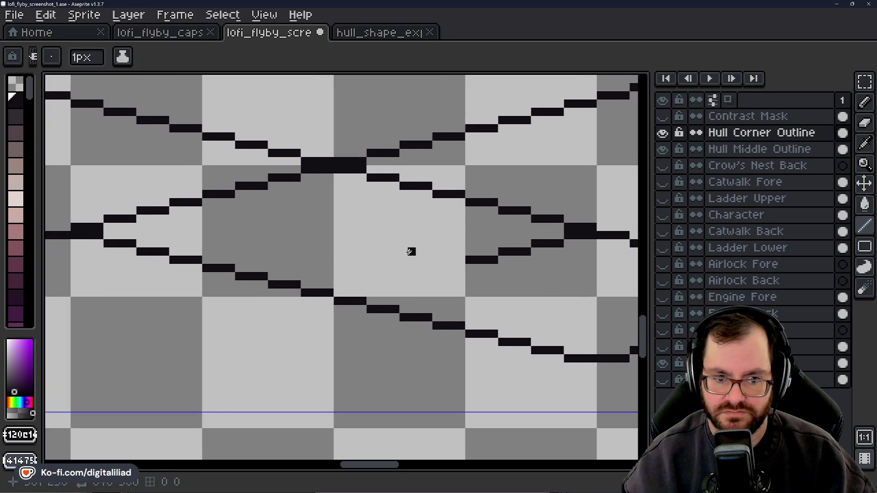
pyautogui.moveTo(462, 268); pyautogui.dragTo(338, 291)
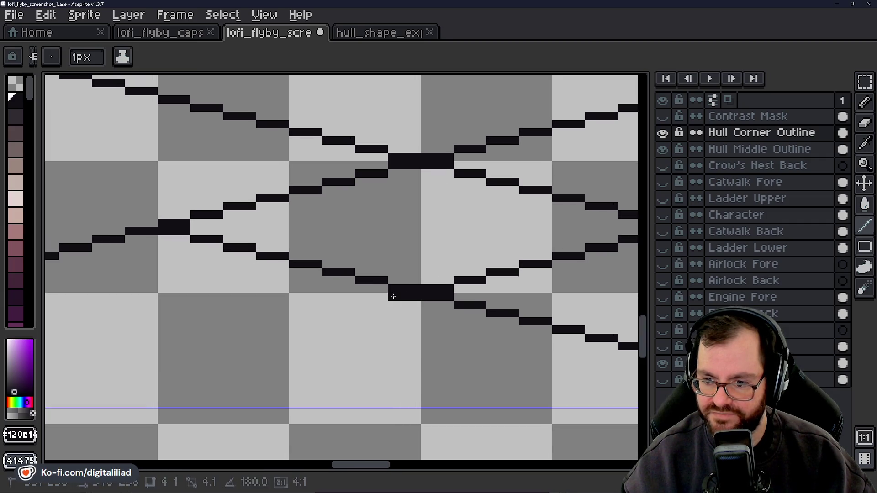
pyautogui.moveTo(338, 290)
pyautogui.mouseDown()
pyautogui.moveTo(382, 305)
pyautogui.moveTo(450, 297)
pyautogui.moveTo(359, 315)
pyautogui.mouseUp()
pyautogui.hotkey('ctrl', 'z')
# Start a new lower panel line with a short step and an end pixel.
pyautogui.scroll(-2, 359, 315)
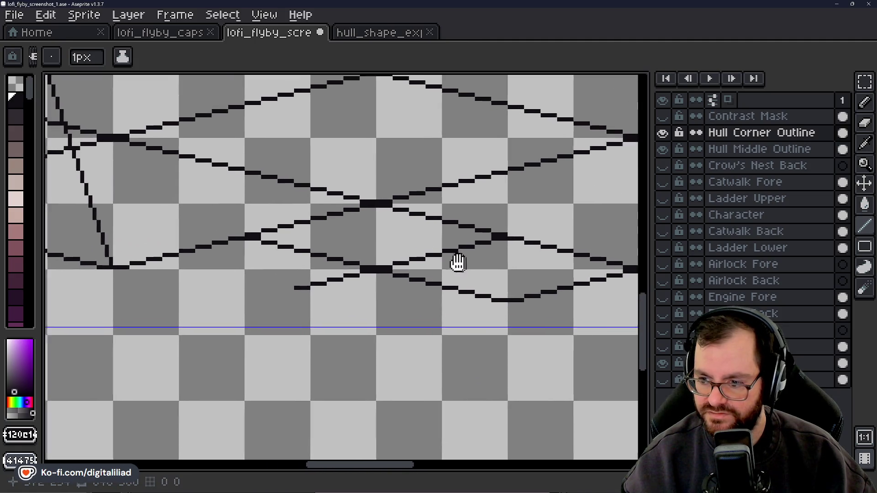
pyautogui.moveTo(479, 263); pyautogui.dragTo(410, 241)
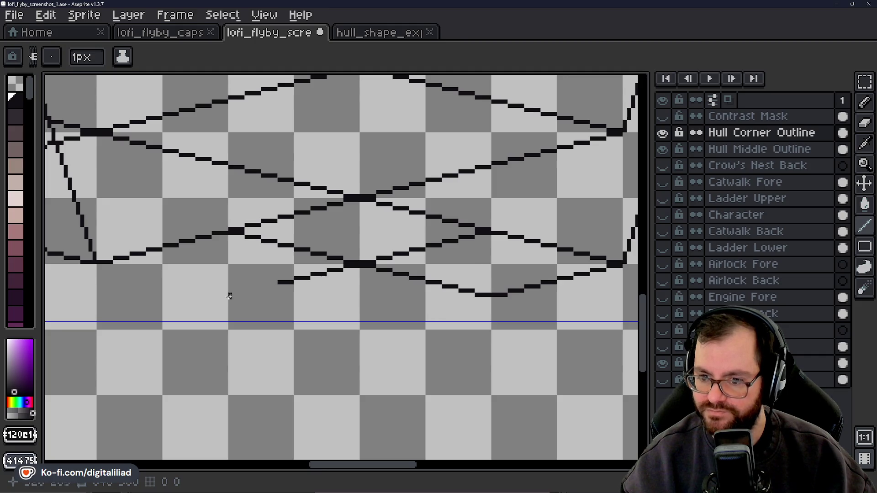
pyautogui.scroll(3, 234, 295)
pyautogui.moveTo(405, 261)
pyautogui.mouseDown()
pyautogui.moveTo(291, 277)
pyautogui.moveTo(336, 297)
pyautogui.moveTo(283, 298)
pyautogui.mouseUp()
pyautogui.click(358, 261)
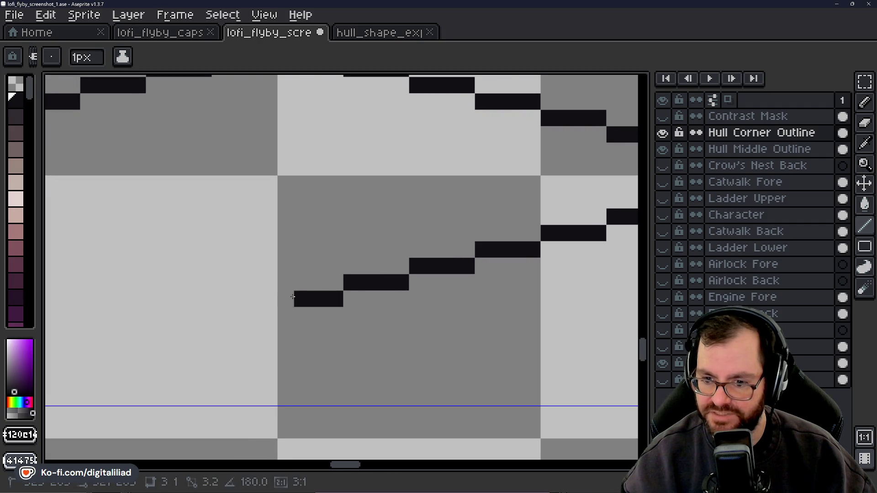
# Add a step below the low point where the lines cross in an X.
pyautogui.scroll(-1, 307, 277)
pyautogui.scroll(-1, 320, 256)
pyautogui.moveTo(349, 225)
pyautogui.mouseDown()
pyautogui.moveTo(217, 242)
pyautogui.moveTo(249, 245)
pyautogui.moveTo(172, 270)
pyautogui.mouseUp()
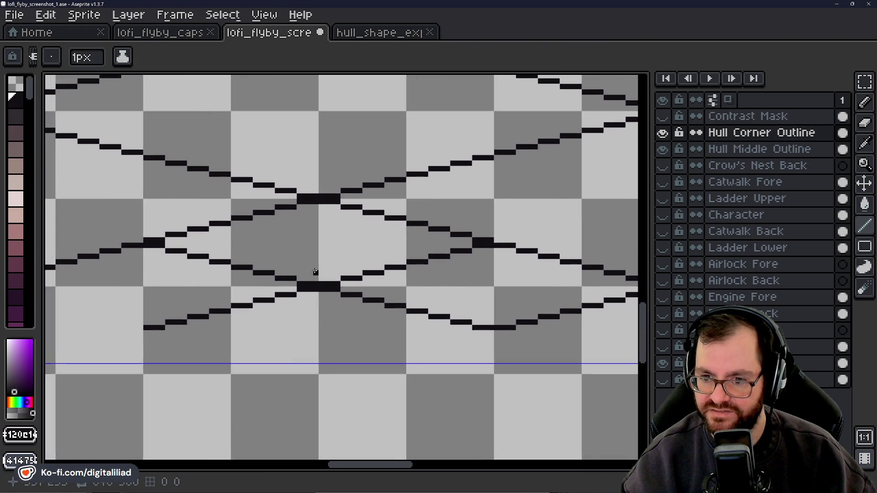
pyautogui.scroll(-1, 316, 269)
pyautogui.scroll(-1, 315, 270)
pyautogui.scroll(2, 217, 272)
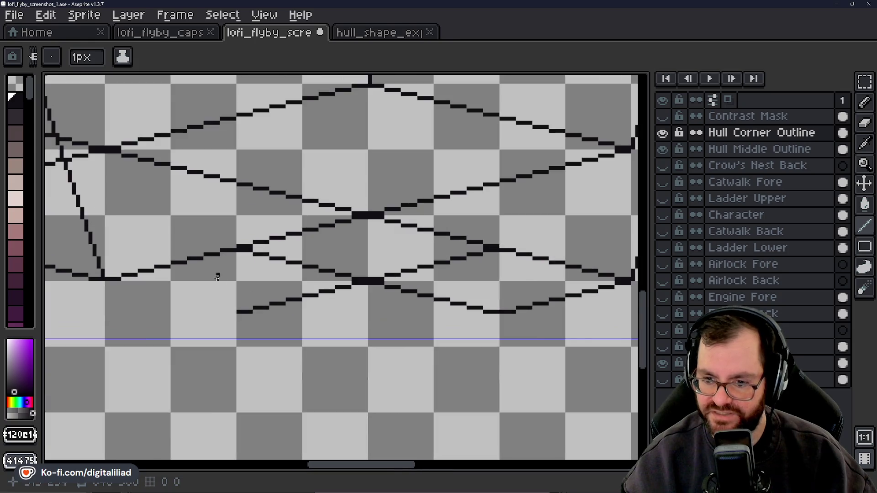
pyautogui.scroll(1, 155, 310)
pyautogui.scroll(1, 285, 329)
pyautogui.scroll(1, 254, 301)
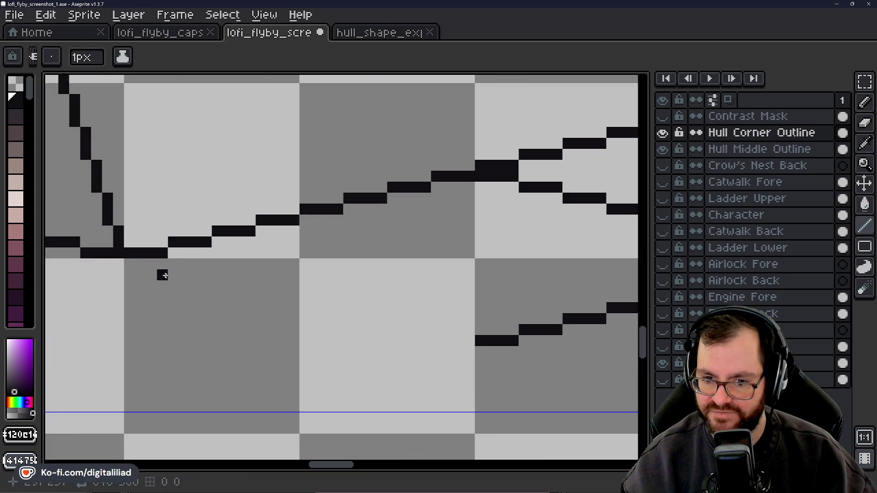
pyautogui.moveTo(133, 265)
pyautogui.mouseDown()
pyautogui.moveTo(288, 295)
pyautogui.moveTo(392, 330)
pyautogui.moveTo(473, 341)
pyautogui.mouseUp()
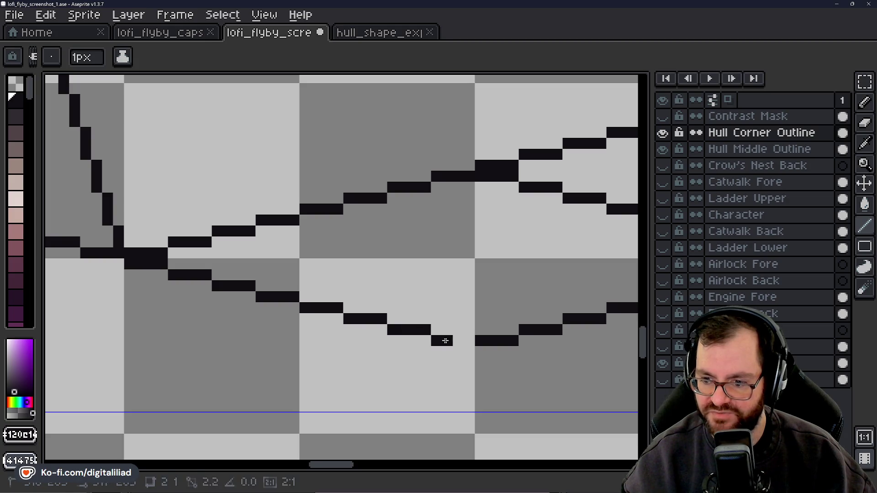
# Restore and re-maximize the window, then bring the hull's lower edge into view.
pyautogui.scroll(-1, 360, 341)
pyautogui.scroll(-1, 360, 341)
pyautogui.scroll(-1, 360, 341)
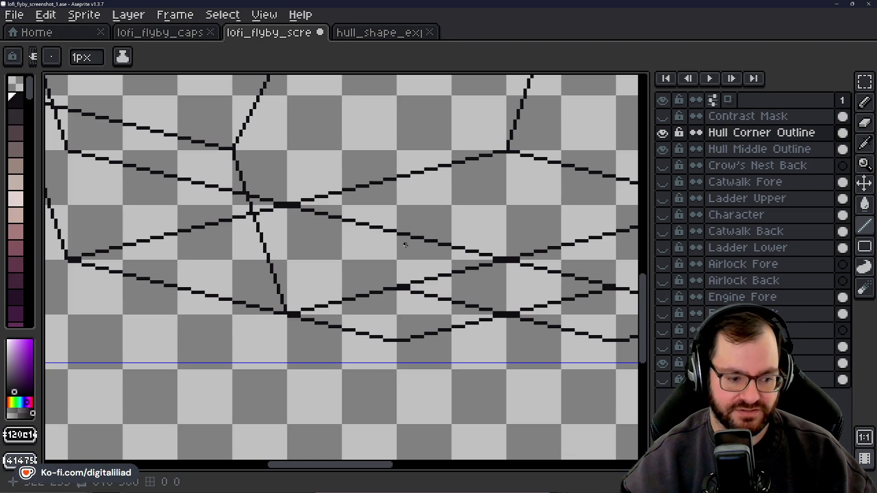
pyautogui.scroll(-1, 430, 222)
pyautogui.moveTo(350, 254); pyautogui.dragTo(319, 255)
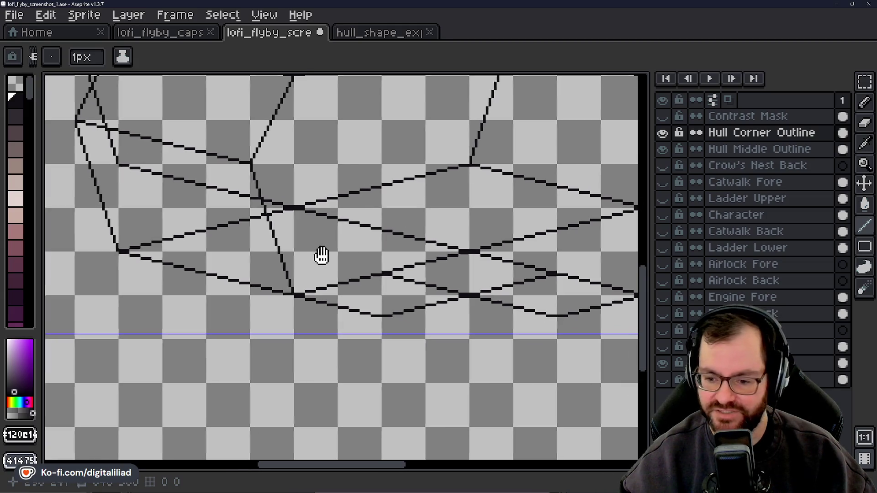
pyautogui.doubleClick(472, 9)
pyautogui.doubleClick(471, 6)
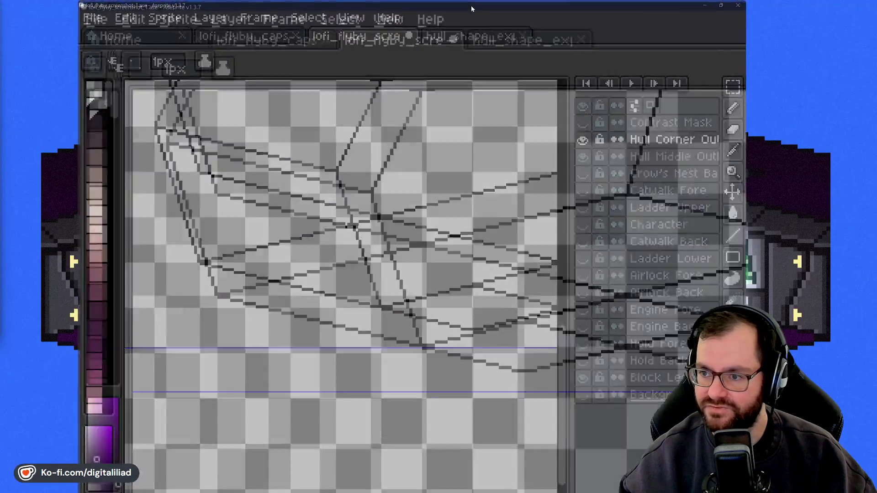
pyautogui.scroll(-2, 446, 326)
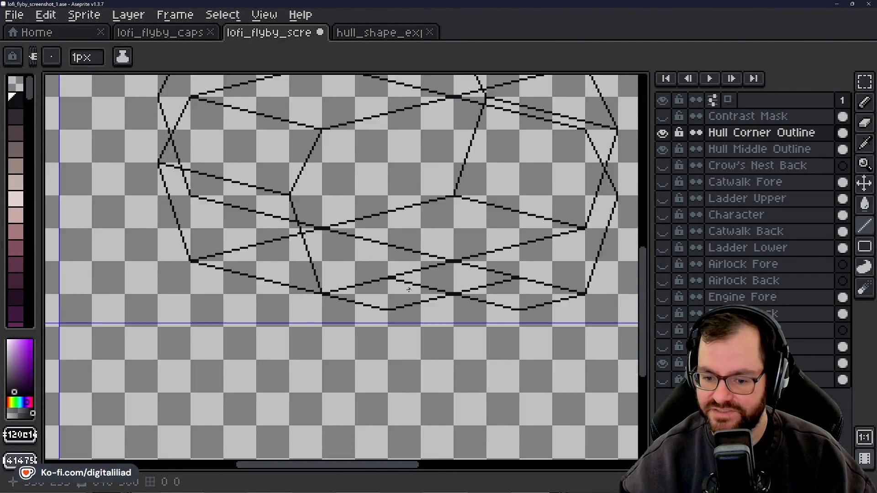
pyautogui.scroll(3, 398, 315)
pyautogui.moveTo(317, 286)
pyautogui.mouseDown()
pyautogui.moveTo(404, 334)
pyautogui.moveTo(293, 323)
pyautogui.mouseUp()
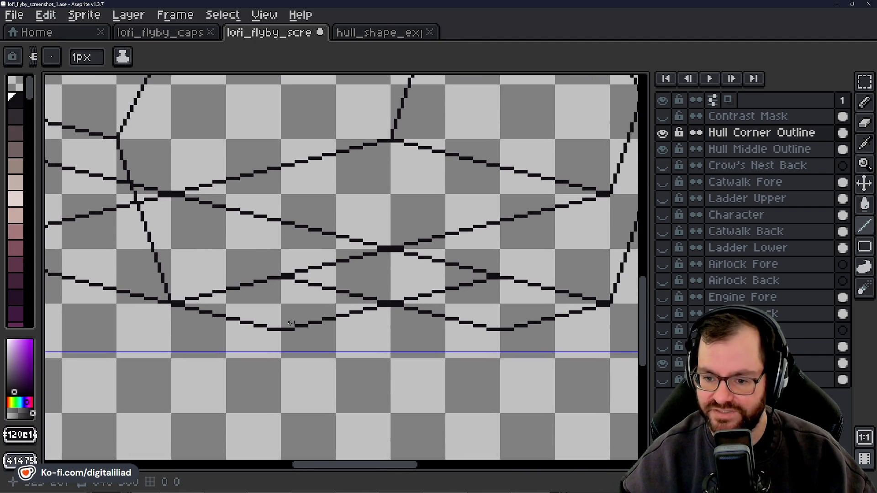
# Draw a flat horizontal bottom line under the hull, then undo it.
pyautogui.scroll(-2, 283, 327)
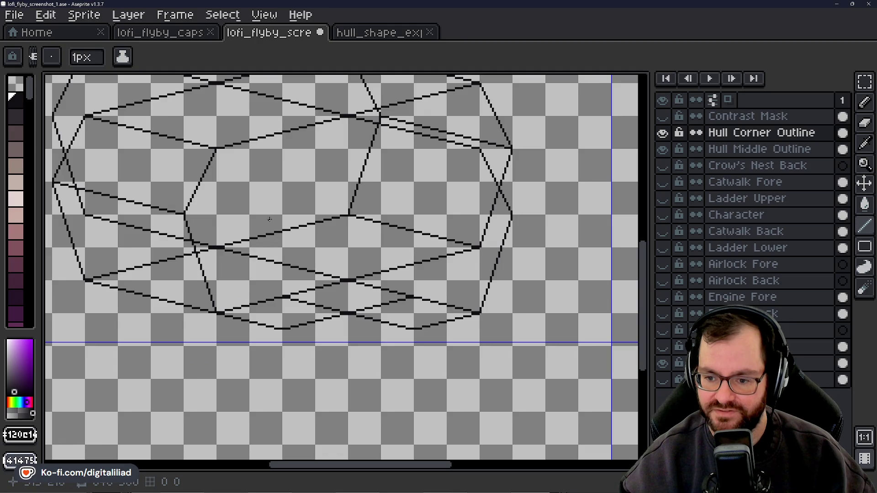
pyautogui.scroll(1, 285, 327)
pyautogui.scroll(1, 279, 316)
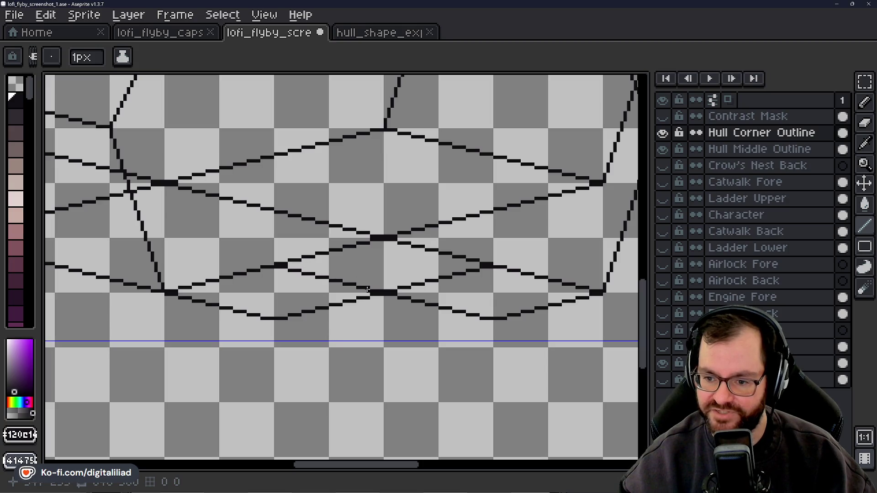
pyautogui.scroll(-3, 368, 290)
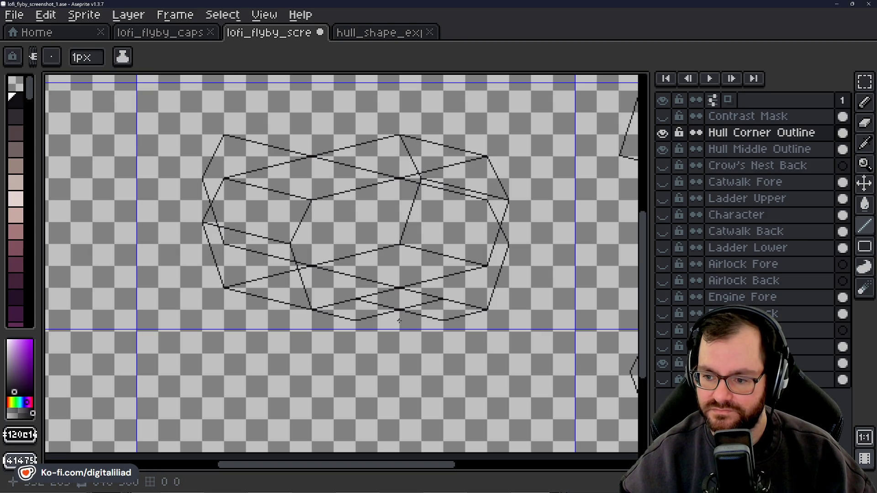
pyautogui.scroll(3, 397, 322)
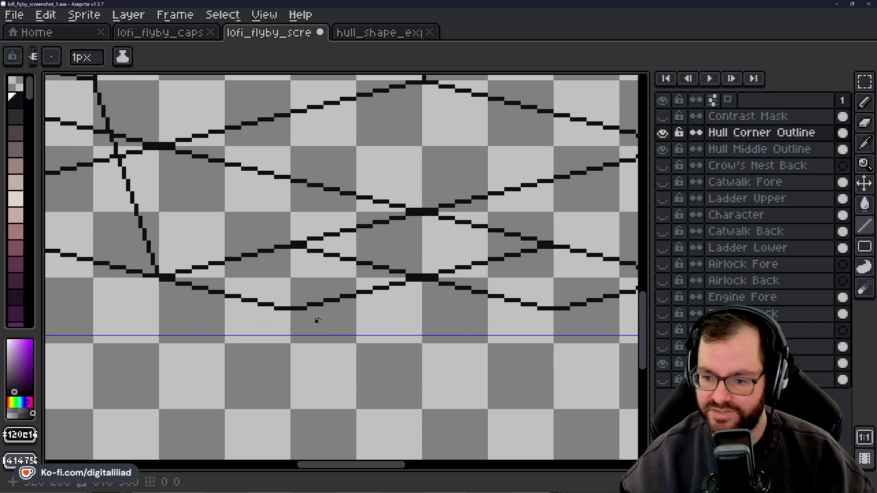
pyautogui.moveTo(309, 310); pyautogui.dragTo(527, 310)
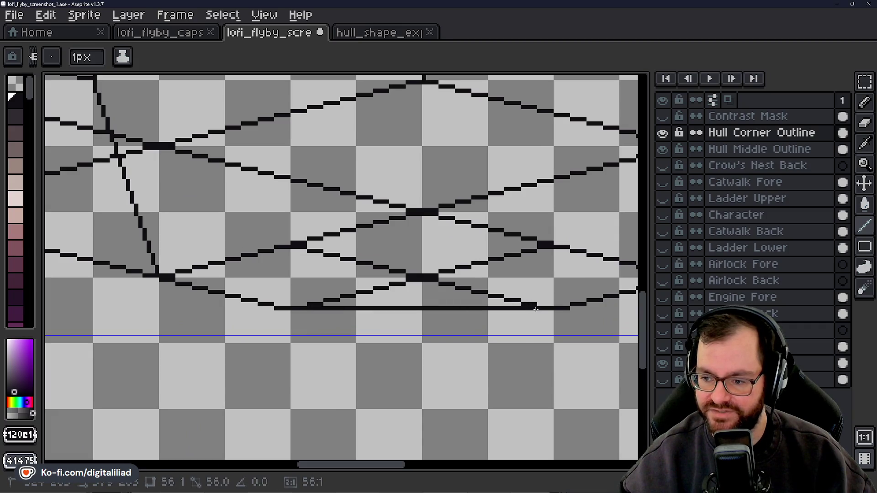
pyautogui.scroll(-3, 536, 310)
pyautogui.scroll(1, 439, 336)
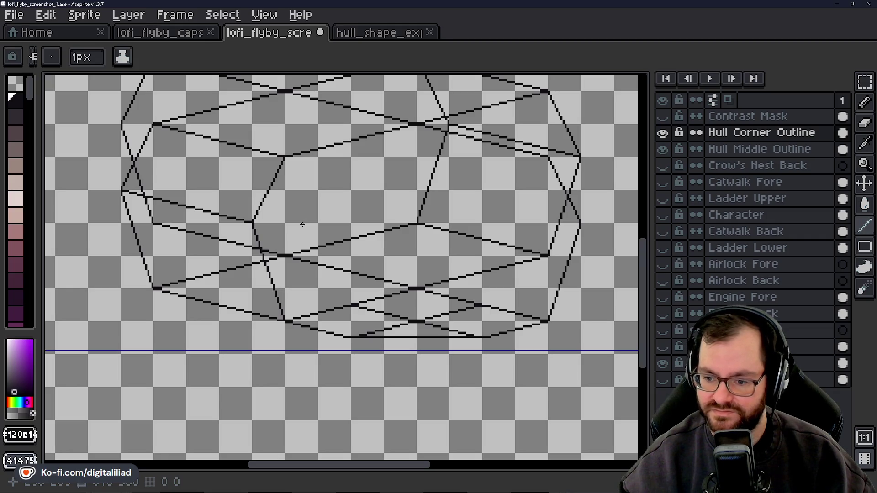
pyautogui.scroll(2, 422, 322)
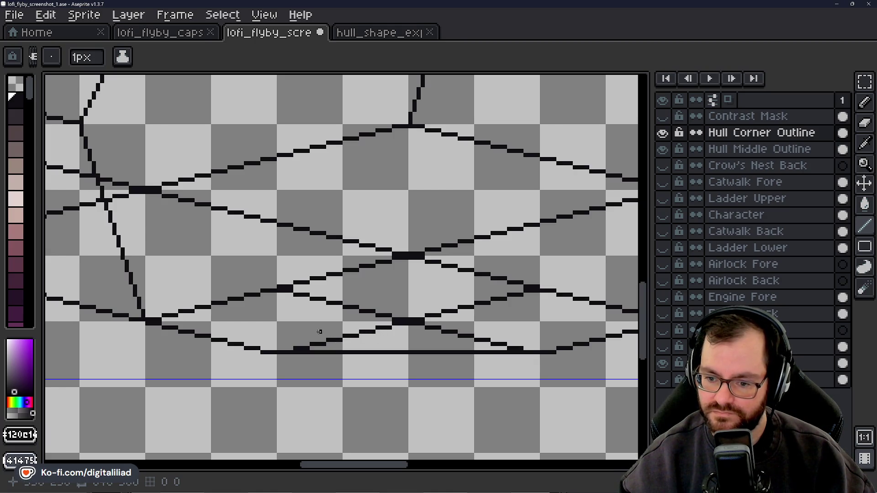
pyautogui.hotkey('ctrl', 'z')
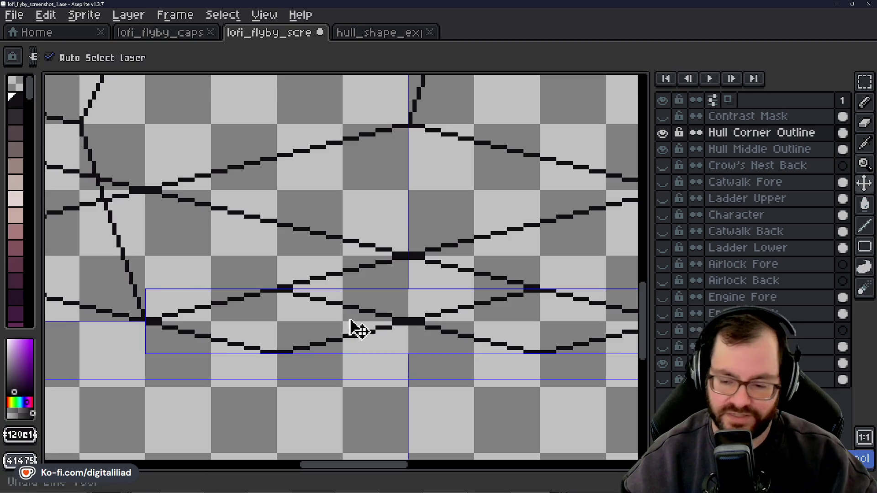
# Undo four more lower panel strokes, leaving only the central X crossing.
pyautogui.hotkey('ctrl', 'z')
pyautogui.hotkey('ctrl', 'z')
pyautogui.hotkey('ctrl', 'z')
pyautogui.hotkey('ctrl', 'z')
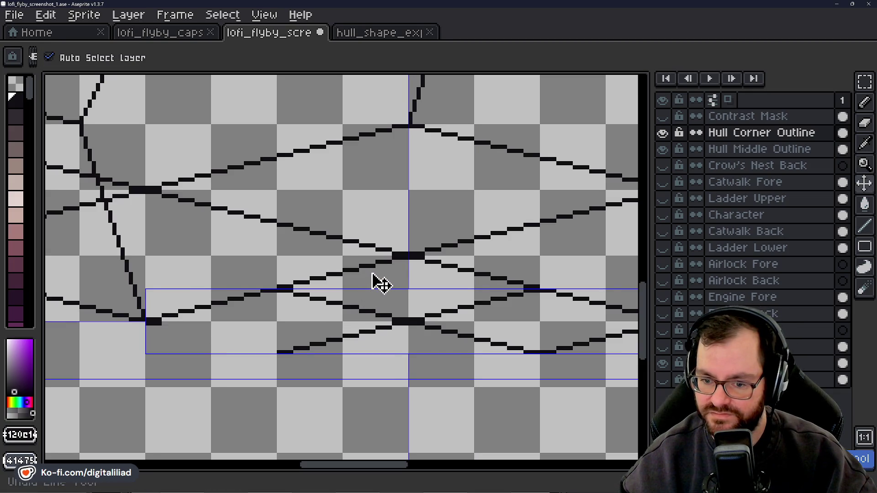
pyautogui.hotkey('ctrl', 'z')
pyautogui.hotkey('ctrl', 'z')
pyautogui.hotkey('ctrl', 'z')
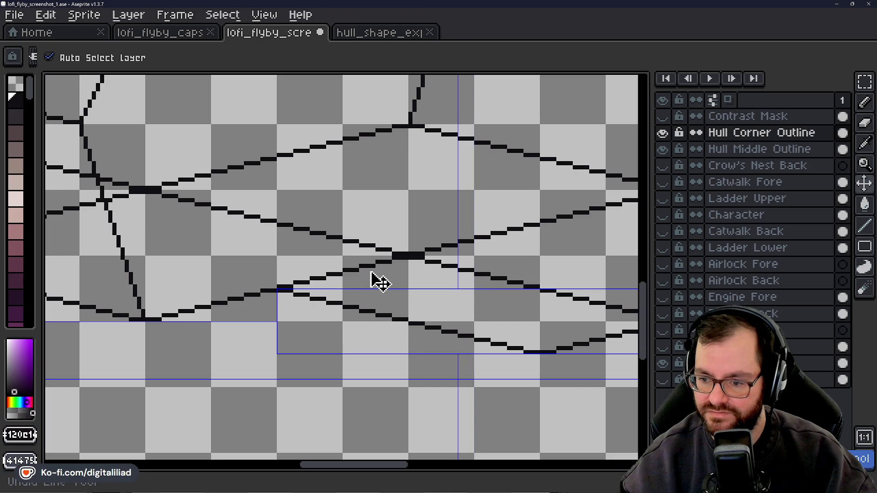
pyautogui.hotkey('ctrl', 'z')
pyautogui.hotkey('ctrl', 'z')
pyautogui.hotkey('ctrl', 'z')
pyautogui.hotkey('ctrl', 'z')
pyautogui.hotkey('ctrl', 'z')
pyautogui.hotkey('ctrl', 'z')
pyautogui.hotkey('ctrl', 'z')
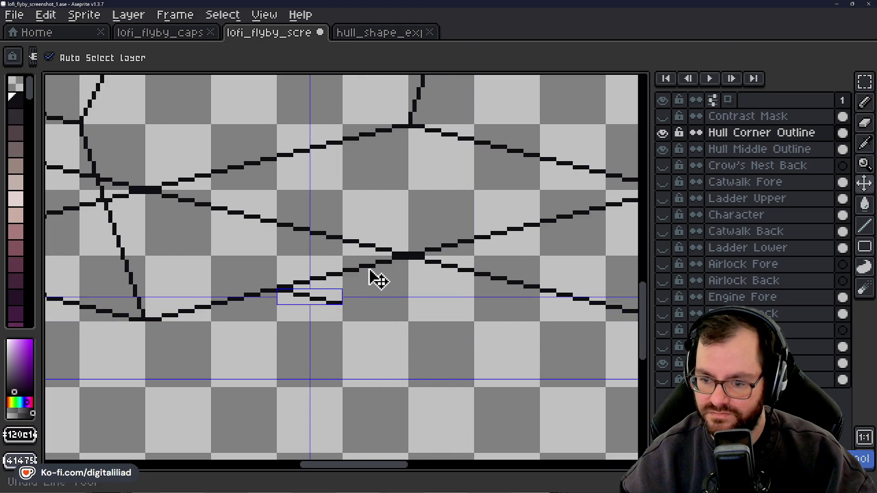
pyautogui.hotkey('ctrl', 'z')
pyautogui.hotkey('ctrl', 'z')
pyautogui.scroll(-1, 291, 299)
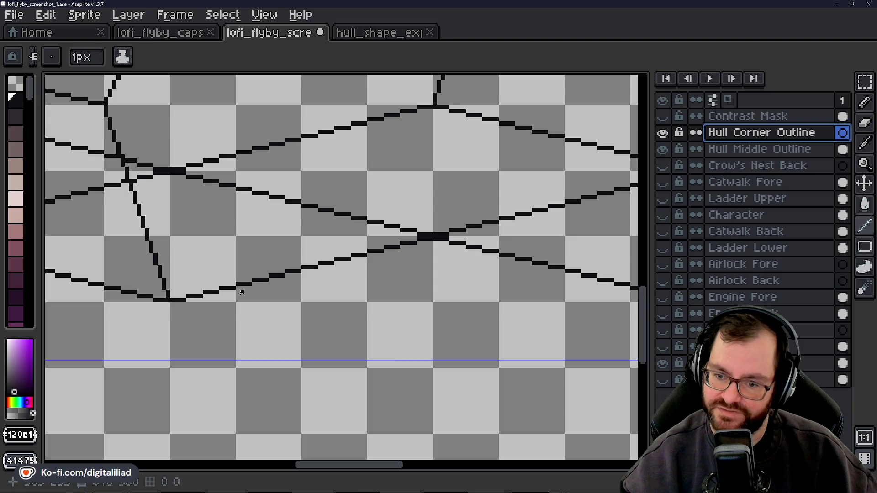
pyautogui.scroll(2, 241, 292)
# Start a new descending stair-step line and add two more steps down-right.
pyautogui.moveTo(243, 273)
pyautogui.mouseDown()
pyautogui.moveTo(310, 297)
pyautogui.moveTo(366, 293)
pyautogui.moveTo(361, 286)
pyautogui.moveTo(409, 297)
pyautogui.mouseUp()
pyautogui.scroll(-2, 319, 287)
pyautogui.scroll(2, 335, 284)
pyautogui.scroll(-1, 402, 313)
pyautogui.scroll(-1, 333, 322)
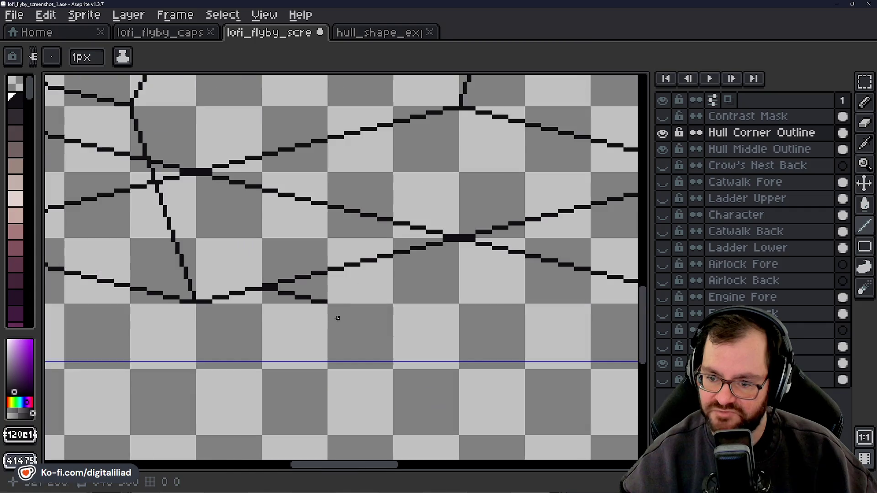
pyautogui.scroll(2, 336, 338)
pyautogui.moveTo(318, 235); pyautogui.dragTo(397, 247)
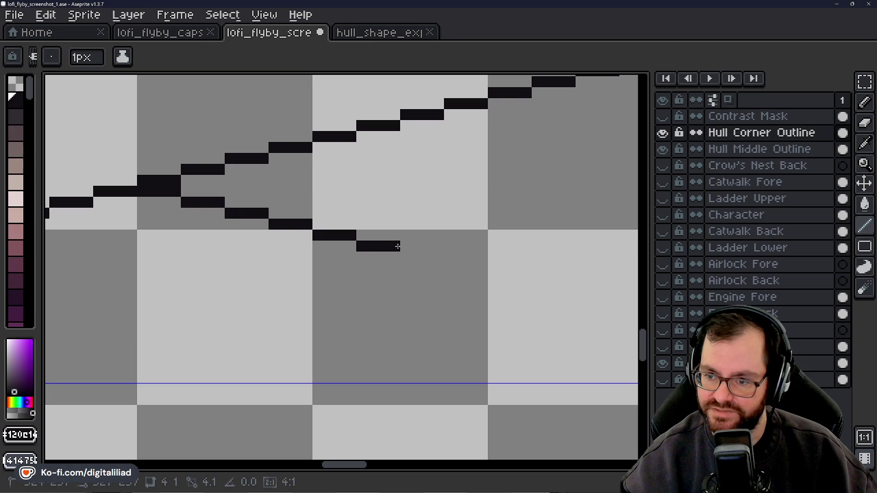
pyautogui.scroll(-1, 414, 265)
pyautogui.scroll(1, 433, 261)
pyautogui.moveTo(361, 262); pyautogui.dragTo(434, 273)
# Extend the line's end with a short rightward segment, undoing and redrawing it.
pyautogui.scroll(-3, 278, 329)
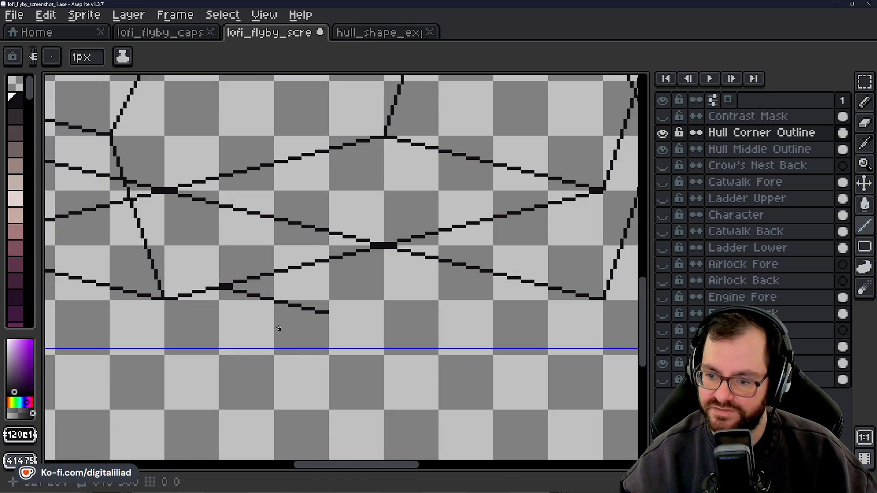
pyautogui.scroll(-1, 346, 311)
pyautogui.scroll(-1, 350, 327)
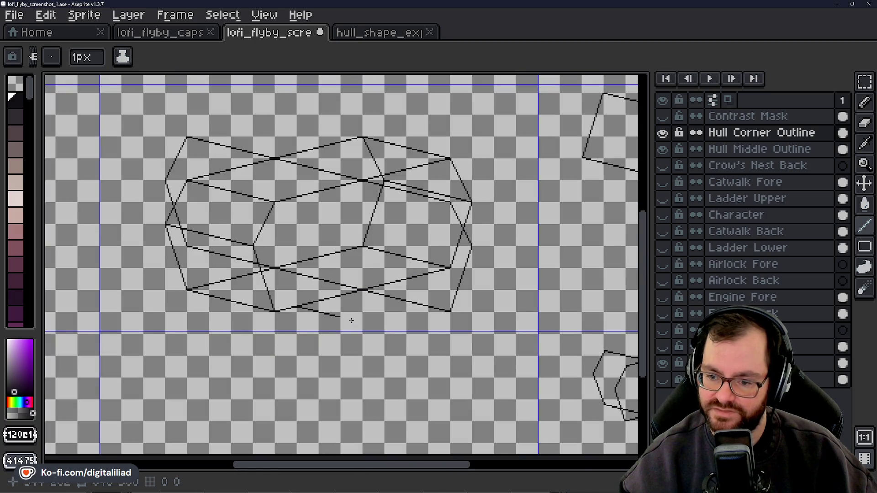
pyautogui.scroll(3, 354, 321)
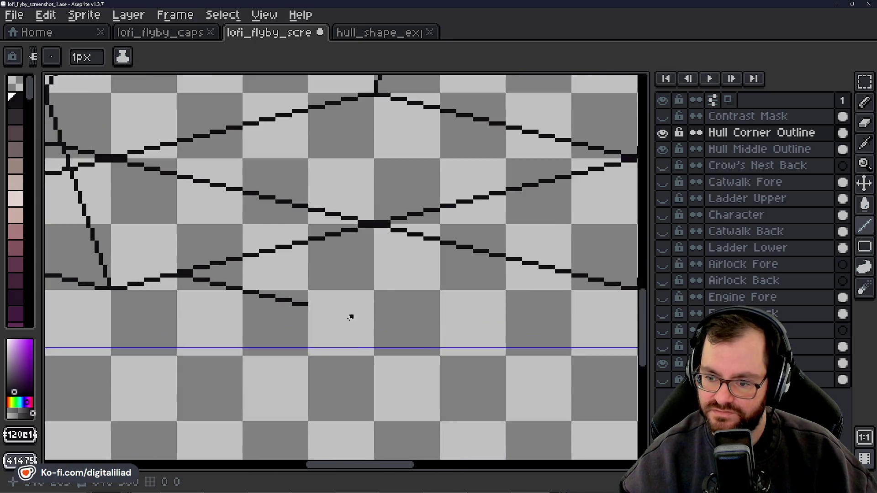
pyautogui.scroll(1, 351, 319)
pyautogui.moveTo(302, 307); pyautogui.dragTo(326, 307)
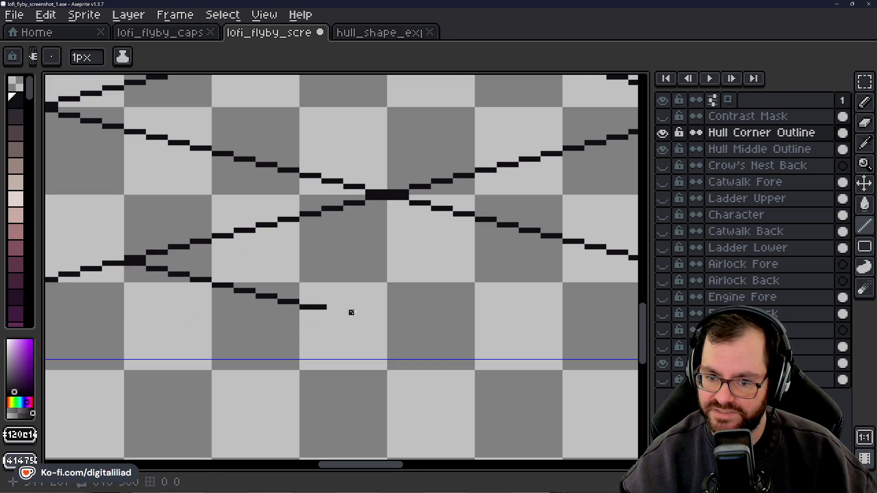
pyautogui.scroll(1, 282, 278)
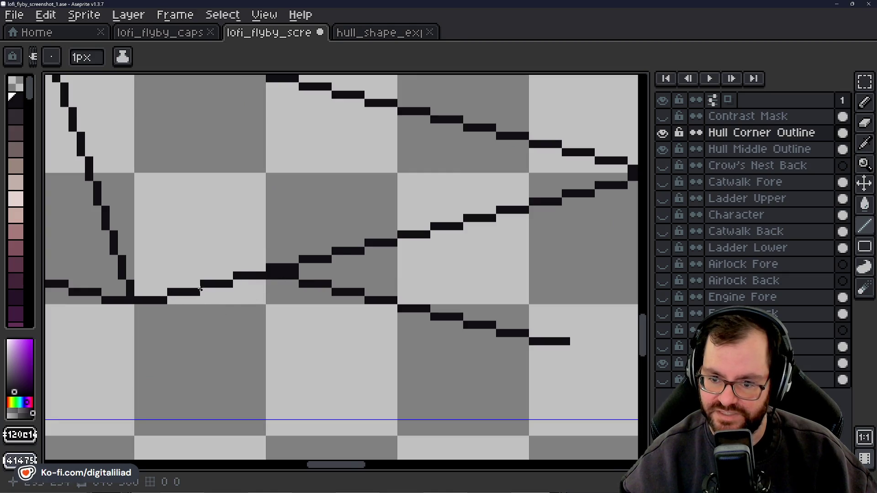
pyautogui.scroll(-3, 208, 292)
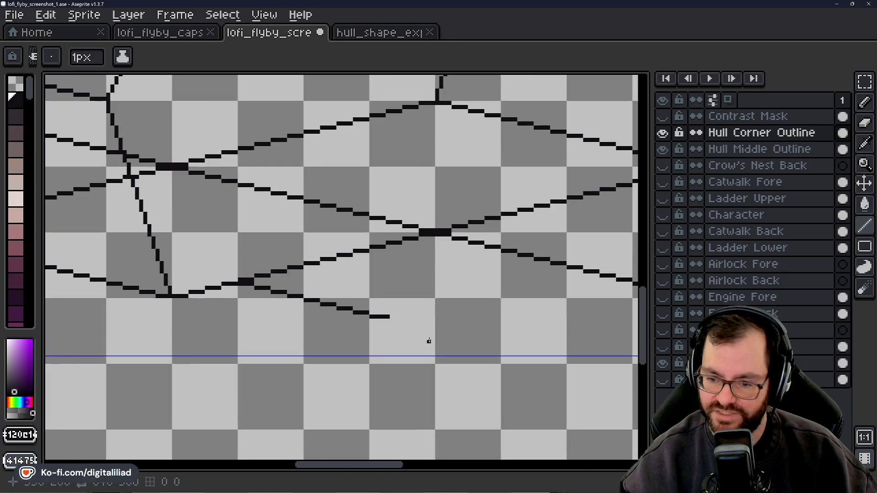
pyautogui.scroll(3, 462, 329)
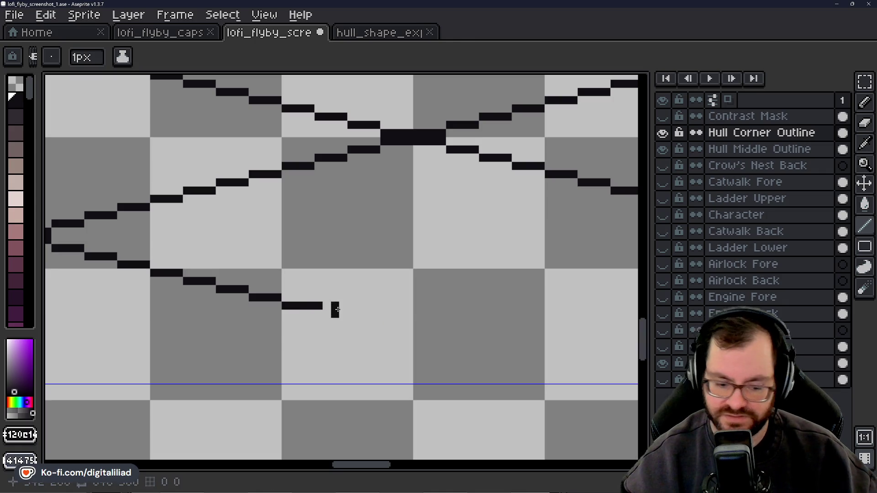
pyautogui.hotkey('ctrl', 'z')
pyautogui.moveTo(284, 307); pyautogui.dragTo(356, 311)
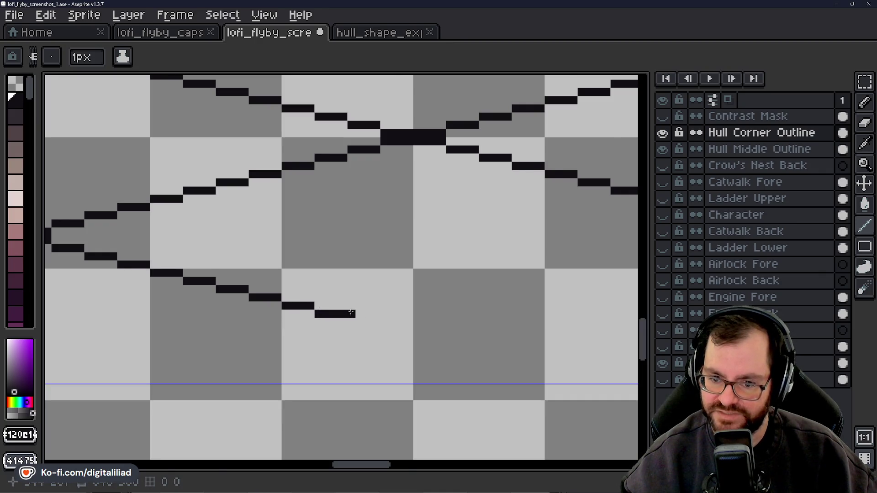
# Replace the overly long end segment with a shorter one.
pyautogui.scroll(-3, 351, 309)
pyautogui.scroll(2, 319, 322)
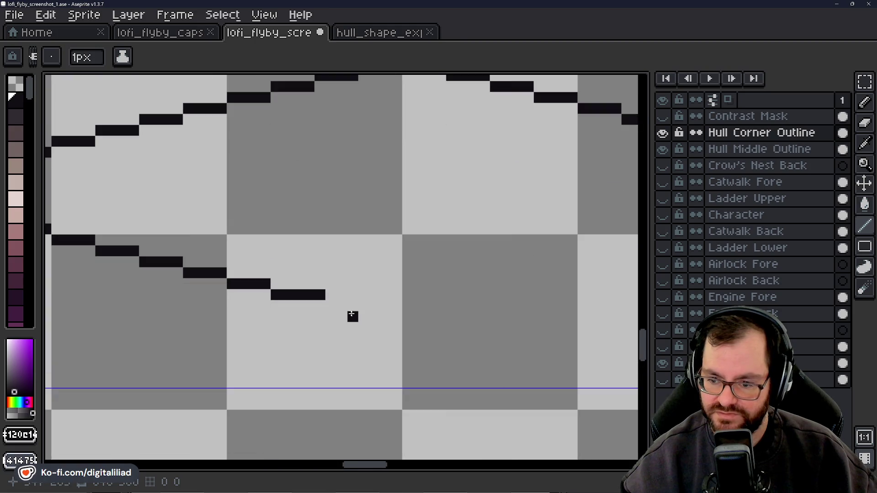
pyautogui.scroll(-2, 352, 315)
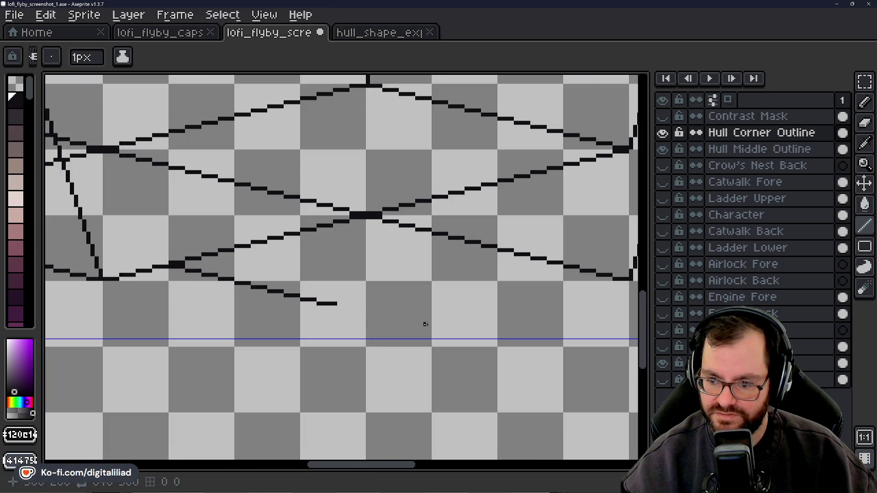
pyautogui.scroll(-2, 429, 324)
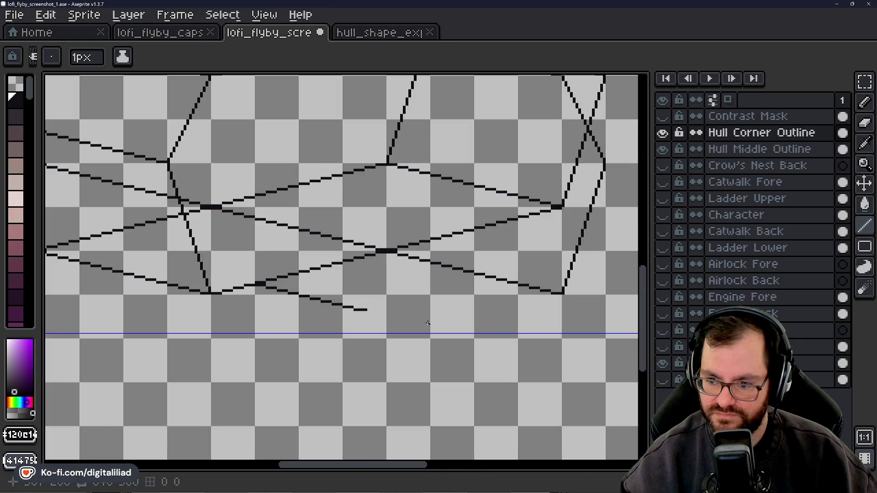
pyautogui.scroll(-1, 428, 323)
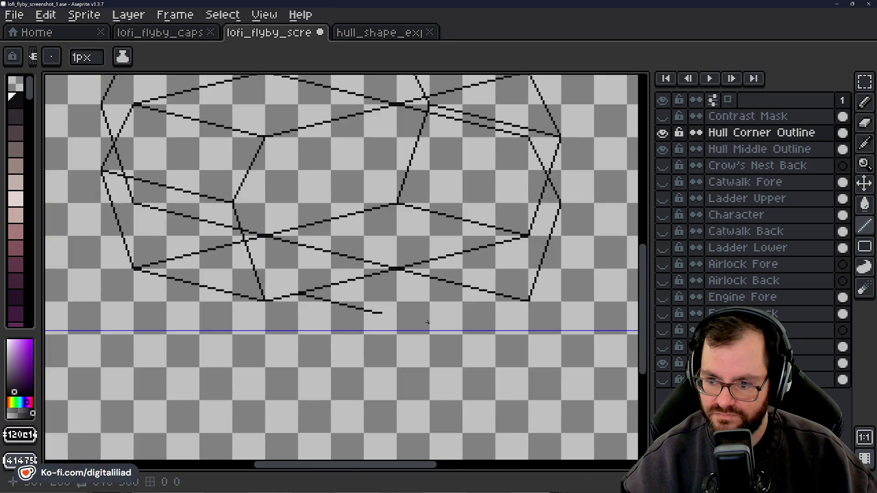
pyautogui.scroll(3, 428, 323)
pyautogui.scroll(4, 370, 325)
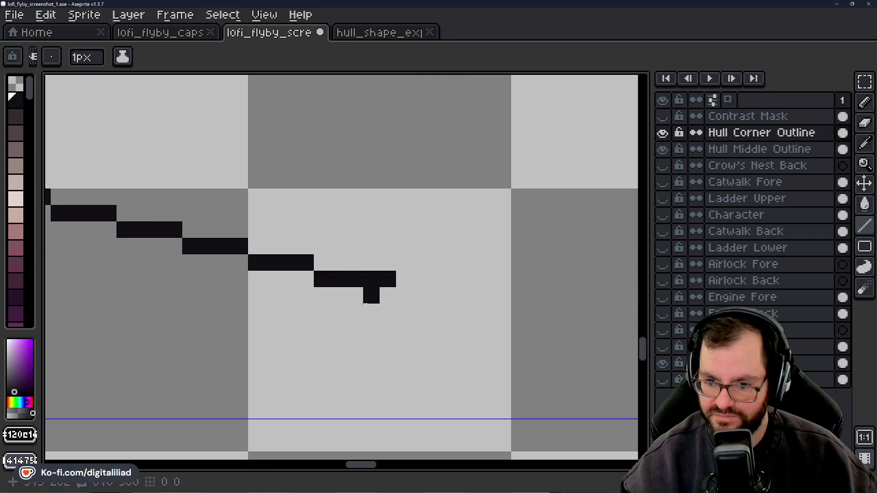
pyautogui.hotkey('ctrl', 'z')
pyautogui.moveTo(316, 279); pyautogui.dragTo(377, 279)
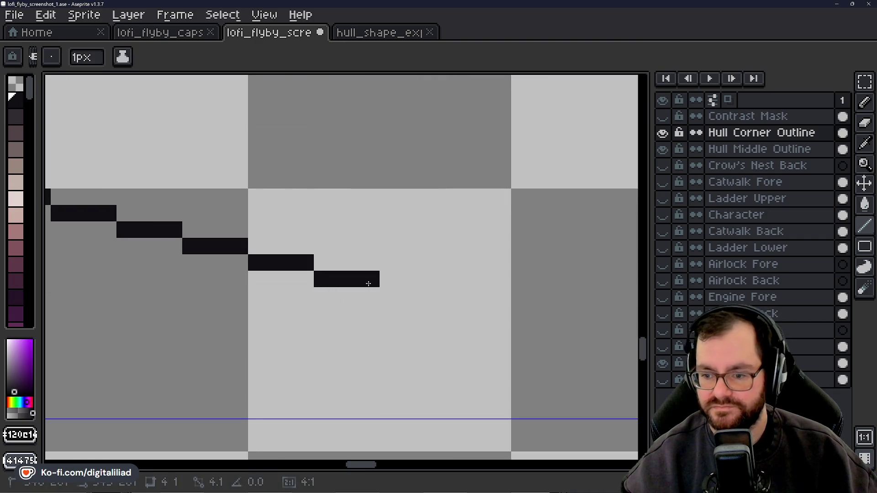
# Add lower four-pixel steps until the line bottoms out, lengthening the bottom step.
pyautogui.moveTo(383, 291); pyautogui.dragTo(498, 313)
pyautogui.hotkey('ctrl', 'z')
pyautogui.moveTo(319, 287)
pyautogui.mouseDown()
pyautogui.moveTo(379, 287)
pyautogui.moveTo(498, 315)
pyautogui.moveTo(320, 297)
pyautogui.mouseUp()
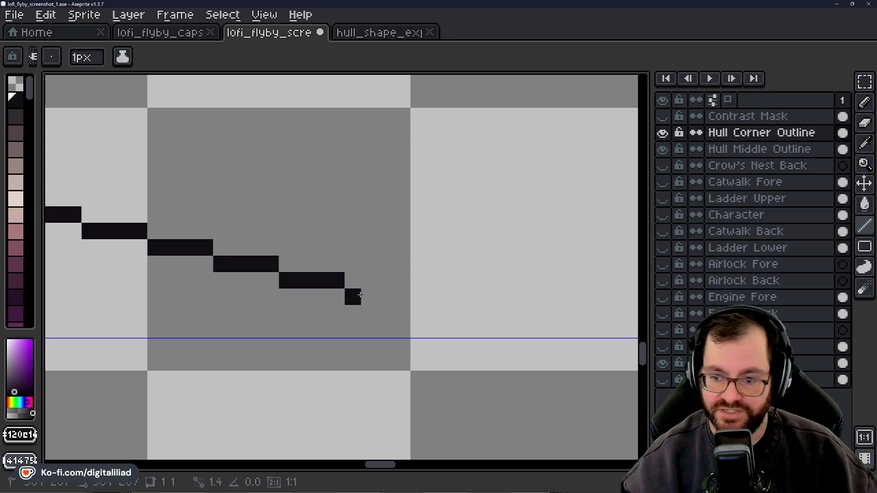
pyautogui.moveTo(352, 297); pyautogui.dragTo(394, 301)
pyautogui.scroll(-3, 393, 302)
pyautogui.scroll(1, 400, 290)
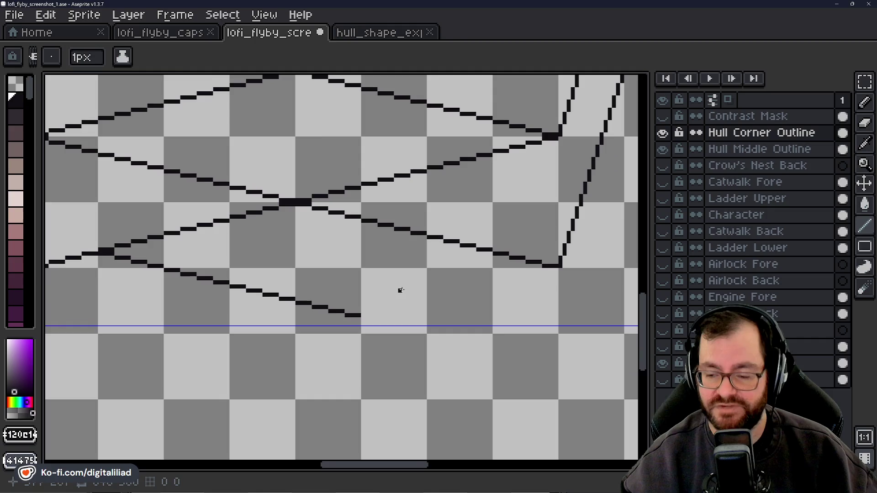
pyautogui.scroll(1, 372, 307)
pyautogui.scroll(1, 342, 323)
pyautogui.moveTo(342, 323); pyautogui.dragTo(416, 308)
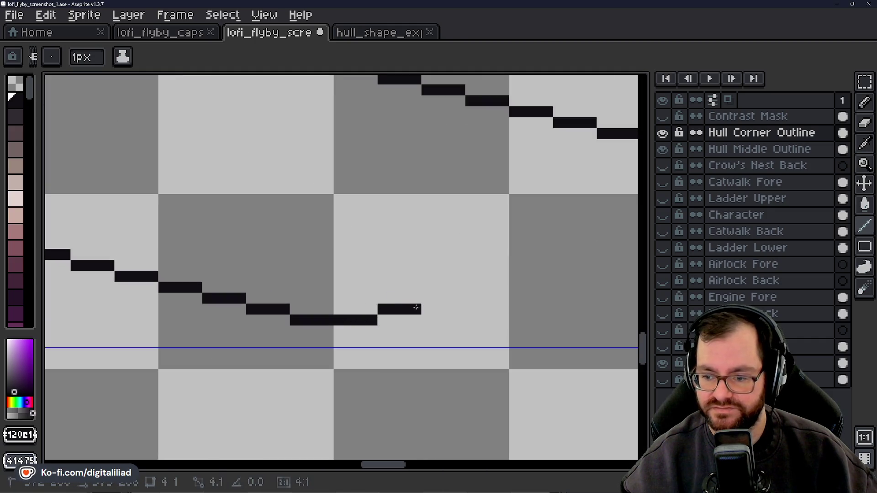
# Add a four-pixel bottom step and a four-pixel step turning the line upward.
pyautogui.hscroll(3, 323, 286)
pyautogui.moveTo(288, 312); pyautogui.dragTo(305, 312)
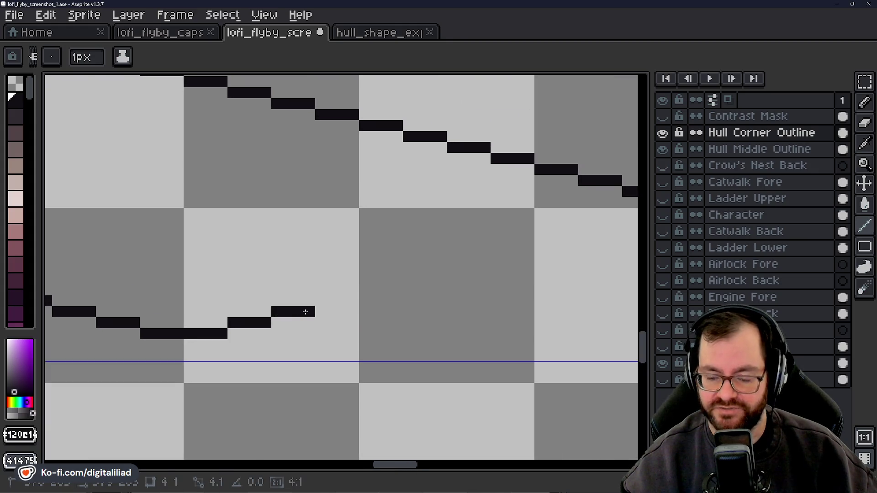
pyautogui.click(314, 298)
pyautogui.hotkey('ctrl', 'z')
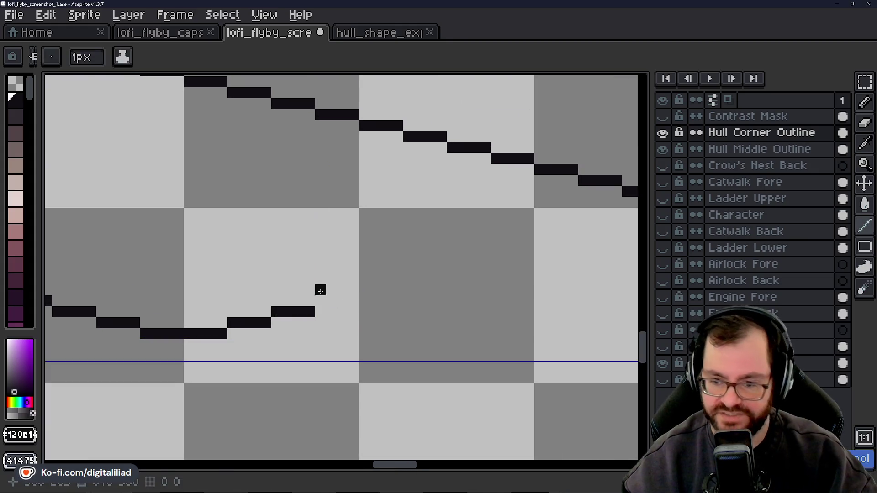
pyautogui.moveTo(320, 302); pyautogui.dragTo(349, 302)
# Add a pixel above the lower line's right end.
pyautogui.click(349, 294)
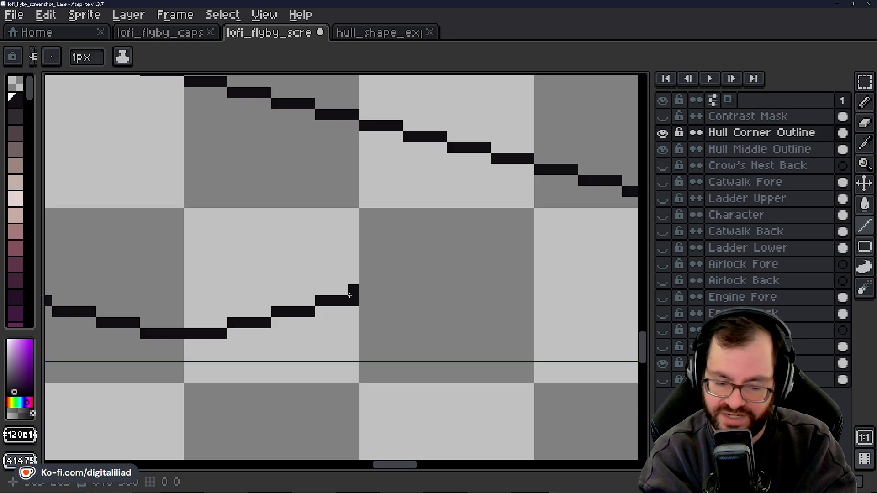
pyautogui.scroll(-2, 382, 280)
pyautogui.scroll(-1, 415, 276)
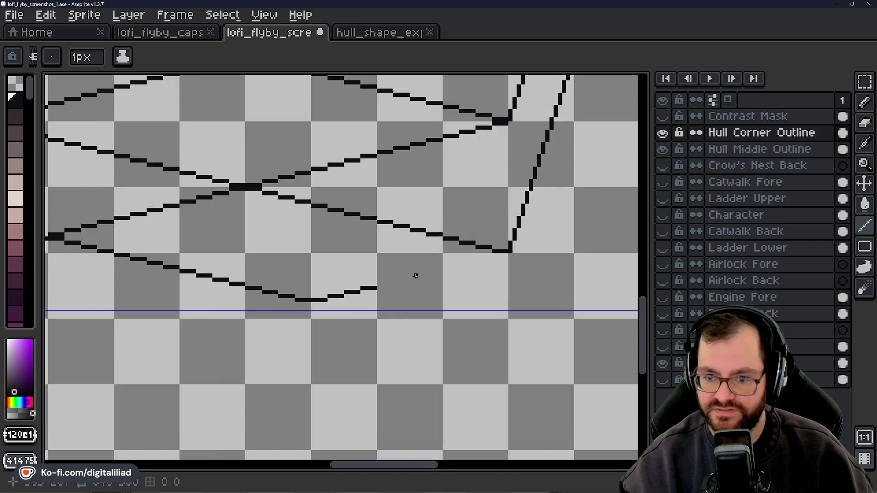
# Nudge the Hull Corner Outline artwork two pixels left with the Move tool.
pyautogui.press('ctrl')
pyautogui.hotkey('ctrl', 'Left')
pyautogui.hotkey('ctrl', 'Left')
pyautogui.scroll(-1, 399, 271)
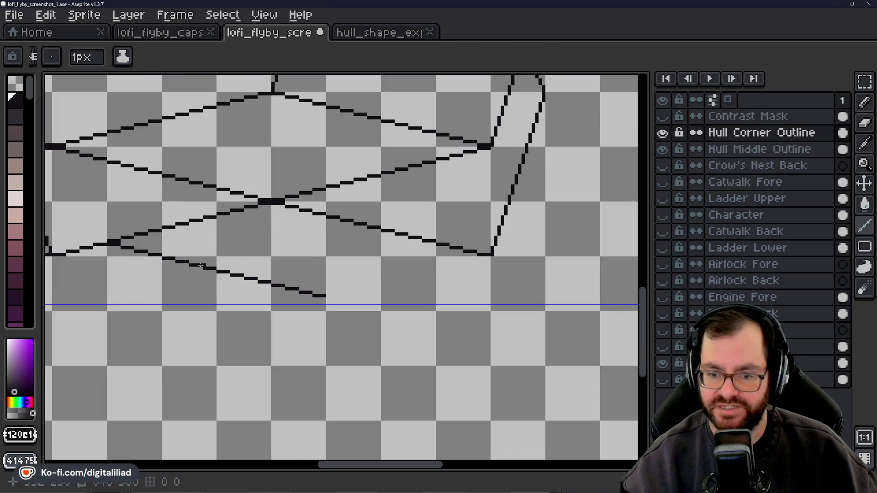
pyautogui.scroll(-3, 331, 276)
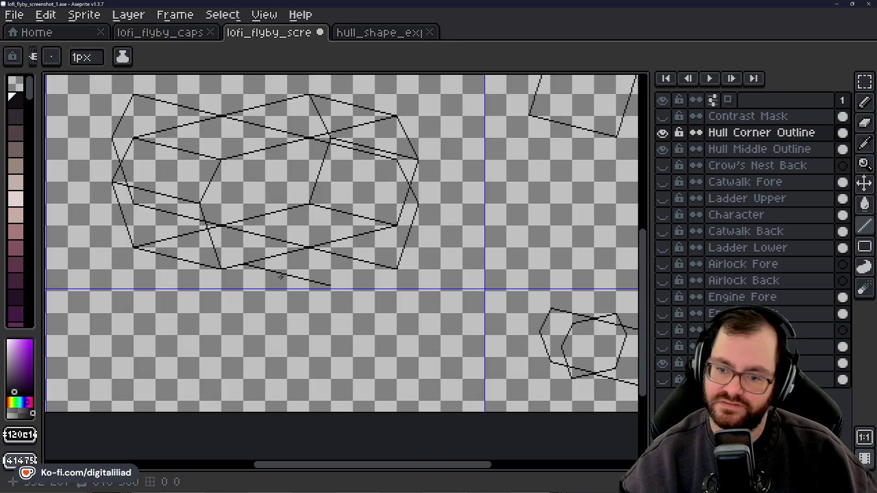
pyautogui.scroll(1, 283, 276)
pyautogui.scroll(1, 285, 273)
# Thicken a stair-step segment with a second row and branch a four-pixel segment off it.
pyautogui.moveTo(342, 235)
pyautogui.mouseDown()
pyautogui.moveTo(304, 269)
pyautogui.moveTo(327, 274)
pyautogui.mouseUp()
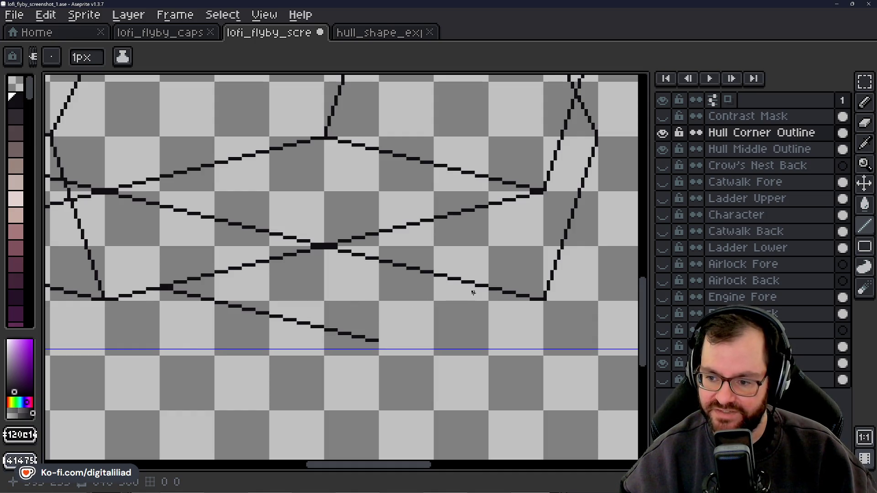
pyautogui.scroll(-3, 452, 302)
pyautogui.scroll(3, 455, 304)
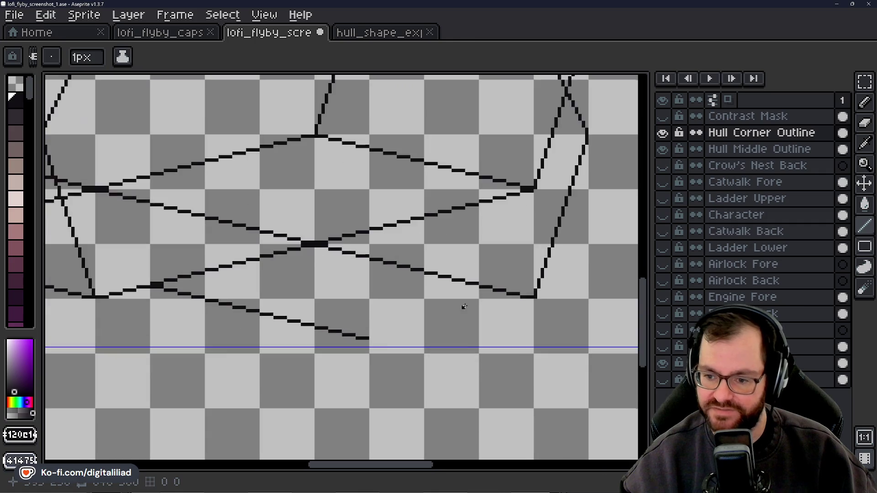
pyautogui.scroll(4, 469, 296)
pyautogui.moveTo(483, 273); pyautogui.dragTo(458, 271)
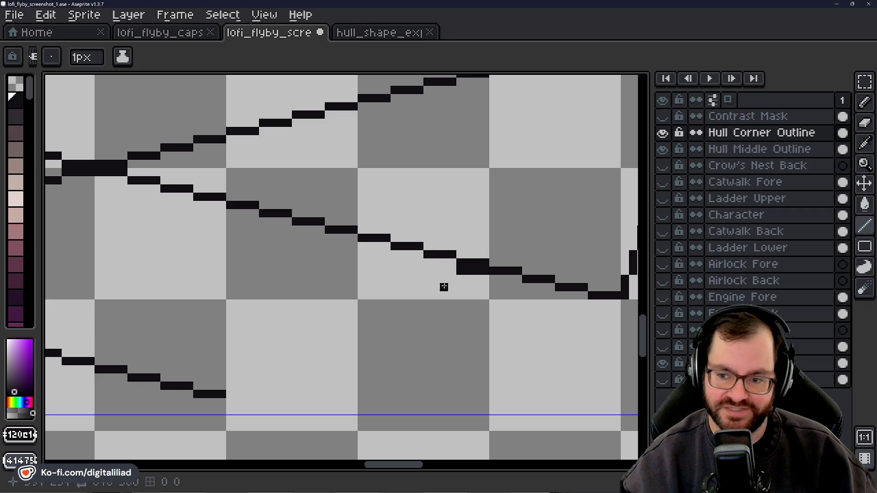
pyautogui.moveTo(453, 279); pyautogui.dragTo(373, 295)
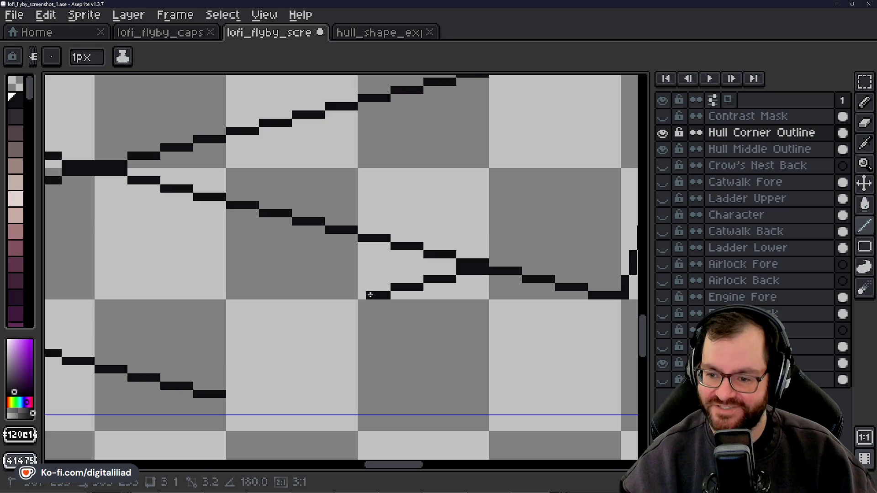
# Zoom in on the hull's lower edge and bottom corner near the keel.
pyautogui.moveTo(337, 318)
pyautogui.mouseDown()
pyautogui.moveTo(488, 272)
pyautogui.moveTo(478, 257)
pyautogui.moveTo(375, 281)
pyautogui.moveTo(413, 292)
pyautogui.moveTo(338, 308)
pyautogui.moveTo(394, 298)
pyautogui.moveTo(333, 319)
pyautogui.mouseUp()
pyautogui.scroll(-1, 488, 272)
pyautogui.scroll(1, 500, 257)
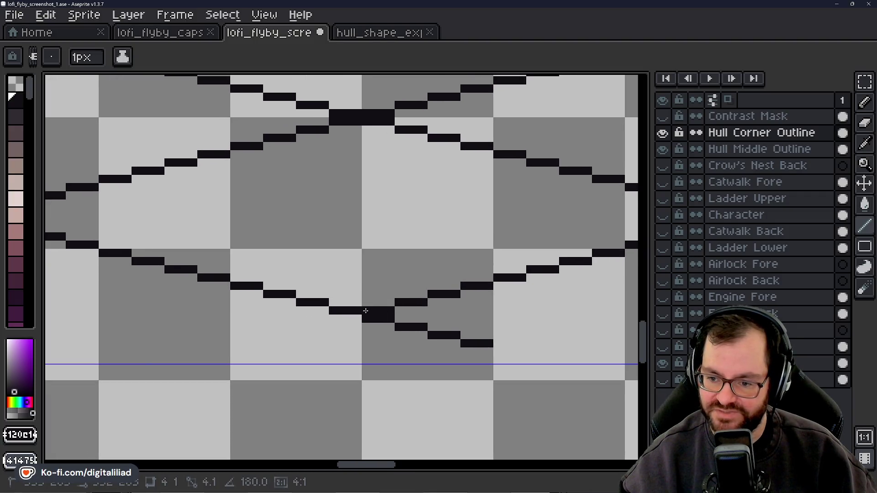
pyautogui.moveTo(335, 355)
pyautogui.mouseDown()
pyautogui.moveTo(392, 348)
pyautogui.moveTo(356, 320)
pyautogui.mouseUp()
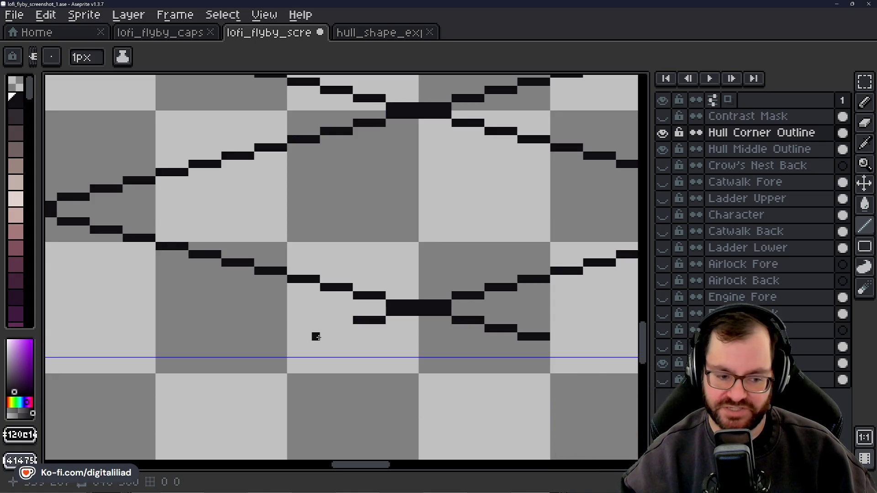
pyautogui.moveTo(340, 333)
pyautogui.mouseDown()
pyautogui.moveTo(398, 317)
pyautogui.moveTo(390, 309)
pyautogui.moveTo(353, 319)
pyautogui.mouseUp()
pyautogui.scroll(-3, 356, 293)
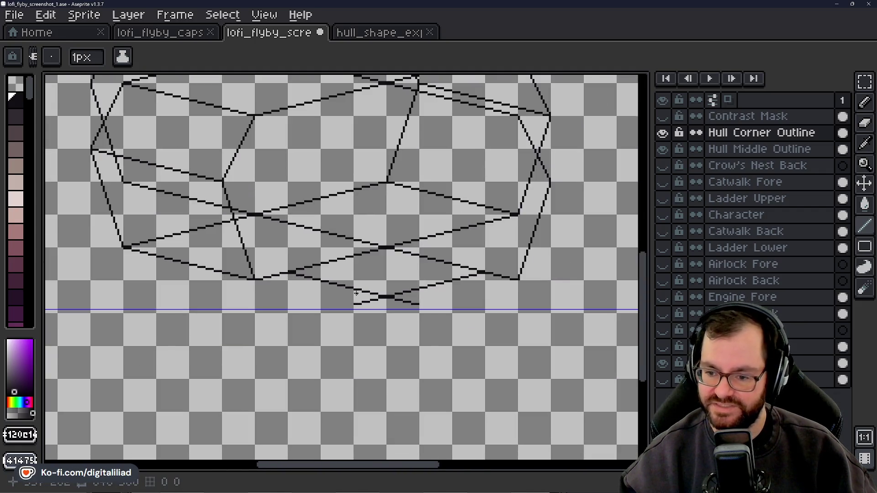
pyautogui.scroll(1, 370, 269)
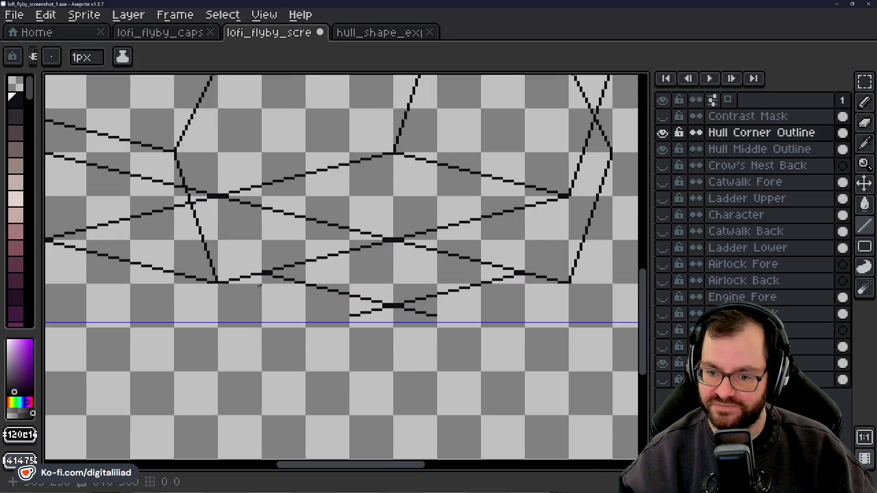
pyautogui.scroll(1, 262, 285)
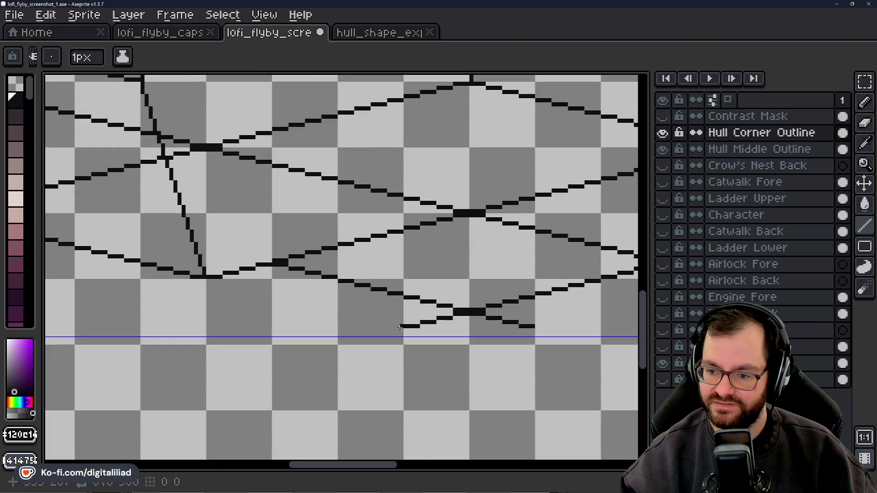
pyautogui.scroll(-2, 400, 328)
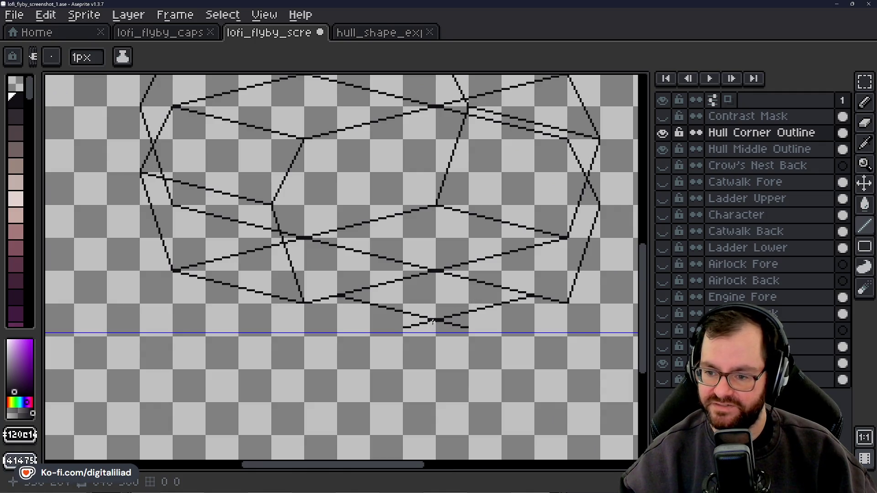
pyautogui.scroll(3, 436, 313)
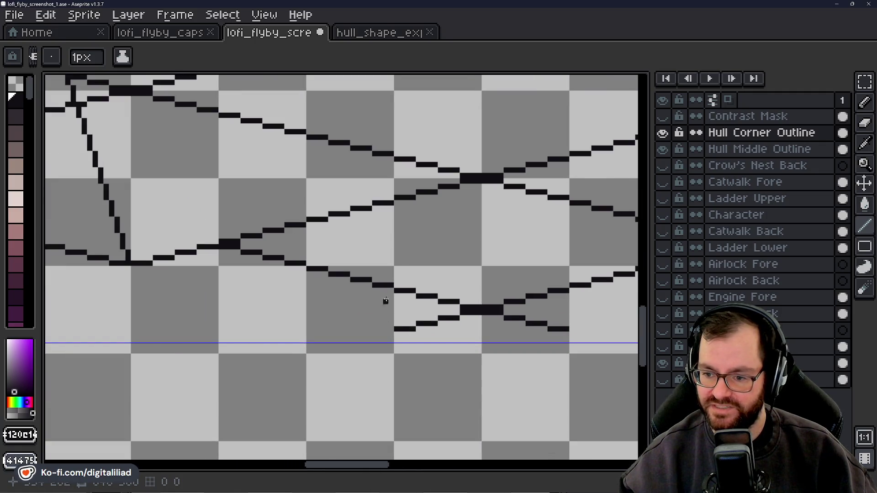
pyautogui.scroll(-2, 357, 204)
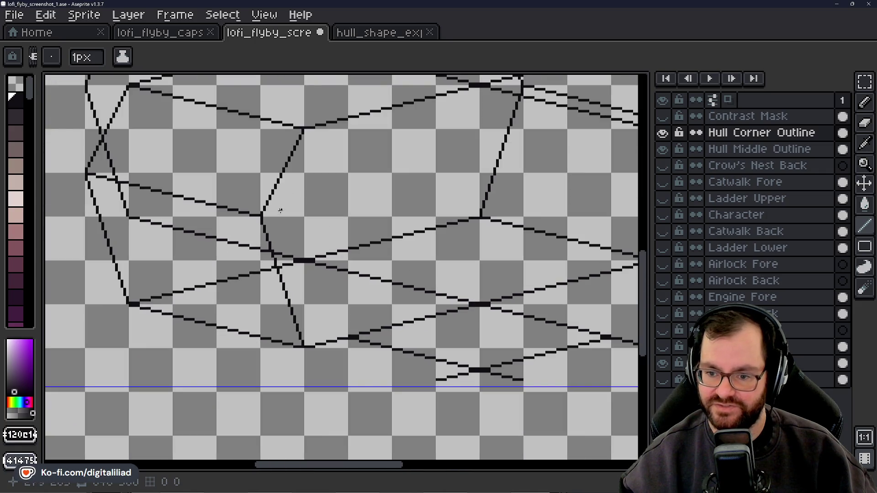
pyautogui.moveTo(404, 380); pyautogui.dragTo(354, 353)
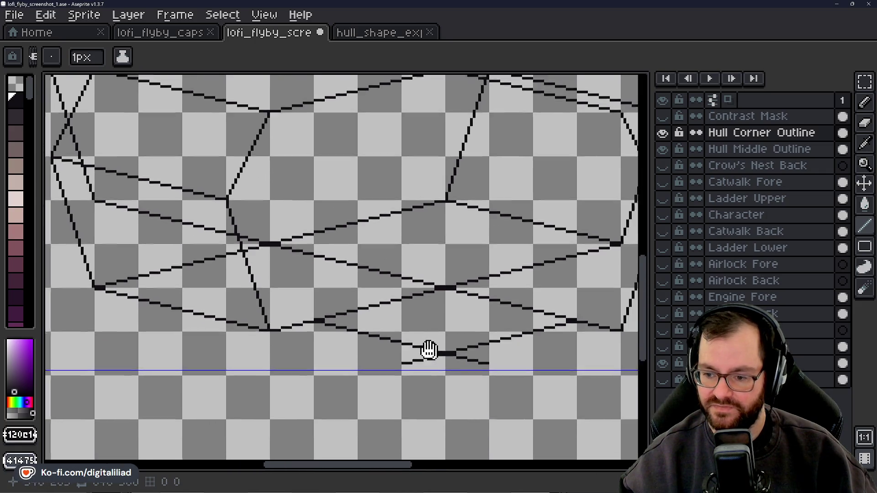
pyautogui.moveTo(459, 374); pyautogui.dragTo(404, 367)
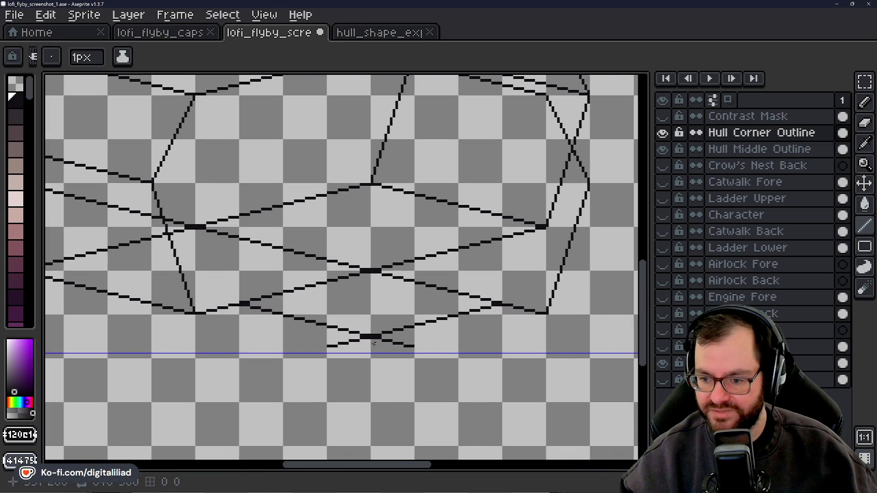
pyautogui.moveTo(404, 272); pyautogui.dragTo(374, 360)
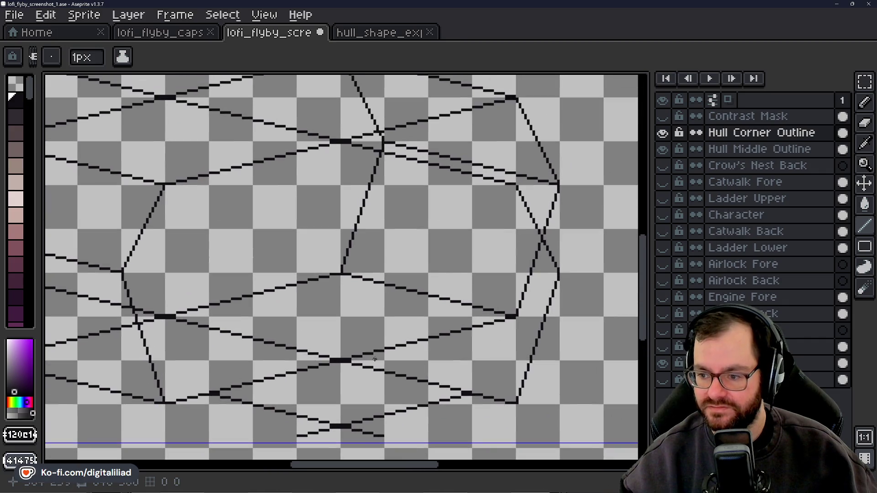
pyautogui.moveTo(369, 307)
pyautogui.mouseDown()
pyautogui.moveTo(413, 187)
pyautogui.moveTo(404, 280)
pyautogui.mouseUp()
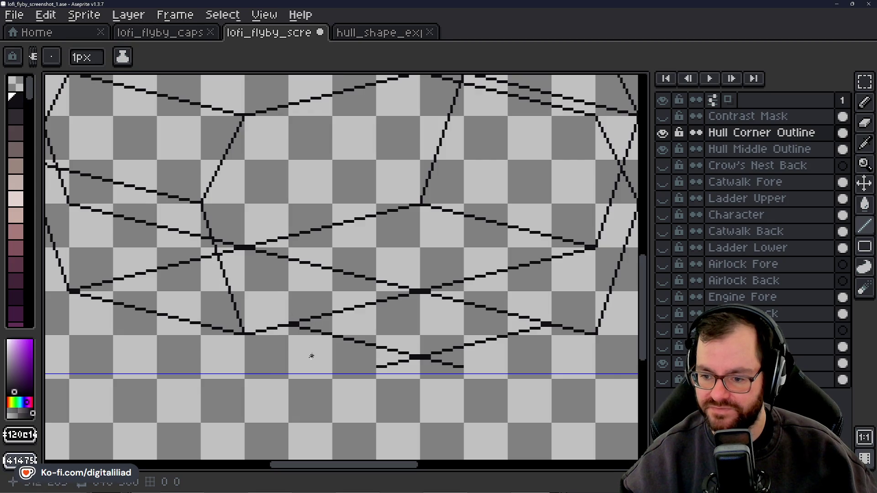
pyautogui.scroll(2, 370, 373)
pyautogui.scroll(1, 377, 366)
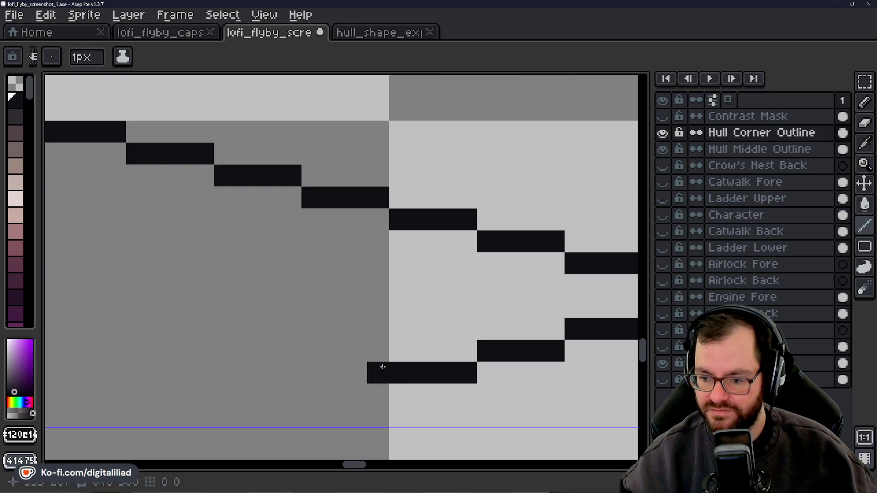
pyautogui.scroll(-1, 379, 350)
pyautogui.scroll(-1, 379, 351)
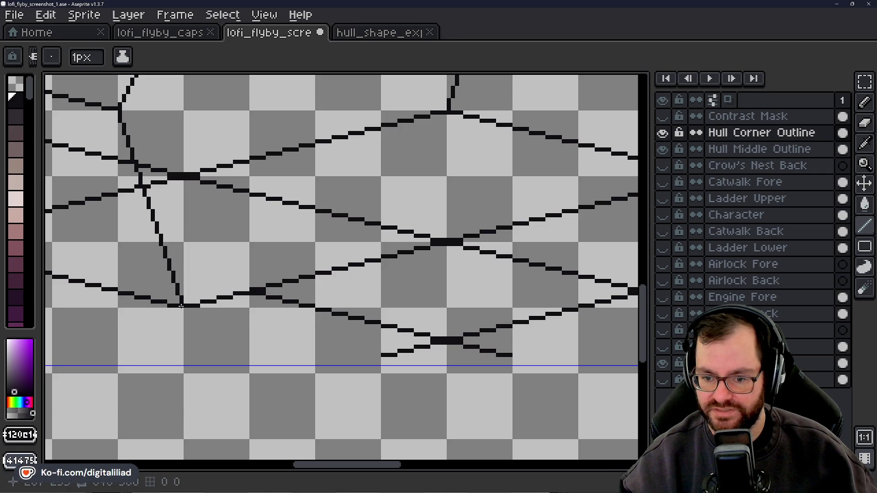
pyautogui.scroll(2, 346, 360)
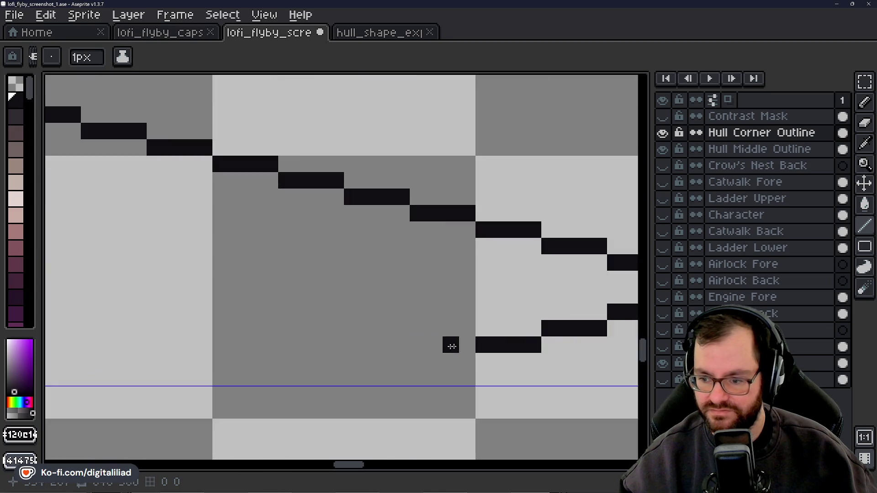
# Draw a short steep pencil line rising from the lower hull corner.
pyautogui.moveTo(460, 347)
pyautogui.mouseDown()
pyautogui.moveTo(428, 258)
pyautogui.moveTo(432, 231)
pyautogui.moveTo(423, 324)
pyautogui.mouseUp()
pyautogui.moveTo(408, 284)
pyautogui.mouseDown()
pyautogui.moveTo(413, 251)
pyautogui.moveTo(406, 295)
pyautogui.moveTo(417, 267)
pyautogui.mouseUp()
pyautogui.click(440, 298)
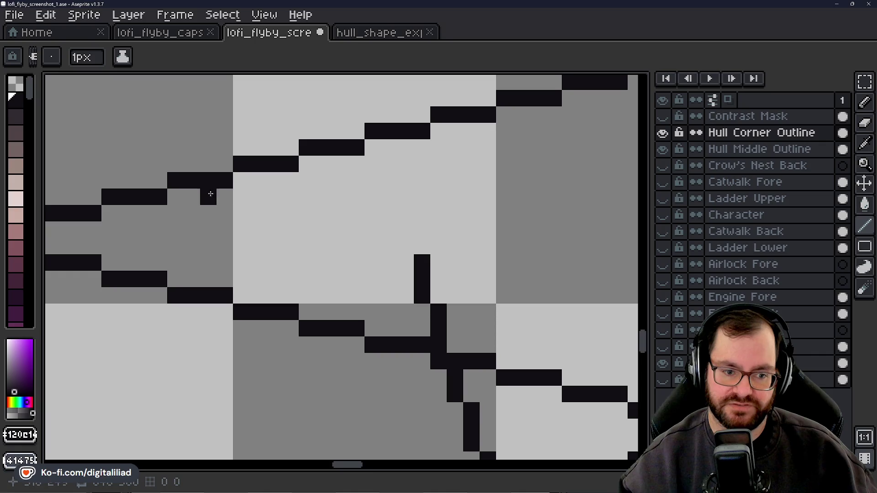
pyautogui.scroll(-1, 207, 230)
pyautogui.scroll(1, 326, 198)
pyautogui.moveTo(220, 215); pyautogui.dragTo(247, 240)
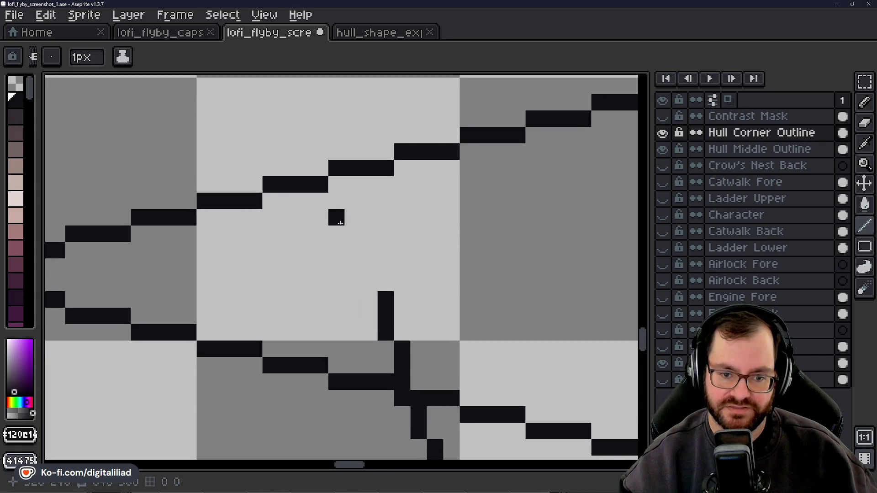
pyautogui.scroll(-3, 369, 286)
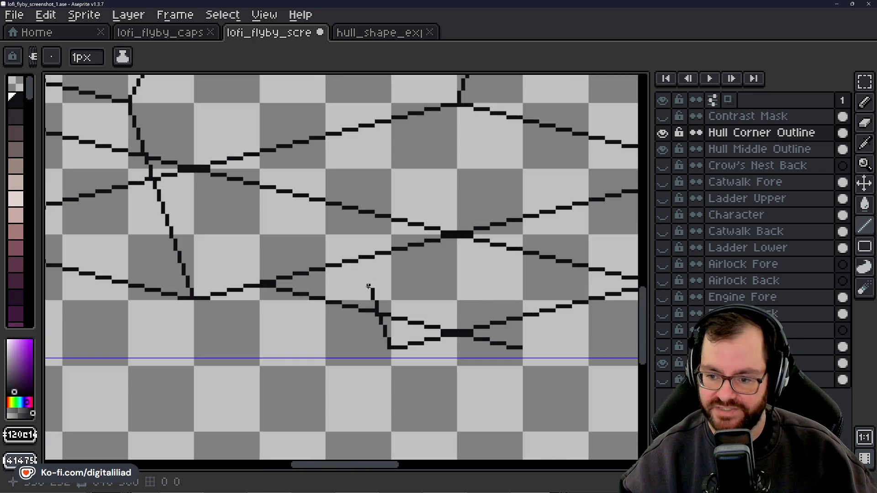
# Extend the steep stepped line upward until it joins the crossing panel line above.
pyautogui.moveTo(368, 283); pyautogui.dragTo(388, 314)
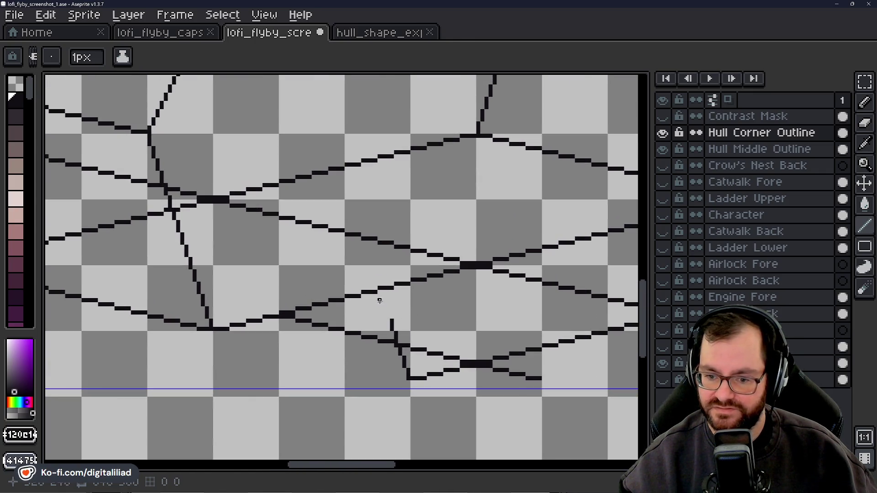
pyautogui.scroll(3, 379, 301)
pyautogui.moveTo(406, 346); pyautogui.dragTo(373, 209)
pyautogui.scroll(-3, 374, 222)
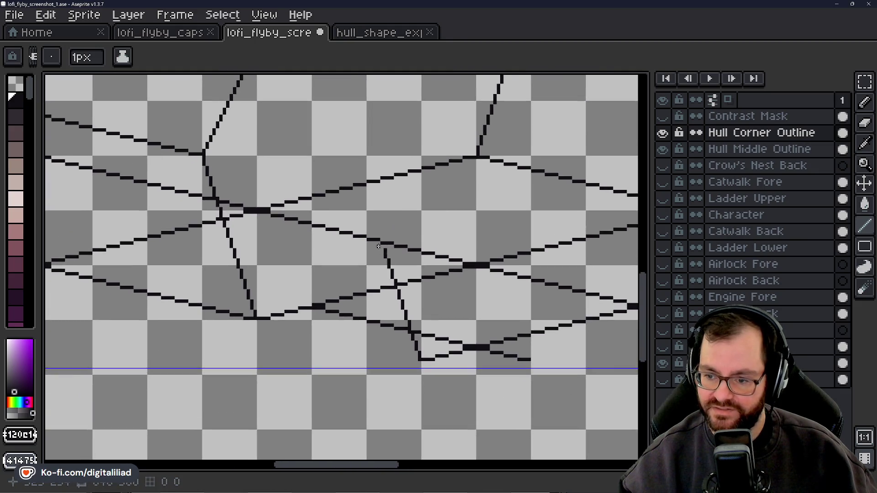
pyautogui.scroll(3, 373, 222)
pyautogui.moveTo(379, 249)
pyautogui.mouseDown()
pyautogui.moveTo(386, 232)
pyautogui.moveTo(400, 277)
pyautogui.moveTo(378, 208)
pyautogui.mouseUp()
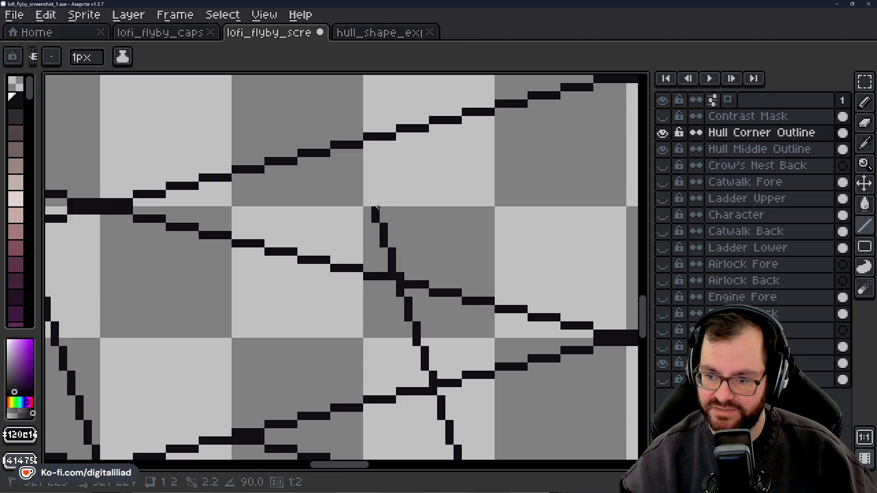
pyautogui.scroll(-3, 379, 201)
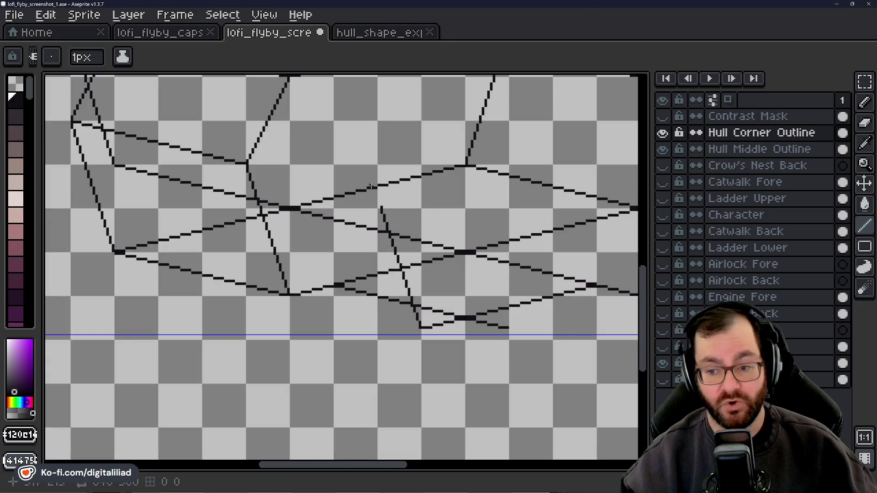
pyautogui.scroll(3, 397, 248)
pyautogui.scroll(2, 384, 243)
pyautogui.click(375, 230)
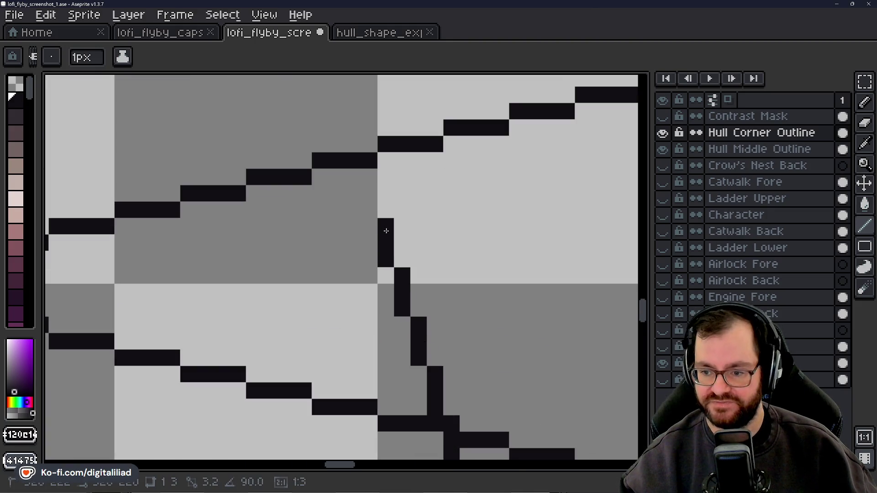
# Zoom and scroll around the hull to inspect the new line down to the keel's V.
pyautogui.scroll(-2, 383, 244)
pyautogui.scroll(-2, 353, 268)
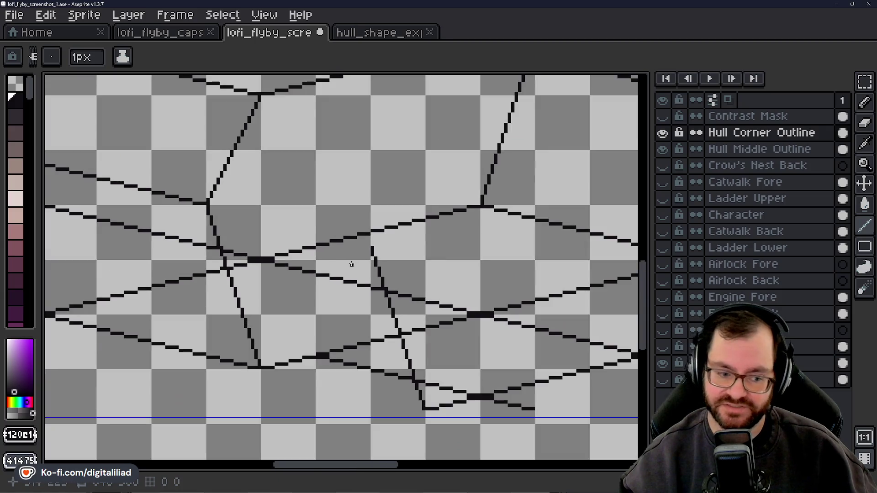
pyautogui.scroll(2, 380, 285)
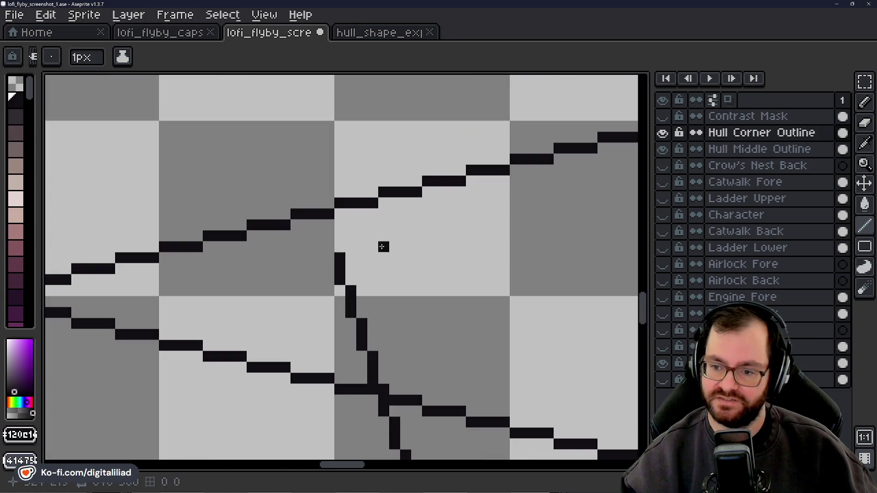
pyautogui.scroll(-1, 348, 246)
pyautogui.scroll(-1, 338, 247)
pyautogui.scroll(-2, 339, 247)
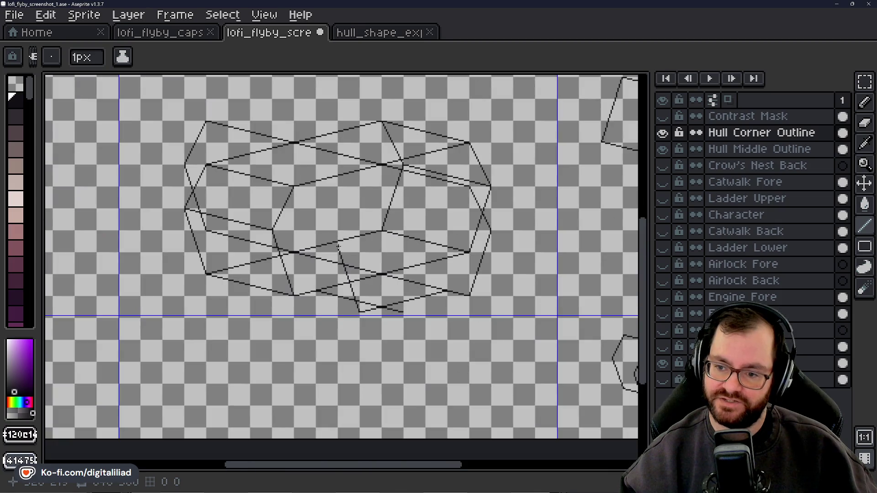
pyautogui.scroll(2, 338, 247)
pyautogui.scroll(2, 342, 239)
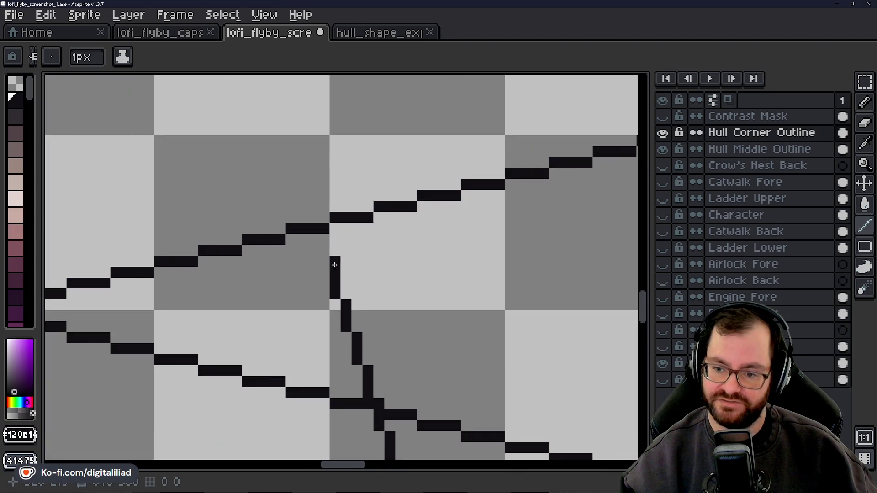
pyautogui.scroll(-4, 342, 239)
pyautogui.scroll(-1, 426, 245)
pyautogui.scroll(-1, 426, 245)
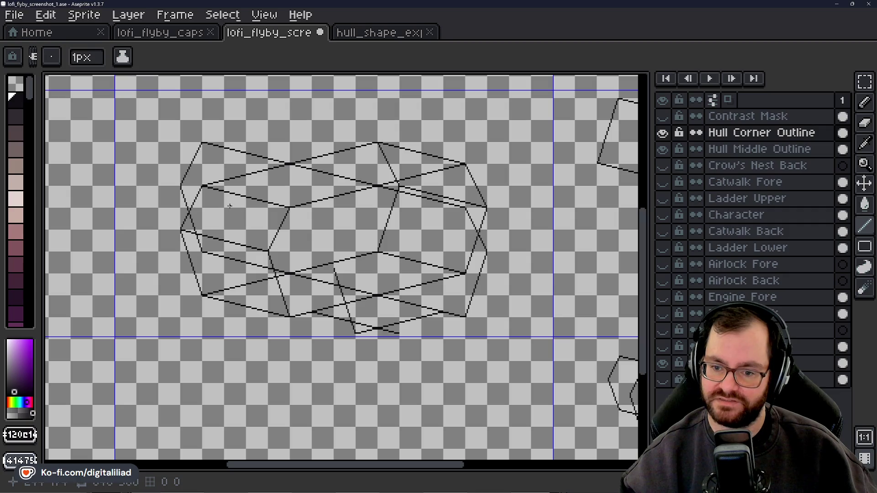
pyautogui.scroll(3, 214, 237)
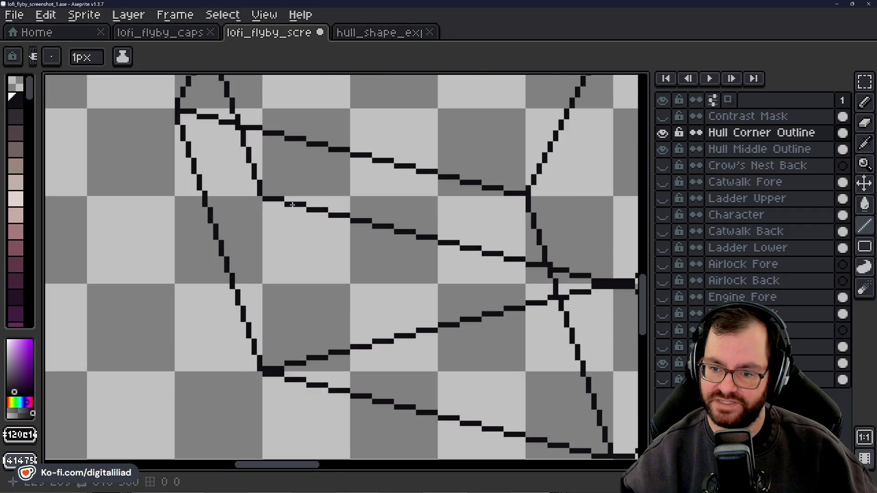
pyautogui.scroll(-4, 308, 238)
pyautogui.scroll(1, 384, 266)
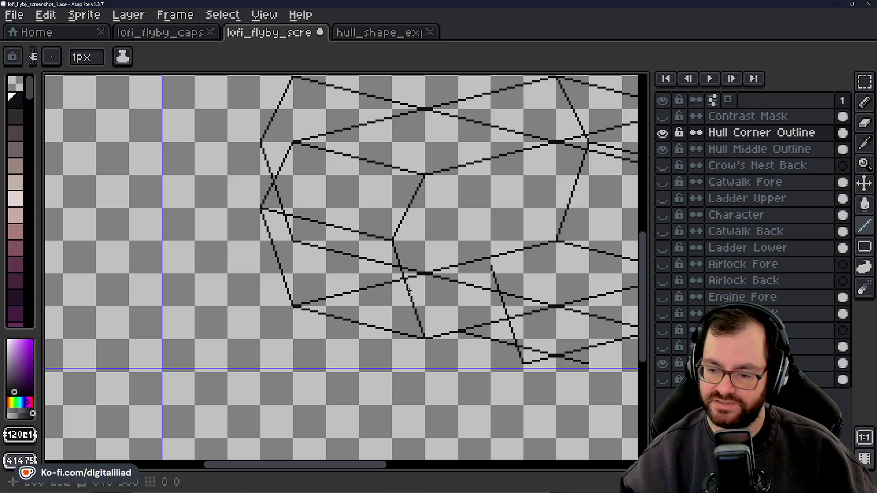
pyautogui.scroll(2, 315, 247)
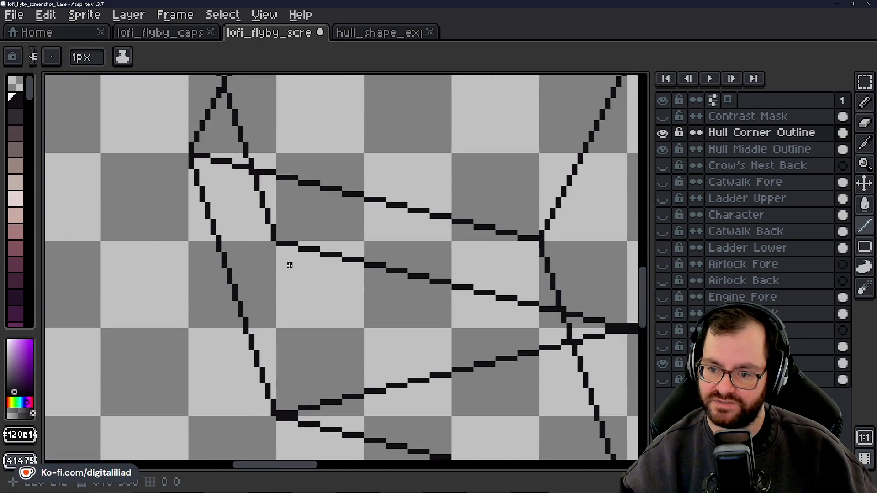
pyautogui.scroll(-3, 290, 265)
pyautogui.scroll(1, 333, 304)
pyautogui.hscroll(3, 224, 225)
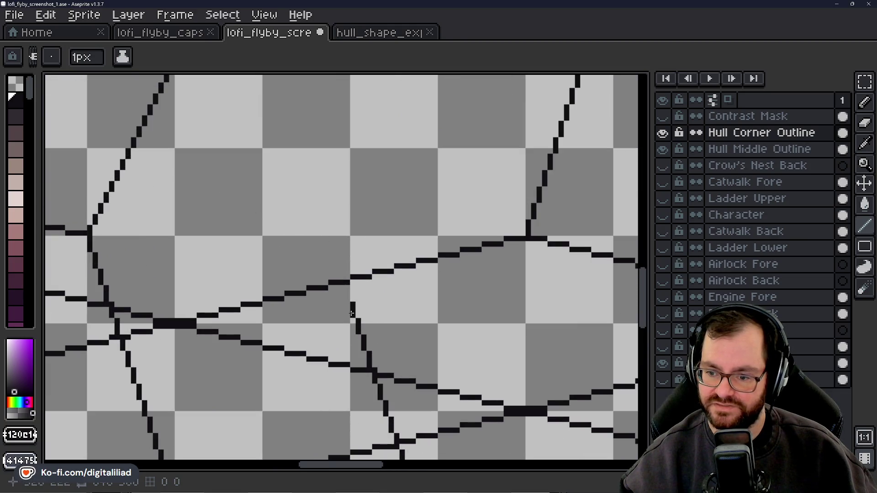
pyautogui.scroll(-4, 353, 309)
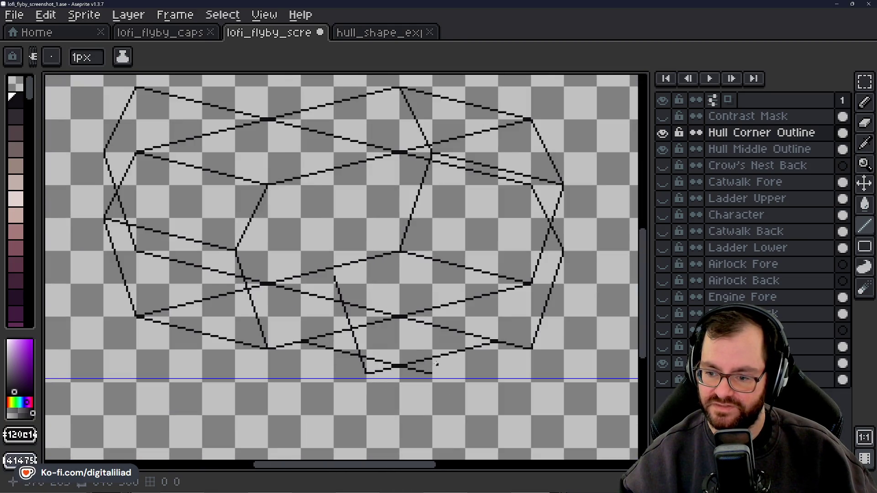
pyautogui.scroll(4, 437, 365)
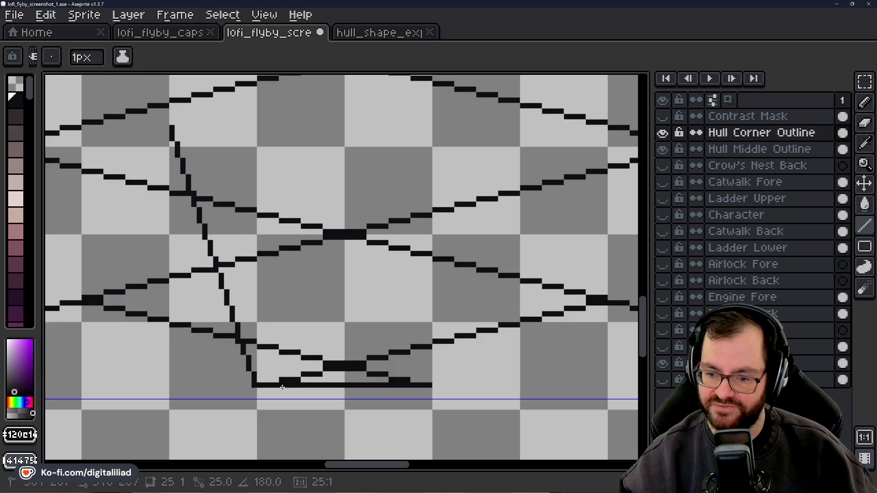
# Bring the hull's left lower vertex into a close-up view.
pyautogui.scroll(-4, 357, 376)
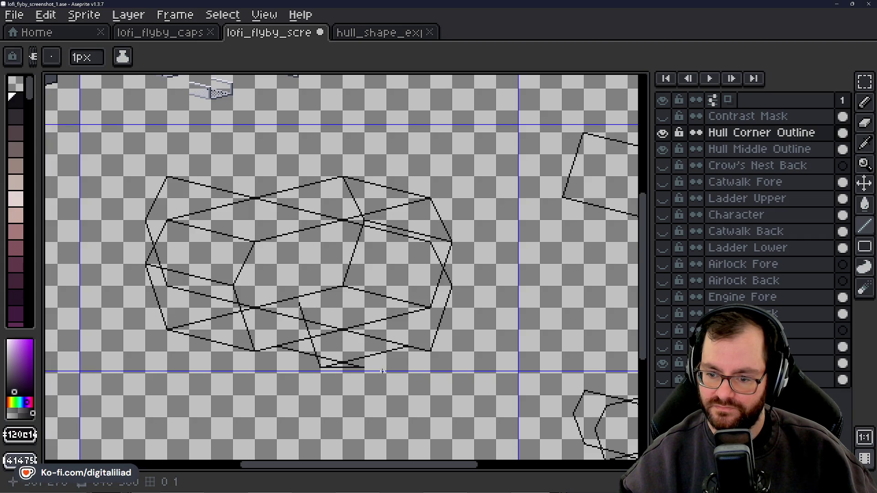
pyautogui.scroll(4, 340, 369)
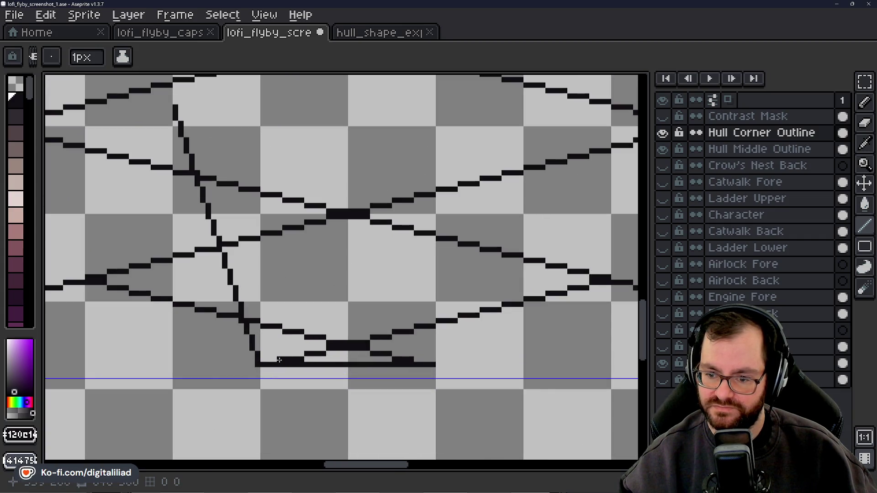
pyautogui.scroll(-3, 346, 338)
pyautogui.scroll(-2, 374, 369)
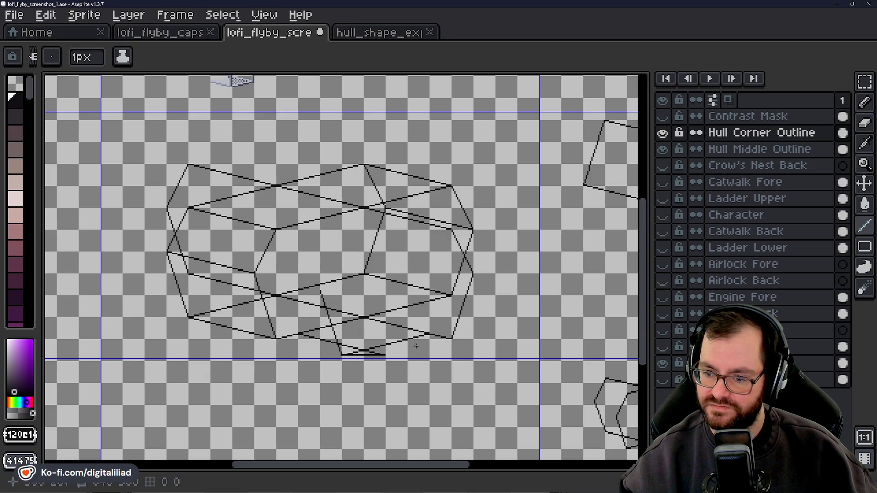
pyautogui.scroll(3, 370, 361)
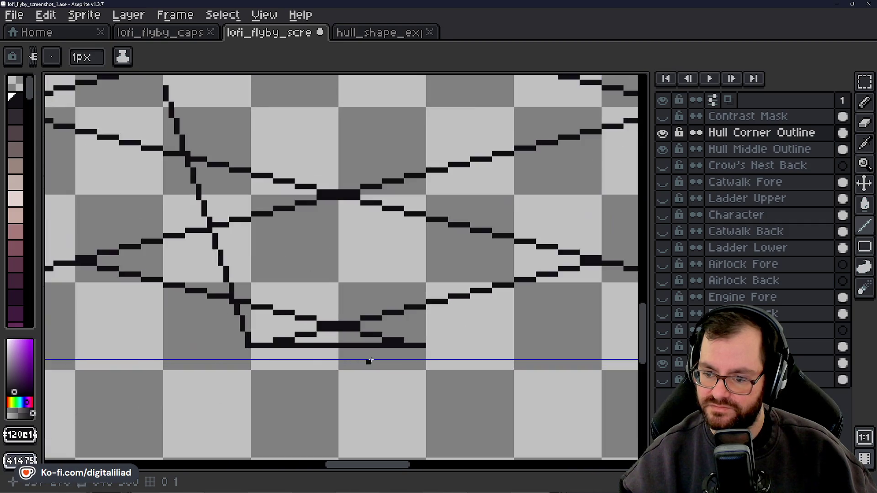
pyautogui.scroll(-2, 391, 345)
pyautogui.scroll(2, 384, 307)
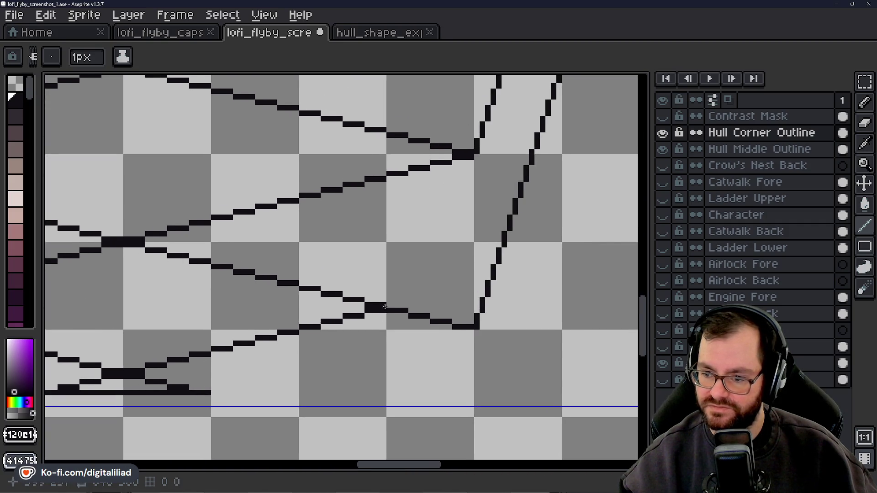
pyautogui.scroll(-3, 455, 332)
pyautogui.scroll(2, 397, 359)
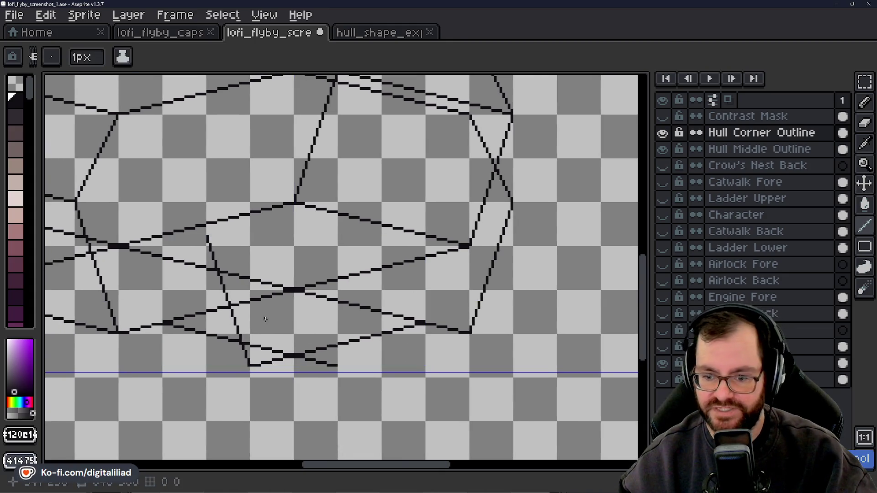
pyautogui.moveTo(265, 318); pyautogui.dragTo(467, 300)
pyautogui.scroll(2, 361, 327)
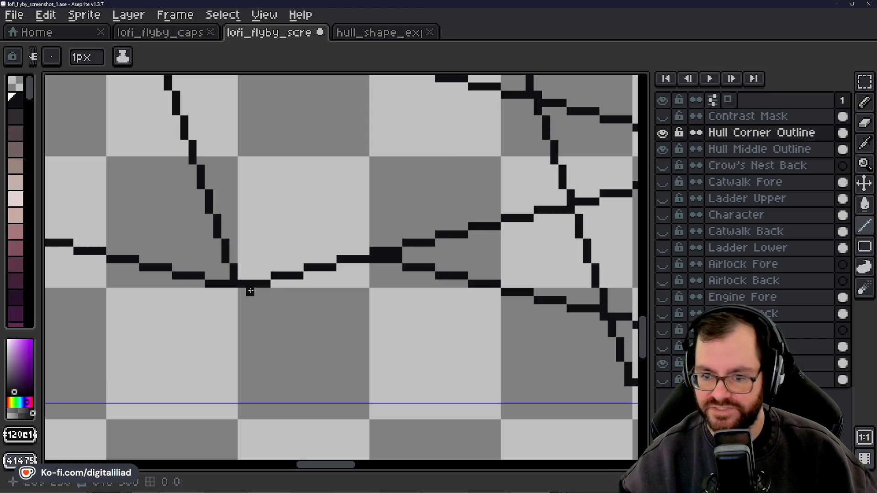
# Draw a stepped pencil line from the lower vertex down-right to the keel's V bottom.
pyautogui.moveTo(248, 291); pyautogui.dragTo(307, 308)
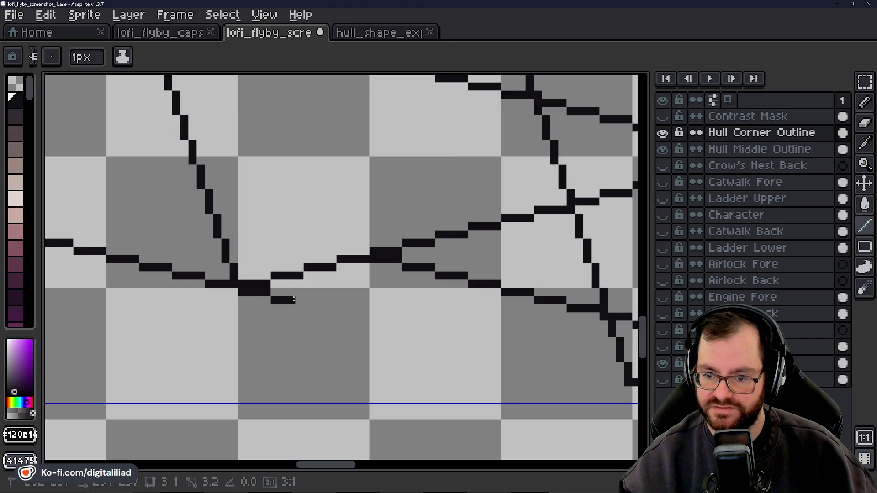
pyautogui.moveTo(307, 308)
pyautogui.mouseDown()
pyautogui.moveTo(352, 318)
pyautogui.moveTo(208, 255)
pyautogui.moveTo(376, 294)
pyautogui.moveTo(210, 272)
pyautogui.moveTo(292, 288)
pyautogui.mouseUp()
pyautogui.click(380, 302)
pyautogui.scroll(-3, 315, 297)
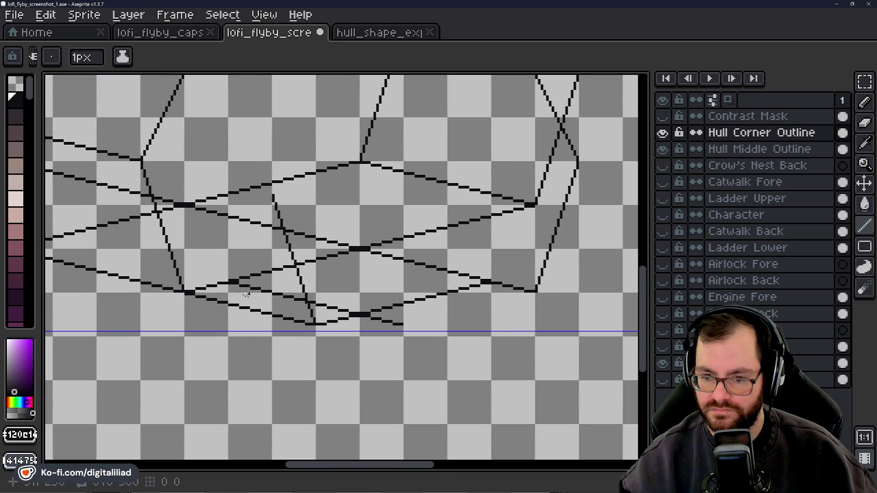
pyautogui.scroll(3, 245, 280)
# Erase the stray stepped segments near the hull bottom with the Eraser (E).
pyautogui.press('e')
pyautogui.moveTo(213, 260); pyautogui.dragTo(434, 307)
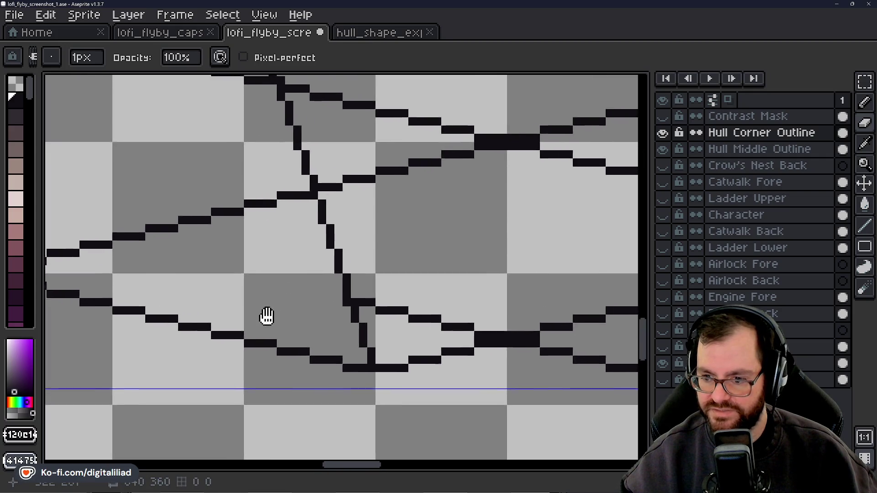
pyautogui.moveTo(374, 327); pyautogui.dragTo(264, 314)
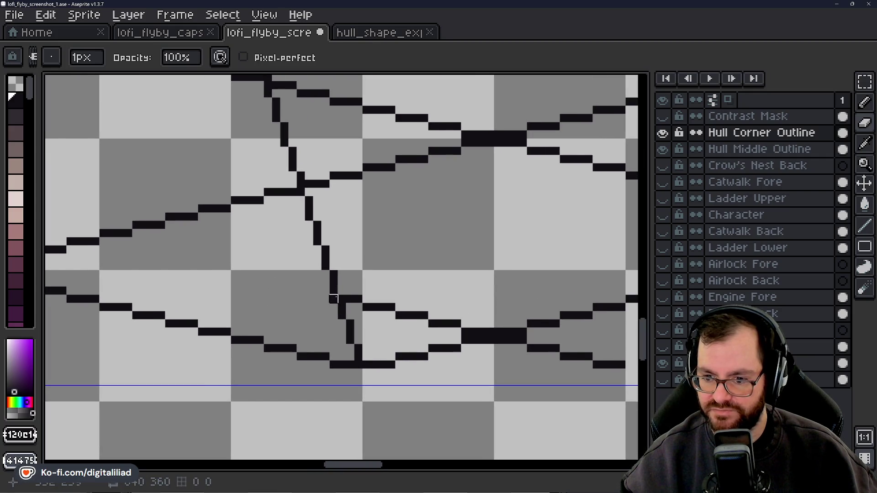
pyautogui.moveTo(367, 299); pyautogui.dragTo(473, 333)
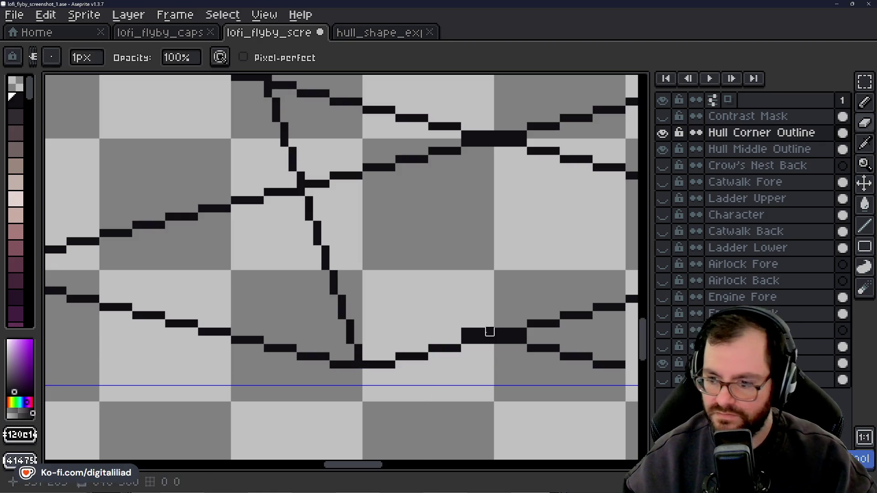
pyautogui.scroll(-5, 384, 280)
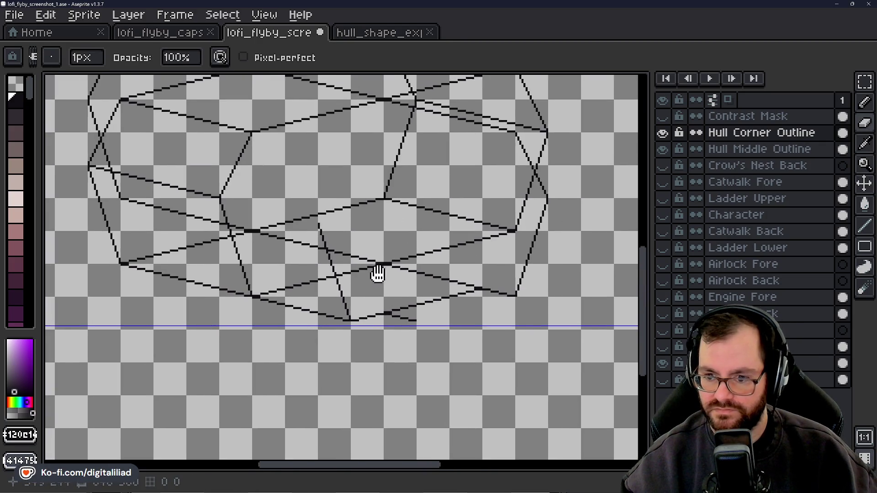
pyautogui.scroll(1, 260, 236)
pyautogui.moveTo(260, 236)
pyautogui.mouseDown()
pyautogui.moveTo(243, 262)
pyautogui.moveTo(350, 256)
pyautogui.mouseUp()
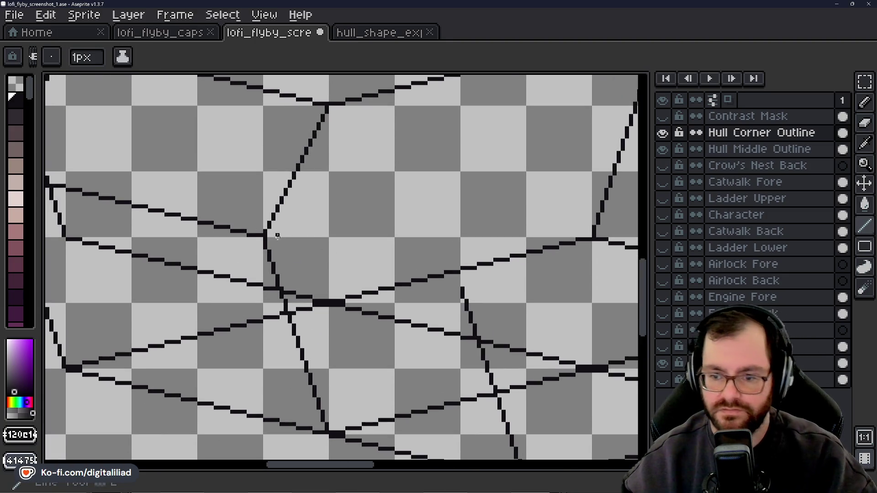
# Draw a horizontal stroke from the vertical hull line rightward to the next junction.
pyautogui.scroll(1, 252, 227)
pyautogui.moveTo(267, 235); pyautogui.dragTo(310, 243)
pyautogui.moveTo(319, 250); pyautogui.dragTo(379, 259)
pyautogui.moveTo(409, 292); pyautogui.dragTo(324, 260)
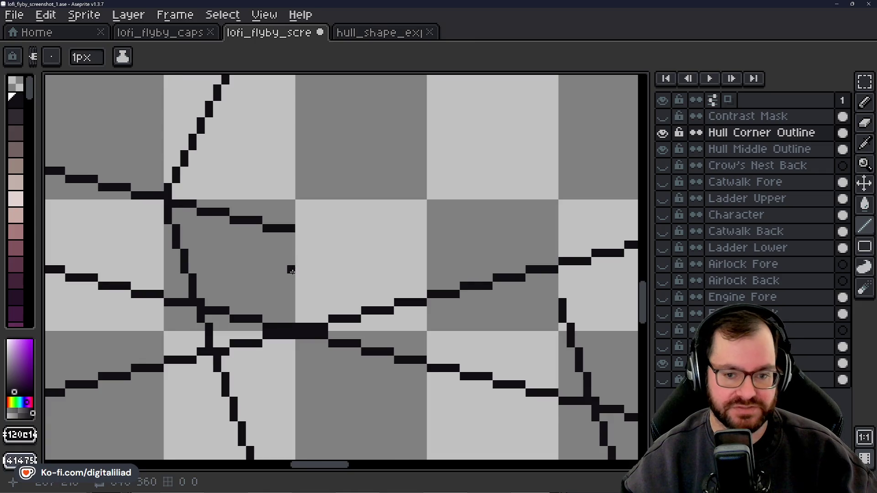
pyautogui.scroll(1, 292, 270)
pyautogui.moveTo(302, 225); pyautogui.dragTo(389, 246)
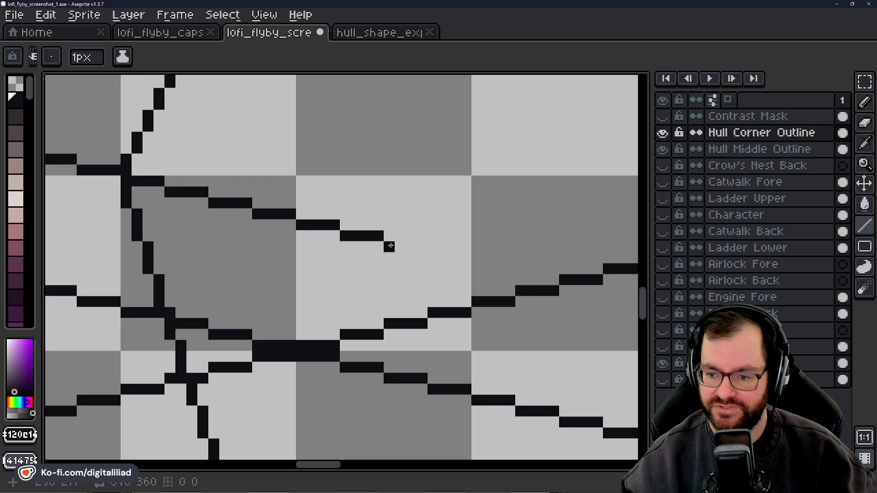
pyautogui.moveTo(385, 249)
pyautogui.mouseDown()
pyautogui.moveTo(247, 228)
pyautogui.moveTo(457, 267)
pyautogui.mouseUp()
# Add a pixel block at the line's end and a stroke climbing toward the upper hull line.
pyautogui.scroll(-5, 366, 256)
pyautogui.scroll(-1, 386, 198)
pyautogui.scroll(-1, 329, 186)
pyautogui.scroll(-2, 304, 210)
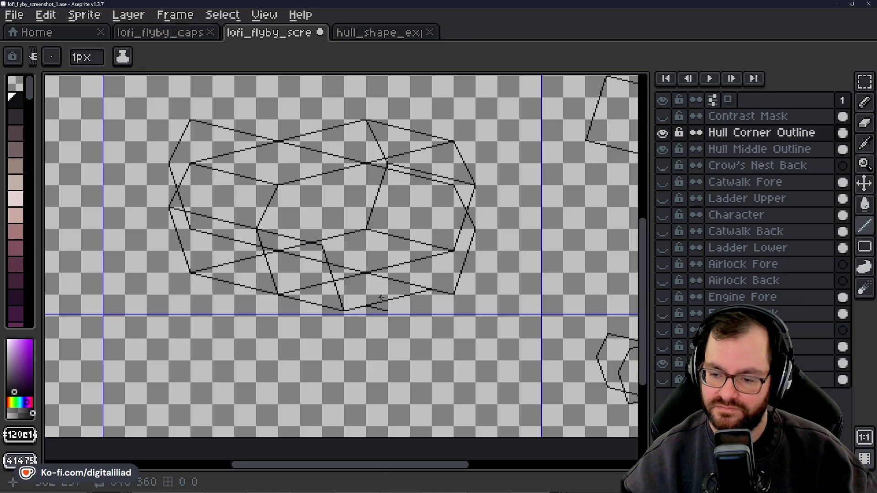
pyautogui.scroll(2, 404, 310)
pyautogui.scroll(1, 386, 306)
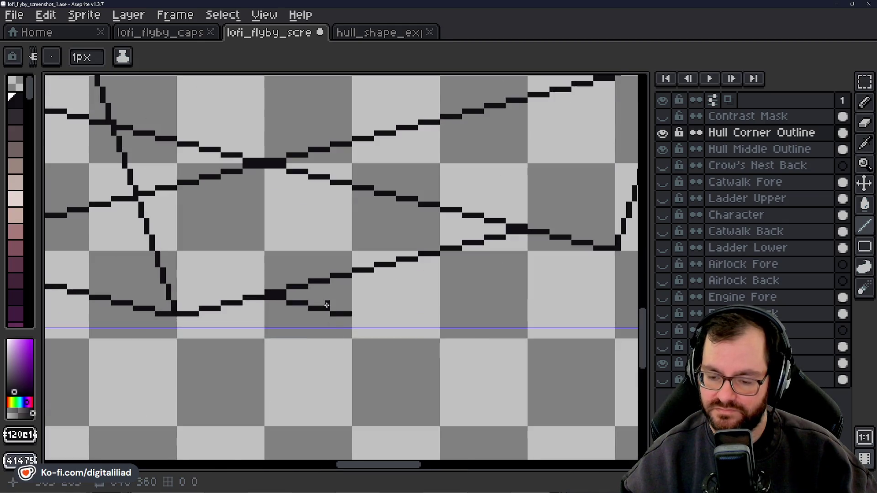
pyautogui.scroll(2, 322, 316)
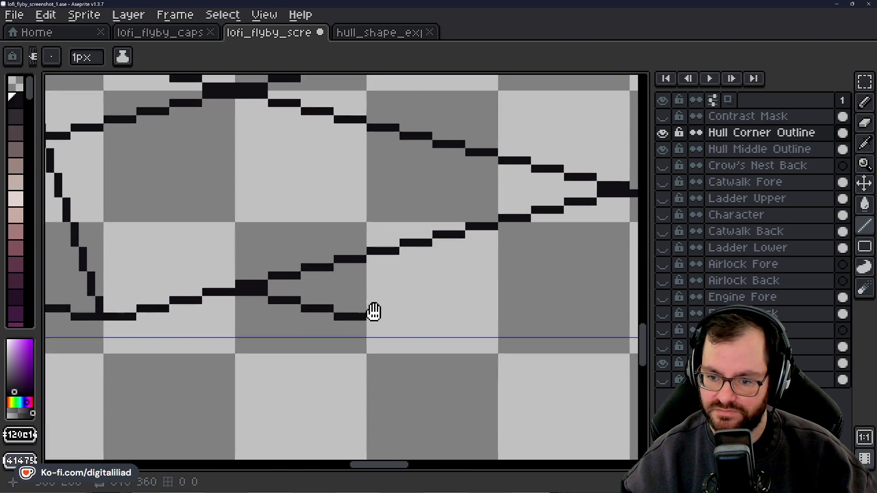
pyautogui.moveTo(347, 328); pyautogui.dragTo(348, 312)
pyautogui.scroll(-2, 368, 308)
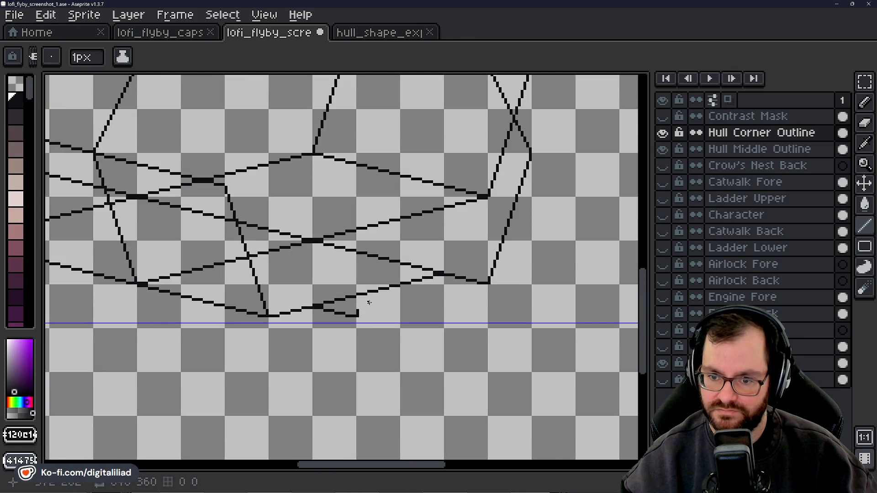
pyautogui.scroll(1, 369, 303)
pyautogui.scroll(1, 366, 305)
pyautogui.scroll(1, 360, 309)
pyautogui.click(347, 316)
pyautogui.moveTo(348, 313)
pyautogui.mouseDown()
pyautogui.moveTo(380, 231)
pyautogui.moveTo(316, 304)
pyautogui.moveTo(312, 278)
pyautogui.moveTo(334, 270)
pyautogui.moveTo(324, 254)
pyautogui.moveTo(337, 241)
pyautogui.moveTo(338, 219)
pyautogui.moveTo(305, 307)
pyautogui.moveTo(322, 249)
pyautogui.mouseUp()
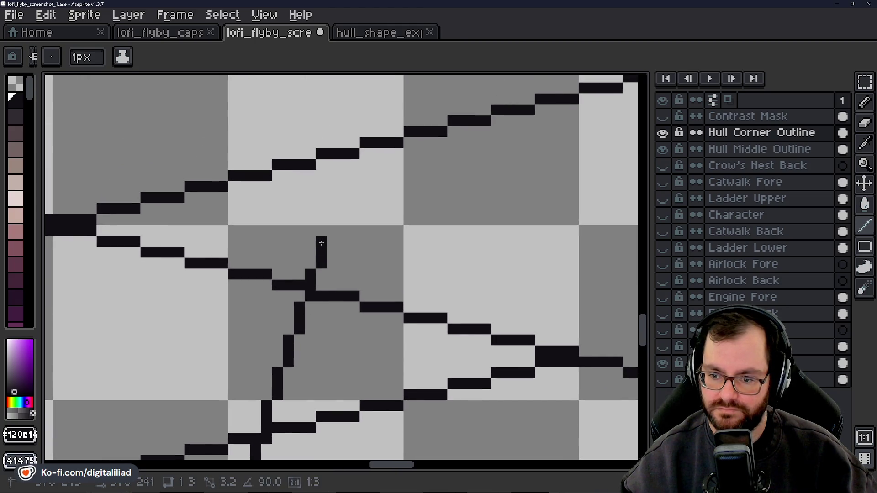
# Extend the vertical stroke to join the upper hull line, plus a short stroke above it.
pyautogui.scroll(-4, 322, 243)
pyautogui.scroll(4, 340, 249)
pyautogui.moveTo(321, 242); pyautogui.dragTo(317, 228)
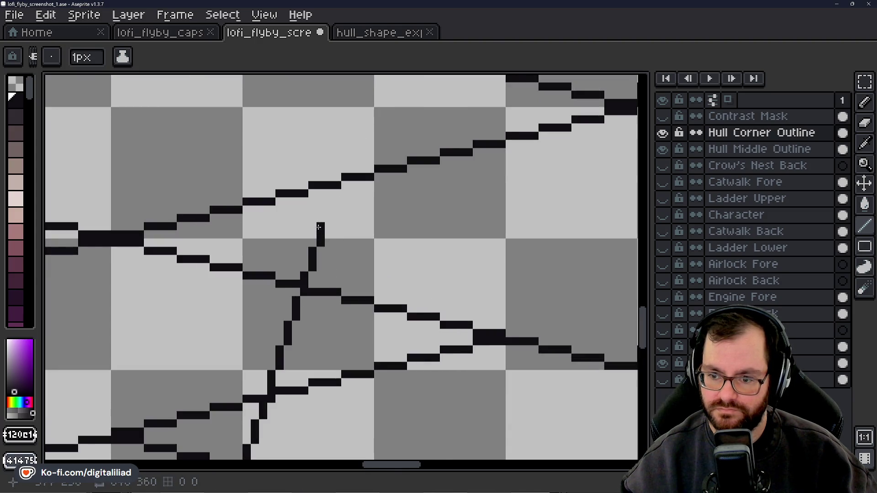
pyautogui.moveTo(329, 219); pyautogui.dragTo(338, 194)
pyautogui.moveTo(312, 165)
pyautogui.mouseDown()
pyautogui.moveTo(307, 232)
pyautogui.moveTo(325, 185)
pyautogui.mouseUp()
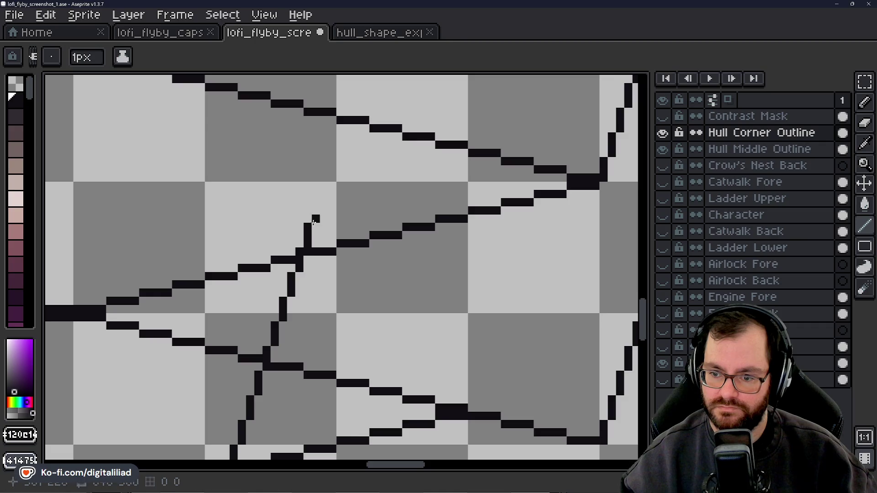
pyautogui.scroll(-4, 325, 185)
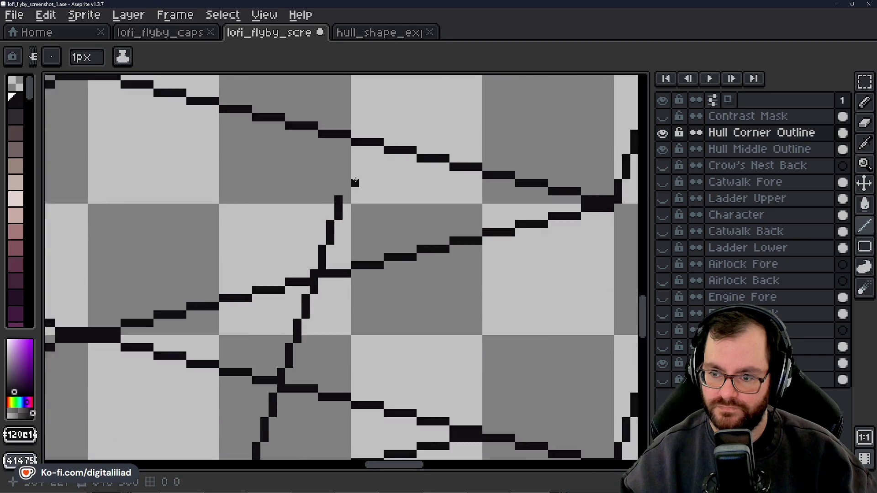
pyautogui.scroll(4, 366, 194)
pyautogui.scroll(-3, 344, 175)
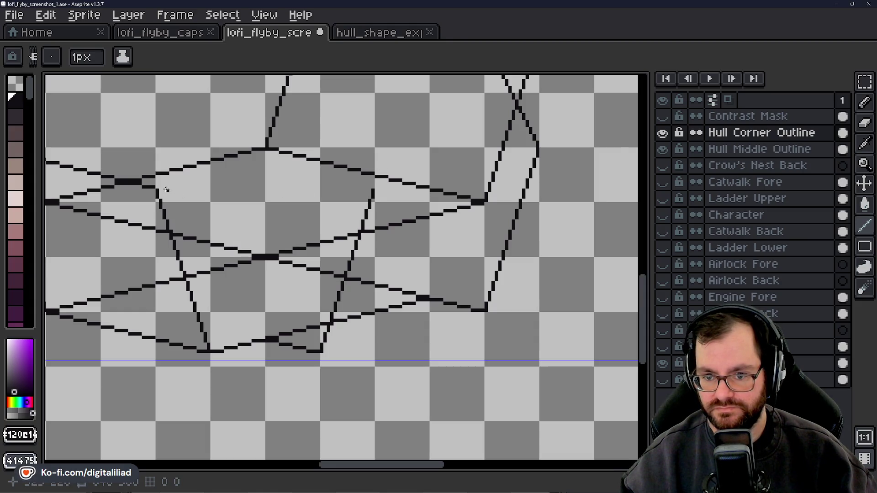
# Undo a mistaken horizontal line drawn across the upper hull.
pyautogui.moveTo(157, 190); pyautogui.dragTo(357, 190)
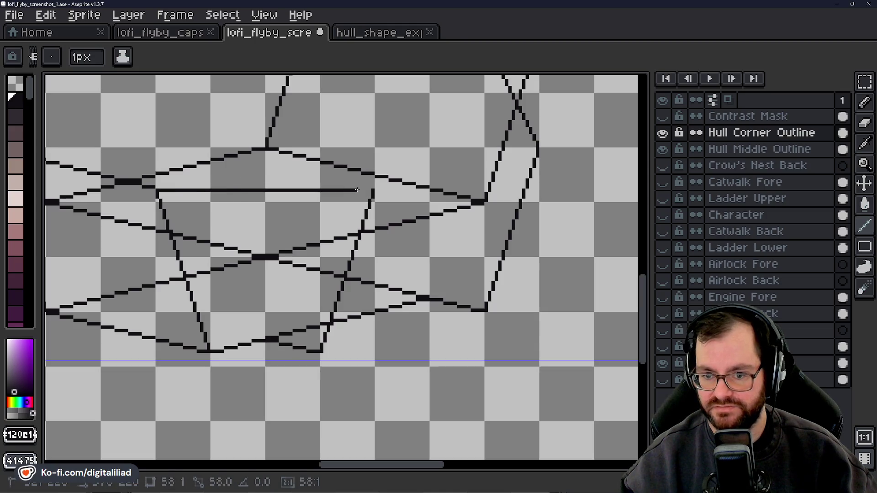
pyautogui.hotkey('ctrl', 'z')
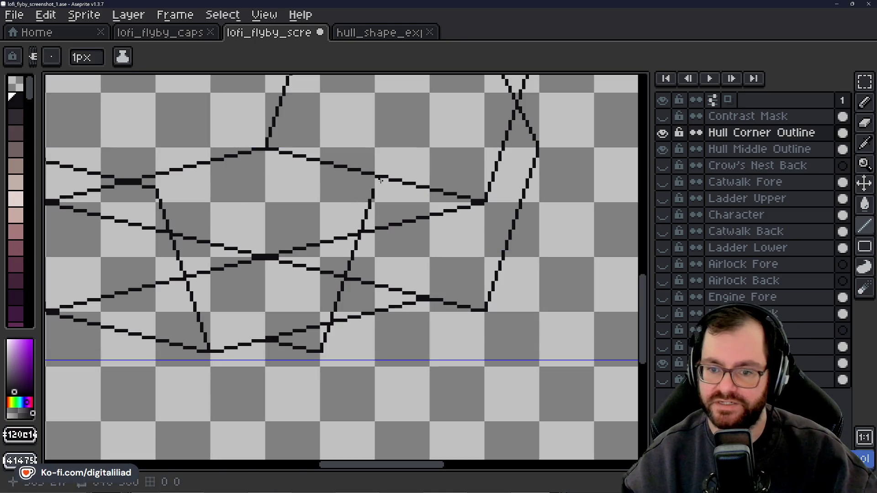
pyautogui.scroll(2, 369, 231)
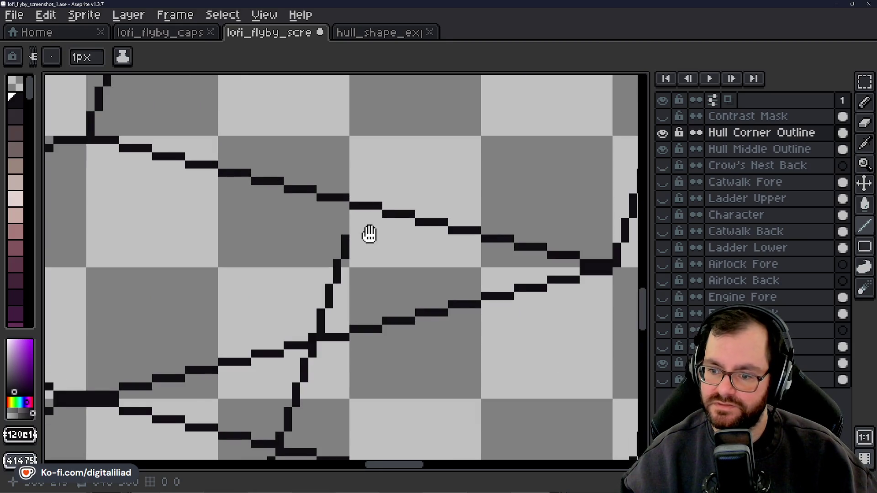
pyautogui.scroll(-2, 369, 234)
pyautogui.scroll(2, 371, 187)
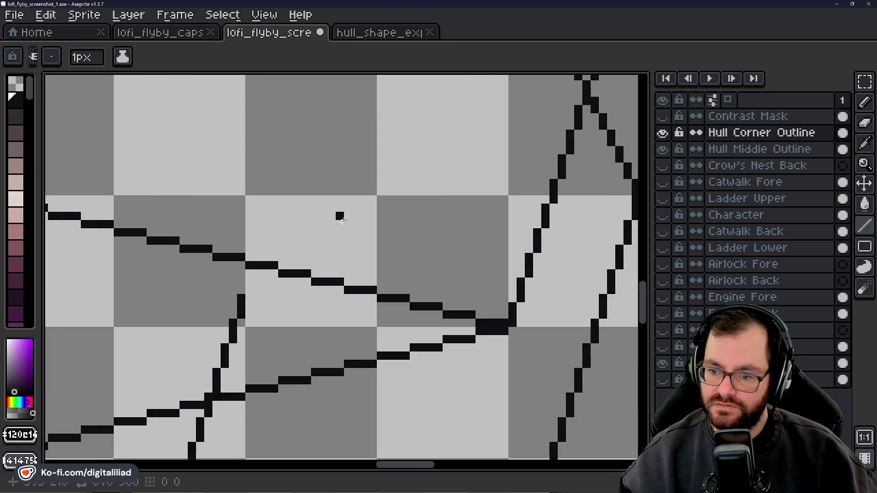
pyautogui.scroll(-3, 346, 206)
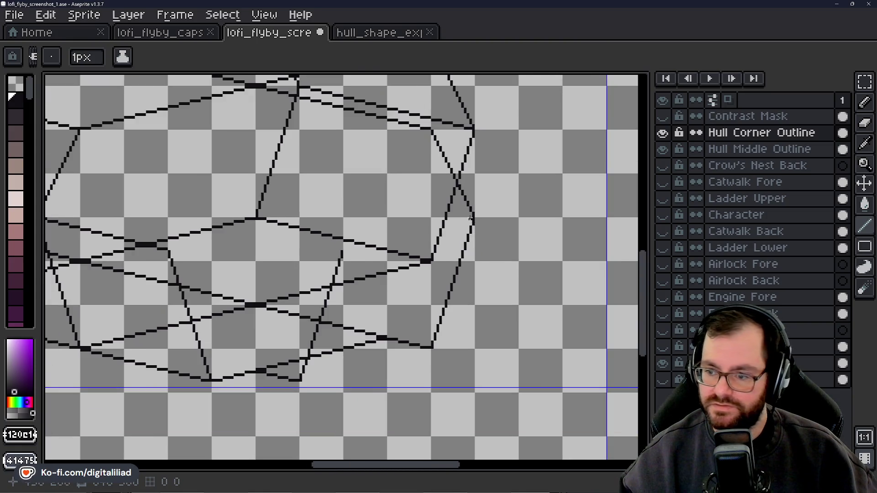
pyautogui.scroll(3, 454, 233)
# Draw a stepped line running left from the right junction to join the lower lines.
pyautogui.moveTo(443, 223)
pyautogui.mouseDown()
pyautogui.moveTo(368, 246)
pyautogui.moveTo(493, 232)
pyautogui.moveTo(406, 249)
pyautogui.mouseUp()
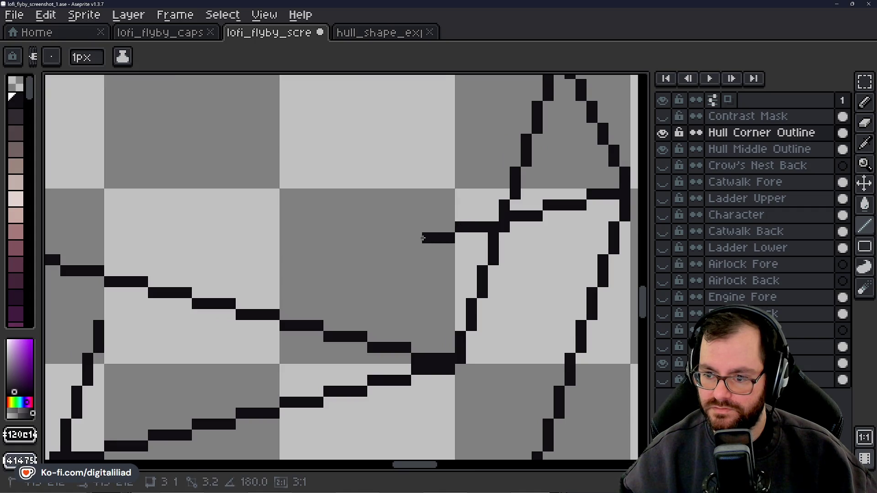
pyautogui.moveTo(401, 248)
pyautogui.mouseDown()
pyautogui.moveTo(374, 250)
pyautogui.moveTo(448, 215)
pyautogui.moveTo(278, 260)
pyautogui.mouseUp()
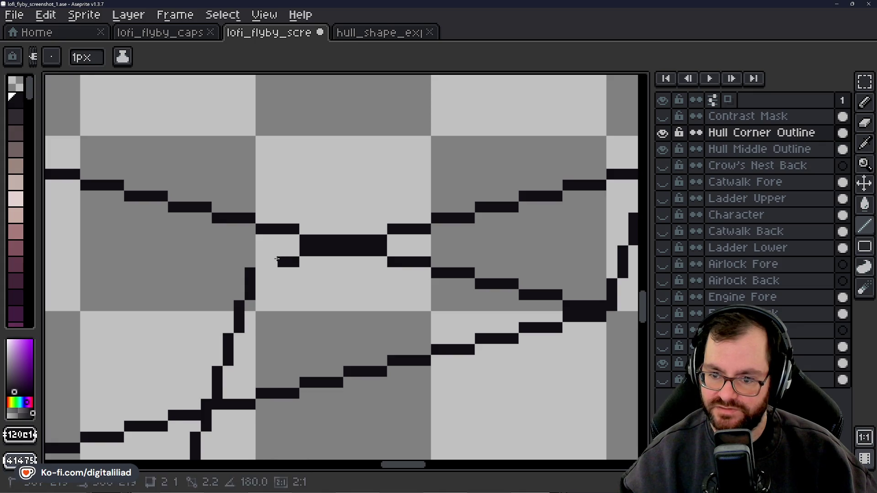
pyautogui.scroll(-5, 263, 260)
pyautogui.scroll(-1, 378, 256)
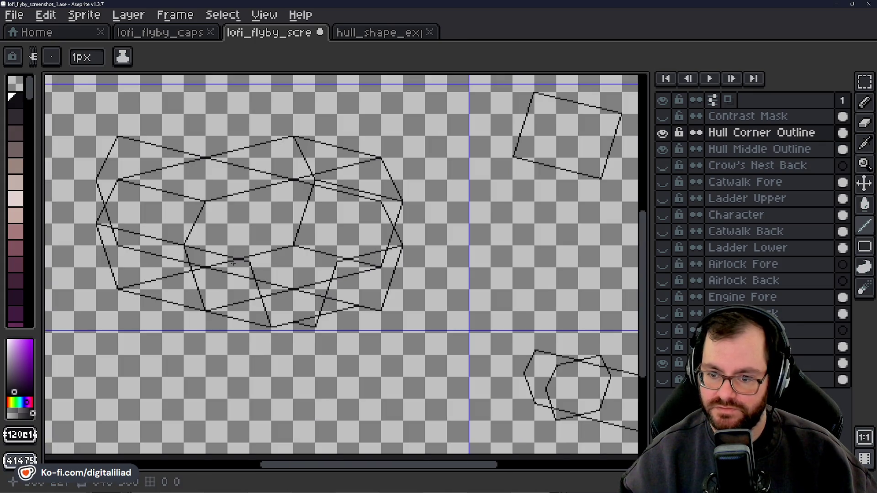
# Draw the horizontal keel line across the hull and a flat line along the hull bottom.
pyautogui.scroll(3, 232, 262)
pyautogui.moveTo(227, 234); pyautogui.dragTo(490, 234)
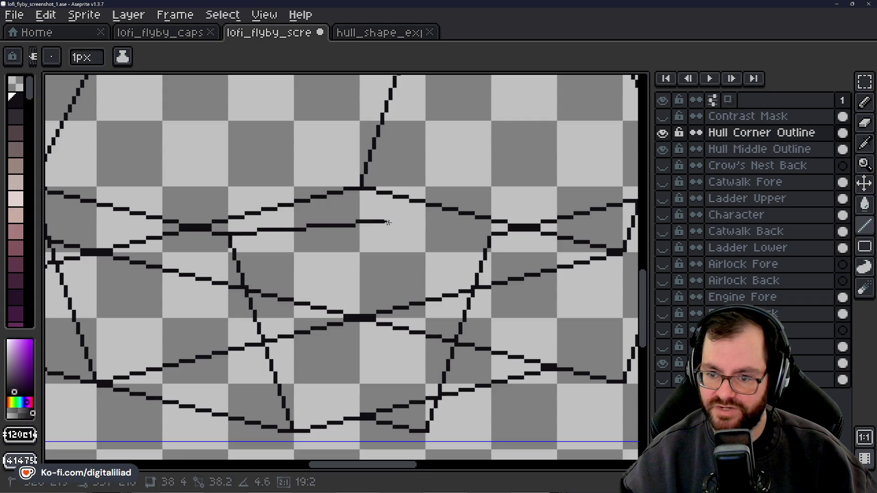
pyautogui.scroll(-3, 416, 264)
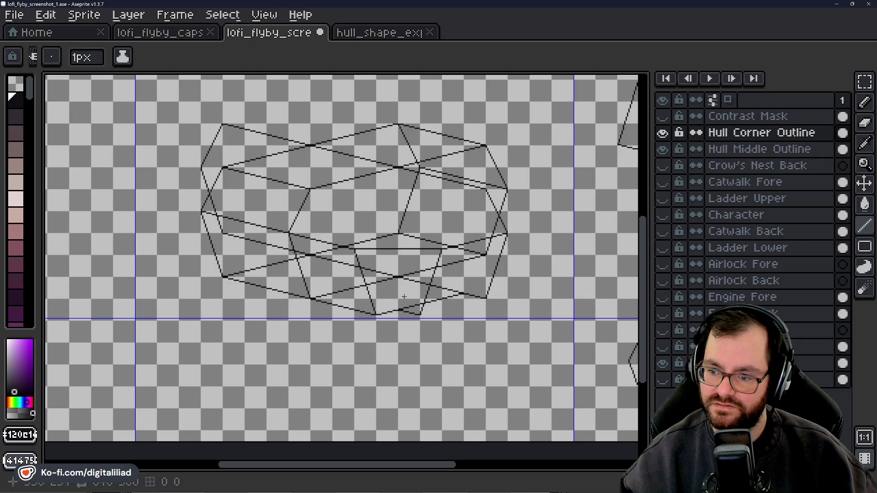
pyautogui.scroll(3, 394, 319)
pyautogui.scroll(1, 393, 319)
pyautogui.moveTo(349, 302)
pyautogui.mouseDown()
pyautogui.moveTo(444, 302)
pyautogui.moveTo(319, 297)
pyautogui.mouseUp()
# Try a vertical line rising from the hull bottom, then undo it.
pyautogui.scroll(-2, 436, 297)
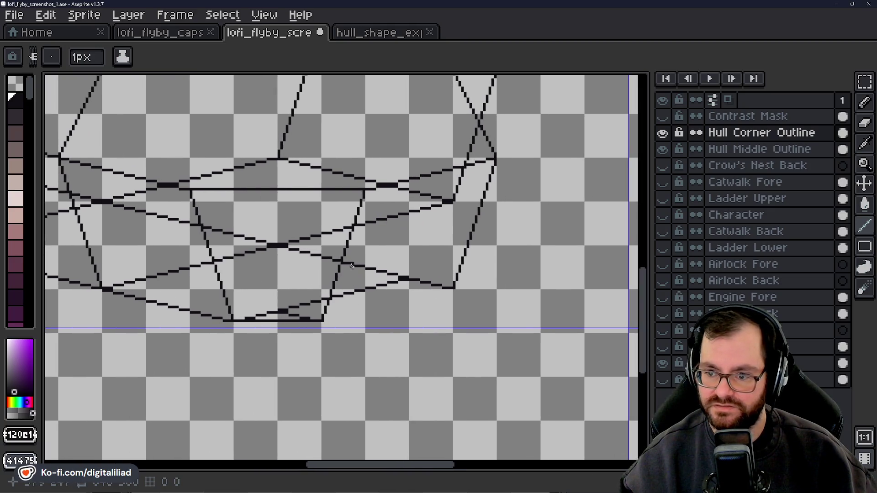
pyautogui.scroll(-3, 352, 267)
pyautogui.scroll(2, 373, 289)
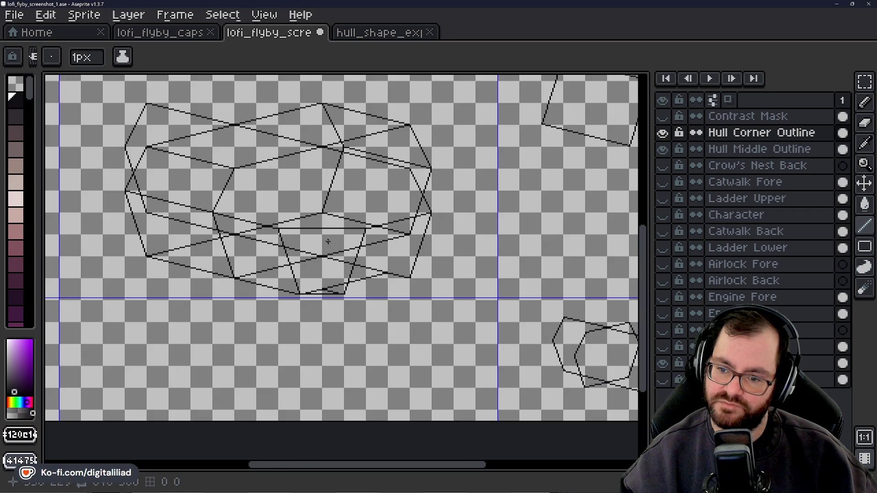
pyautogui.scroll(3, 329, 243)
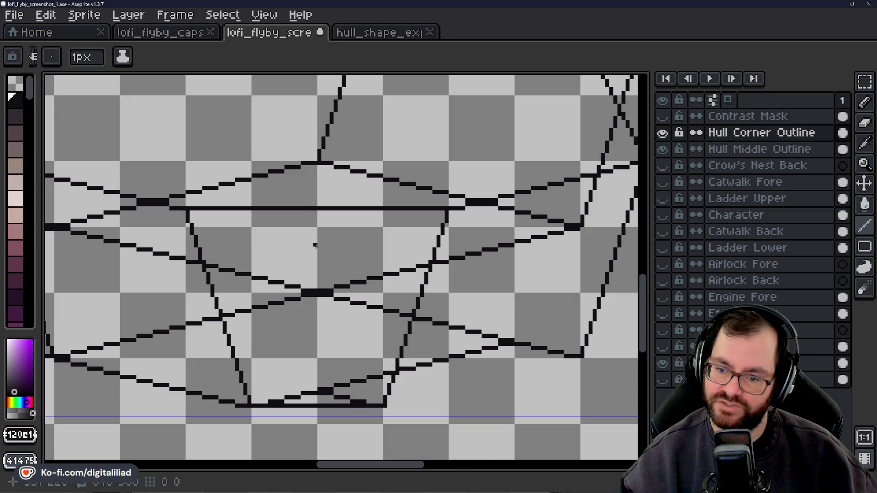
pyautogui.scroll(-2, 315, 246)
pyautogui.moveTo(320, 326); pyautogui.dragTo(320, 219)
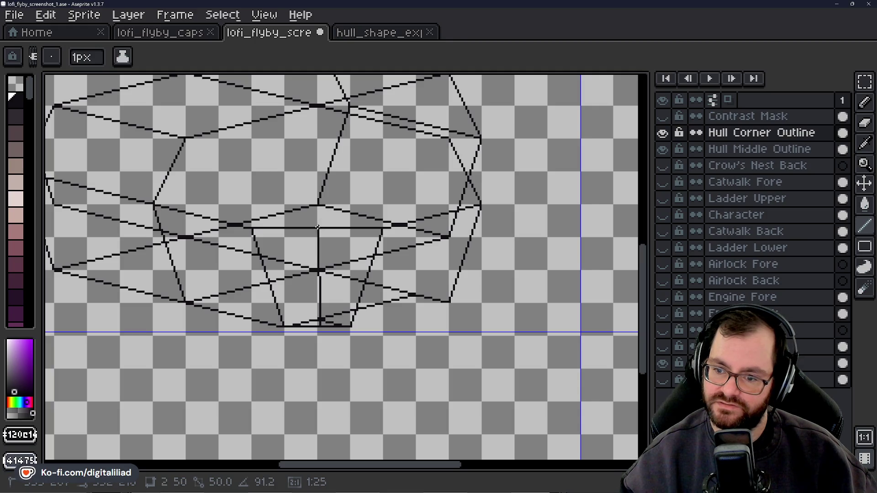
pyautogui.moveTo(320, 219); pyautogui.dragTo(320, 236)
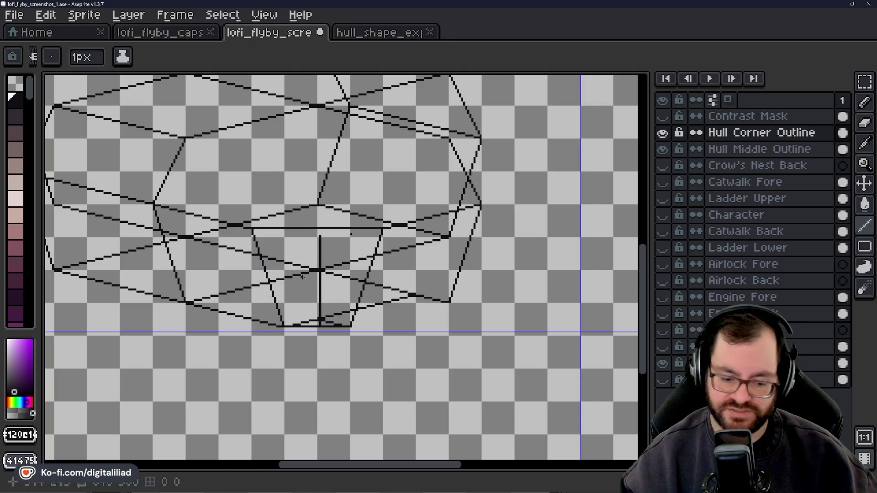
pyautogui.hotkey('ctrl', 'z')
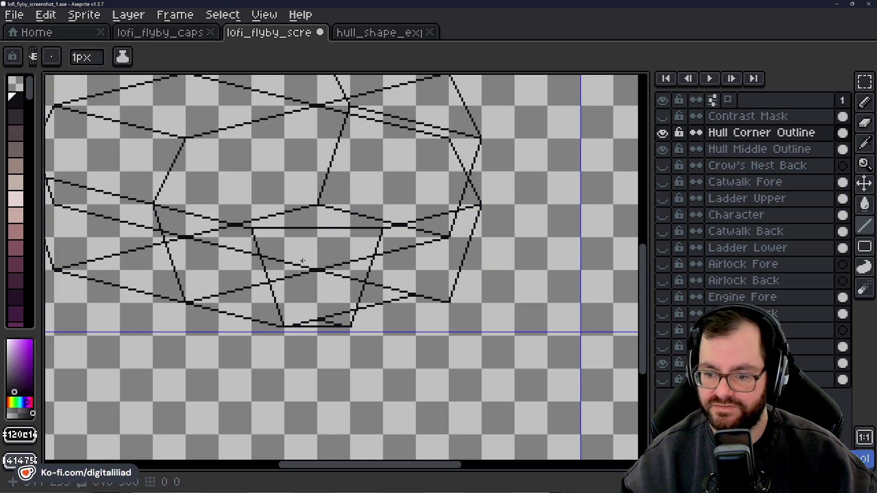
# Add stepped pixels extending the hull's lower edge toward the bottom.
pyautogui.scroll(-4, 389, 315)
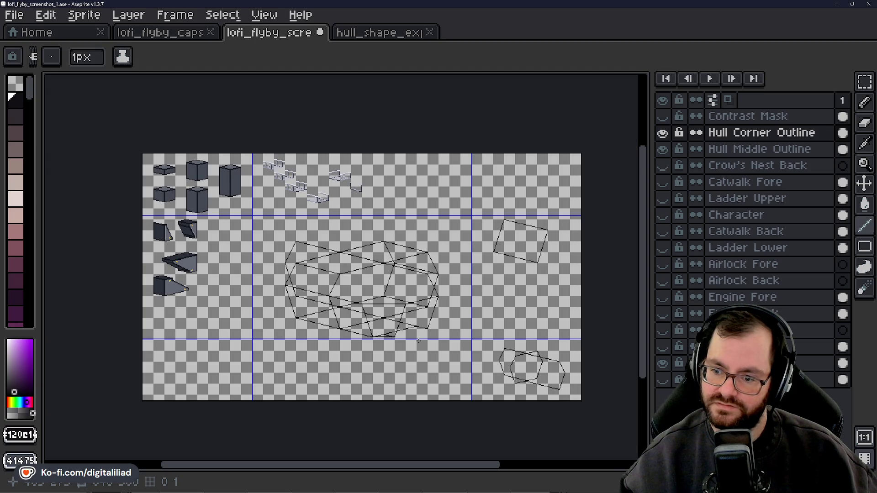
pyautogui.scroll(3, 419, 341)
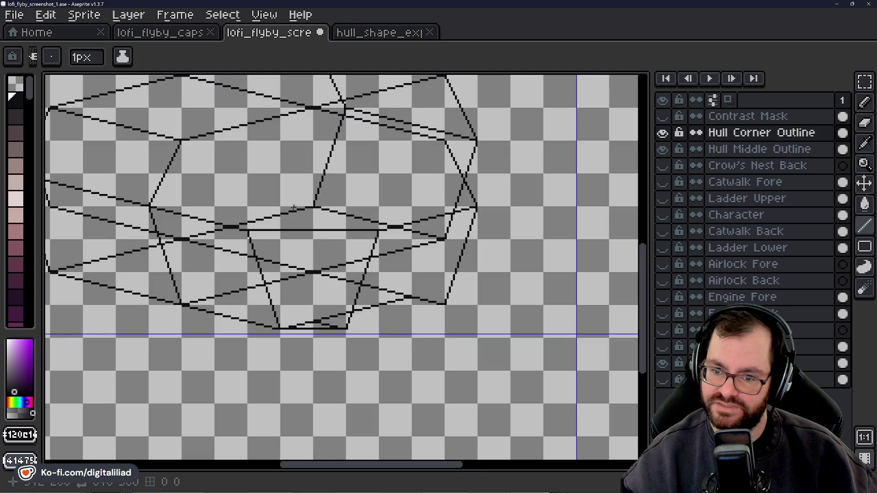
pyautogui.scroll(1, 301, 238)
pyautogui.scroll(1, 308, 264)
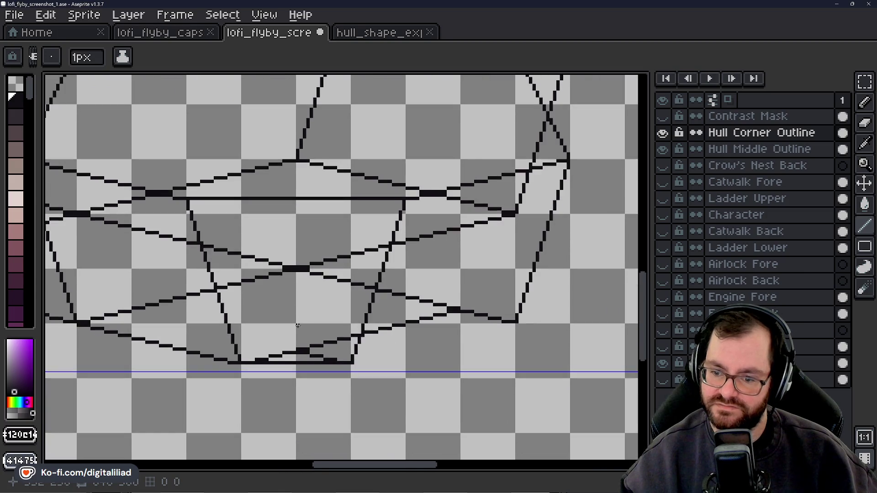
pyautogui.scroll(1, 298, 325)
pyautogui.scroll(1, 200, 372)
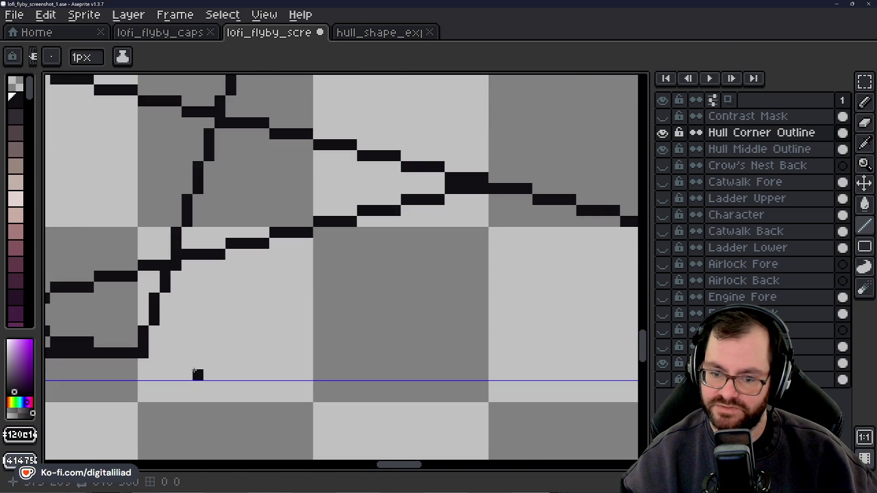
pyautogui.moveTo(473, 282); pyautogui.dragTo(382, 306)
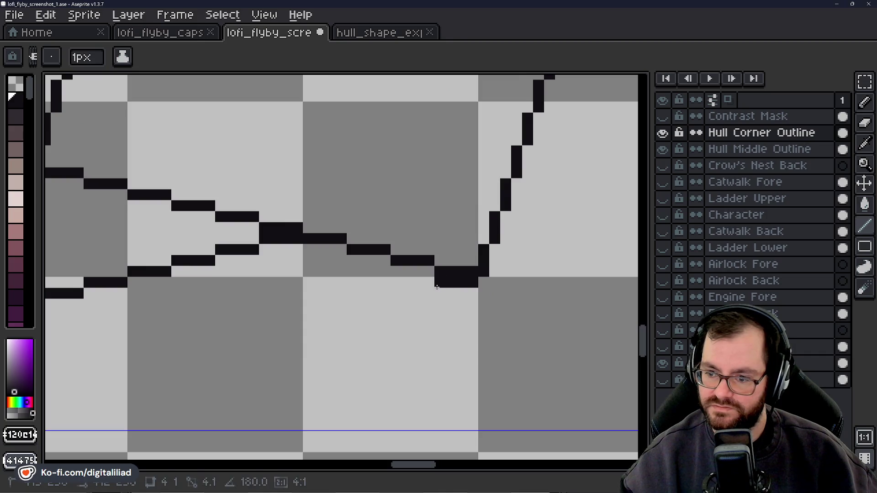
# Continue the lower edge line down-left, linking the vertical line's base to the right panel line.
pyautogui.moveTo(352, 338); pyautogui.dragTo(400, 300)
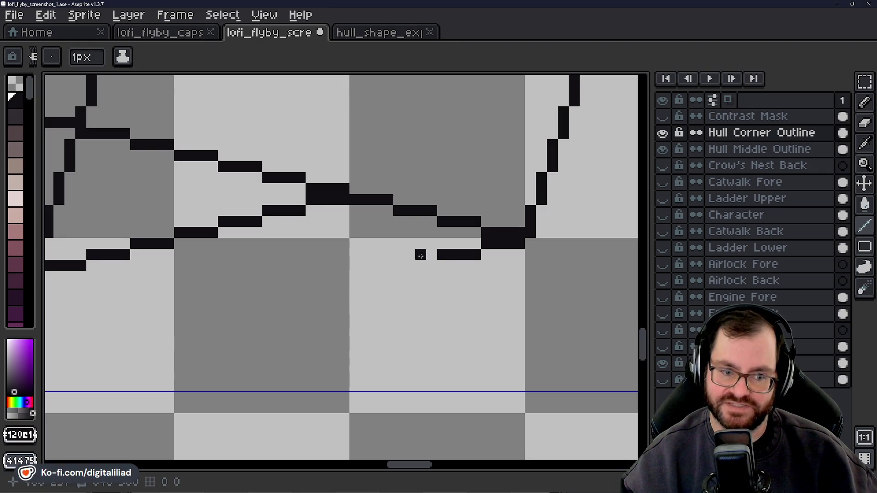
pyautogui.moveTo(436, 258)
pyautogui.mouseDown()
pyautogui.moveTo(341, 288)
pyautogui.moveTo(423, 284)
pyautogui.moveTo(390, 288)
pyautogui.moveTo(480, 260)
pyautogui.moveTo(376, 283)
pyautogui.moveTo(480, 250)
pyautogui.moveTo(425, 252)
pyautogui.moveTo(328, 274)
pyautogui.mouseUp()
pyautogui.scroll(-1, 382, 286)
pyautogui.scroll(-3, 382, 287)
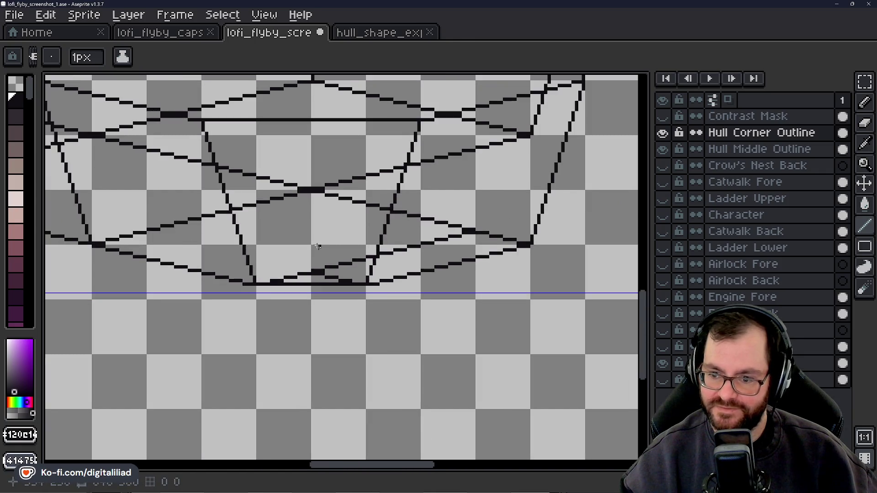
pyautogui.scroll(2, 370, 272)
pyautogui.moveTo(388, 234); pyautogui.dragTo(366, 253)
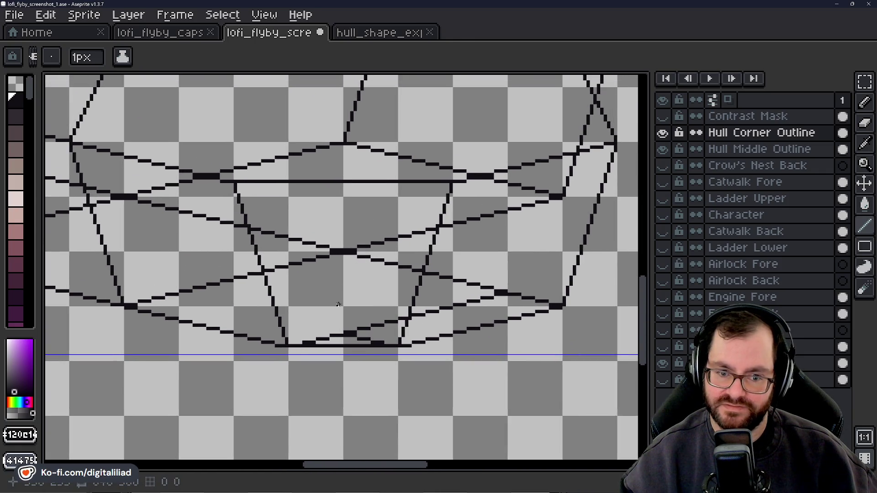
pyautogui.scroll(2, 338, 305)
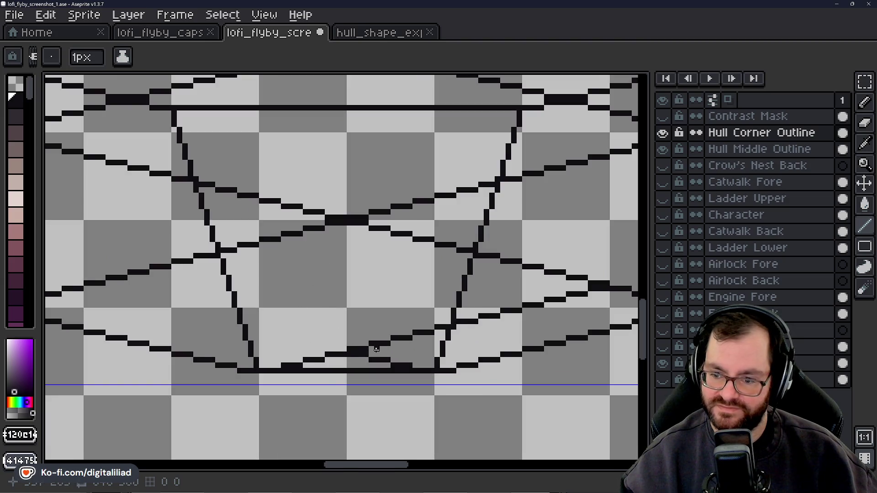
pyautogui.moveTo(376, 350); pyautogui.dragTo(322, 316)
# Erase stray pixels near the hull bottom and a stretch of the right lower panel line.
pyautogui.press('e')
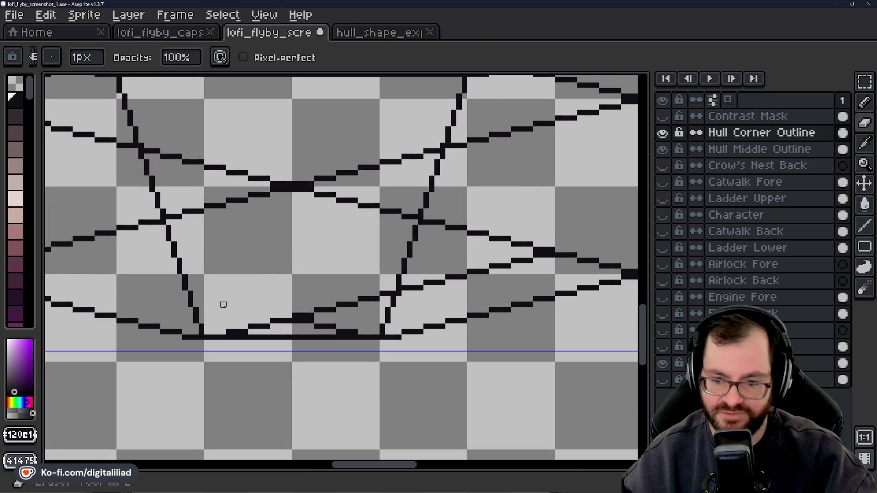
pyautogui.moveTo(229, 332); pyautogui.dragTo(306, 321)
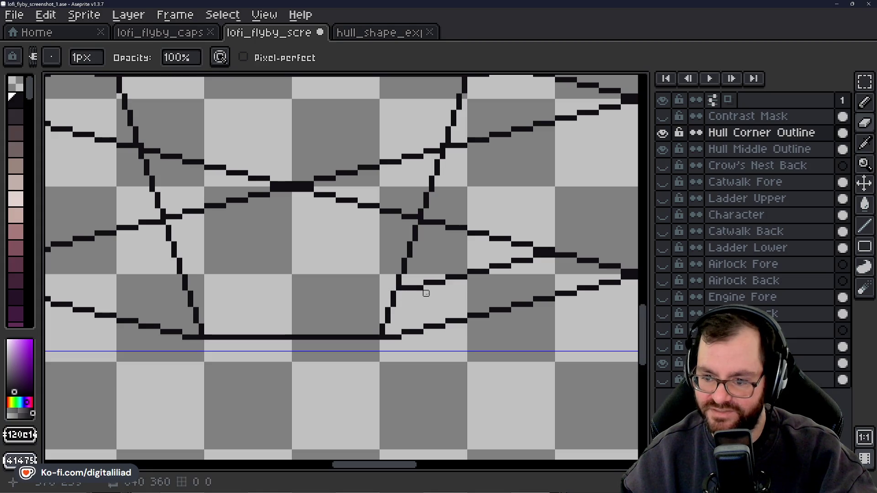
pyautogui.hscroll(3, 350, 296)
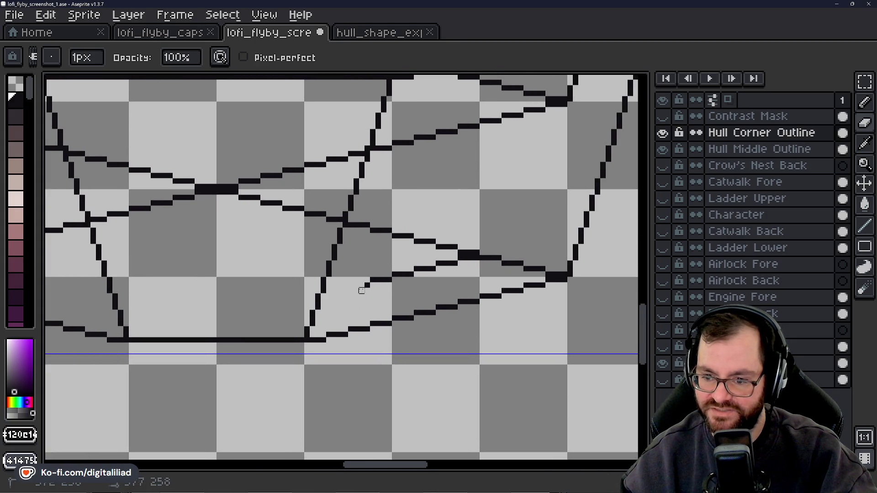
pyautogui.moveTo(357, 291); pyautogui.dragTo(405, 279)
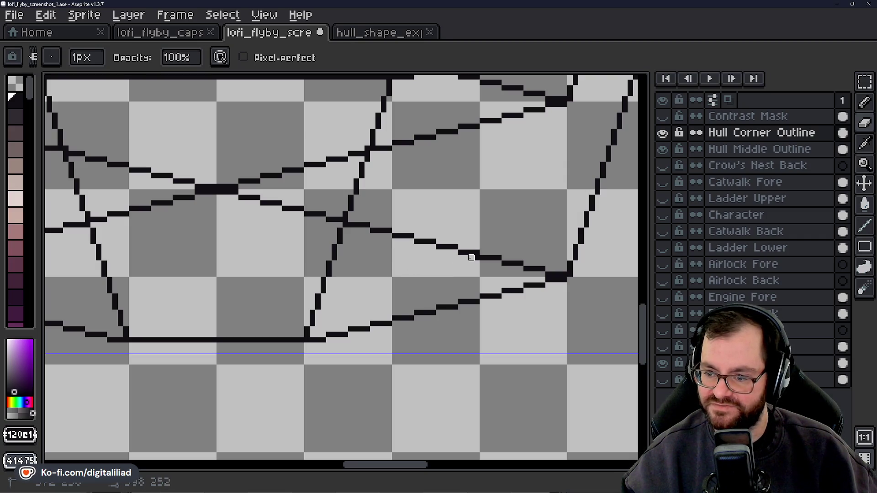
pyautogui.scroll(-1, 412, 274)
pyautogui.scroll(-1, 412, 268)
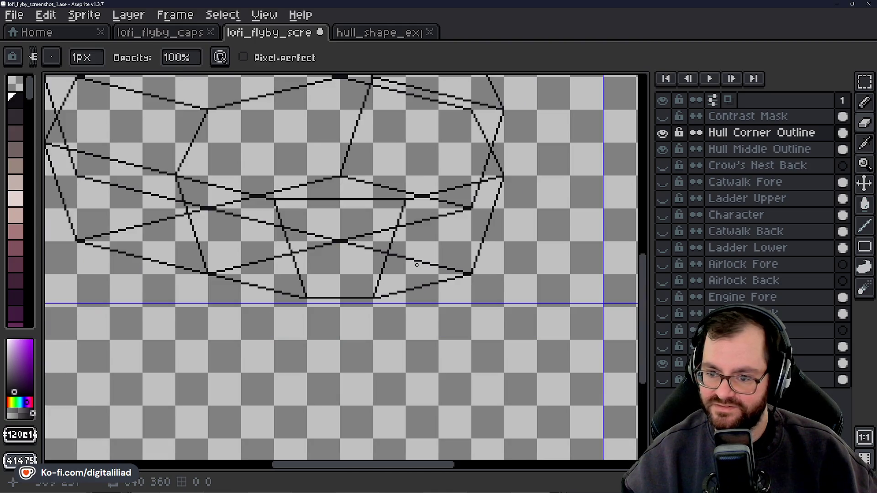
pyautogui.scroll(-1, 413, 258)
pyautogui.moveTo(333, 245); pyautogui.dragTo(351, 299)
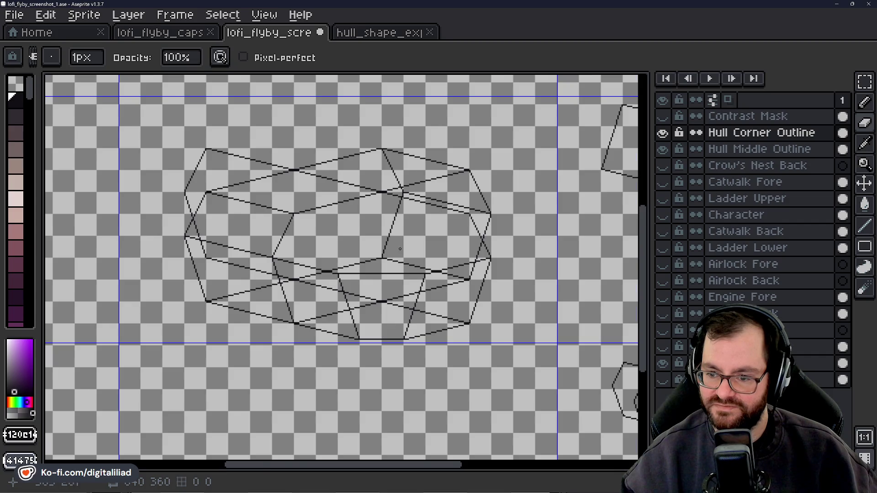
pyautogui.scroll(1, 400, 248)
pyautogui.scroll(1, 313, 294)
pyautogui.scroll(1, 263, 257)
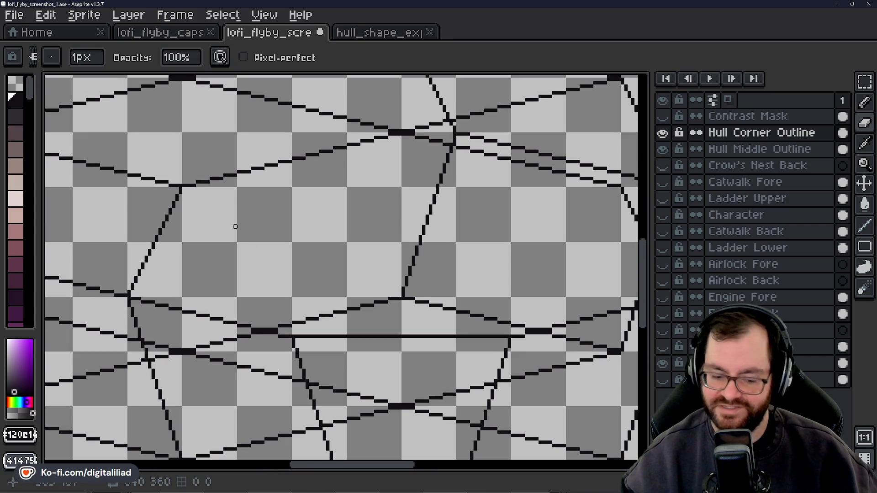
pyautogui.press('ctrl')
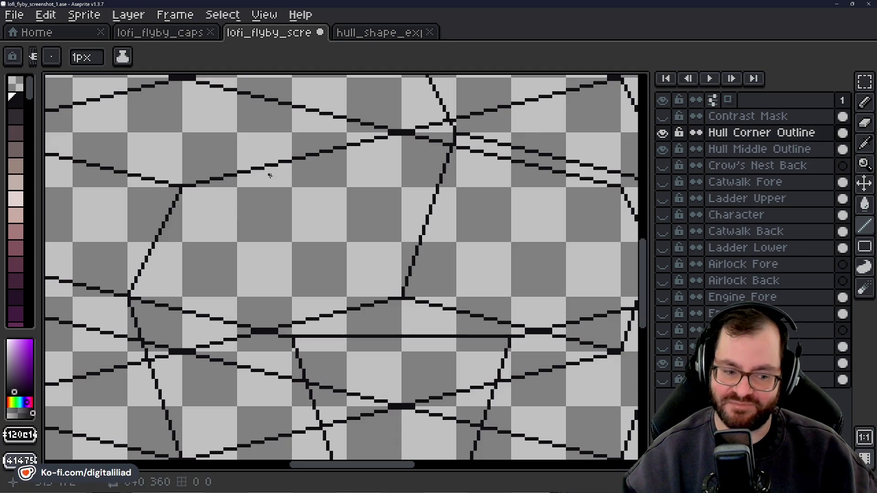
# Draw a stepped line rightward from the hull corner, adding a single pixel below it.
pyautogui.scroll(1, 194, 174)
pyautogui.scroll(2, 199, 190)
pyautogui.moveTo(199, 190); pyautogui.dragTo(328, 201)
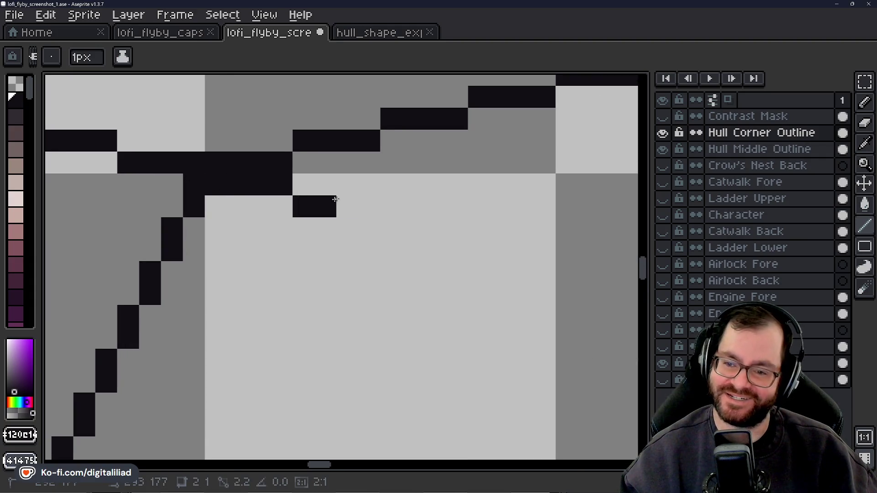
pyautogui.moveTo(328, 201); pyautogui.dragTo(457, 227)
pyautogui.click(466, 299)
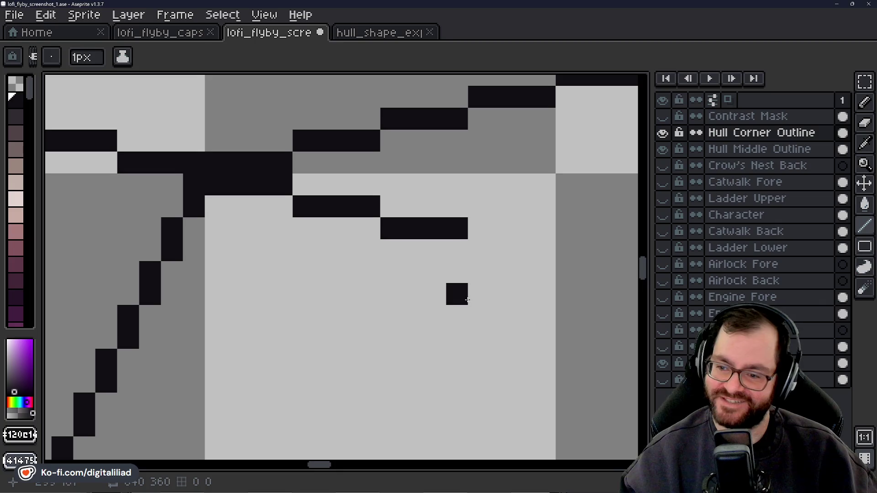
pyautogui.moveTo(313, 218); pyautogui.dragTo(392, 219)
# Add a pixel to close the joint where the keel line meets the stepped line.
pyautogui.scroll(-3, 315, 236)
pyautogui.scroll(-3, 315, 236)
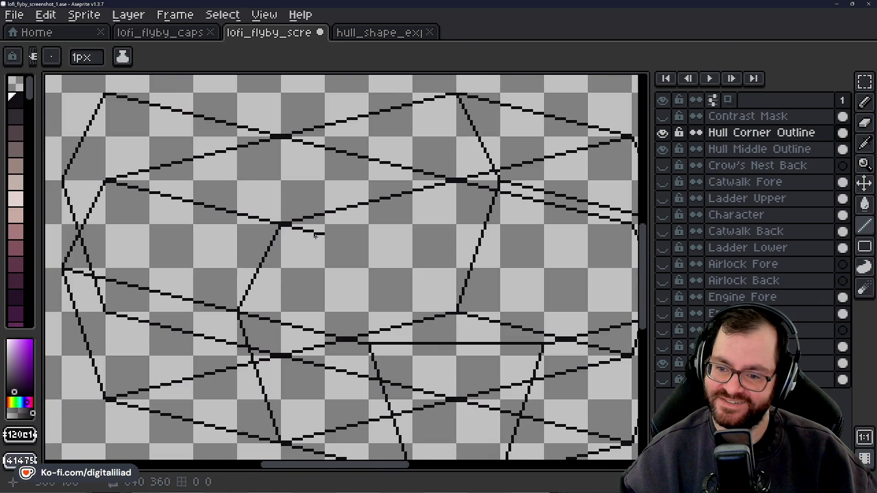
pyautogui.scroll(2, 323, 216)
pyautogui.scroll(1, 327, 235)
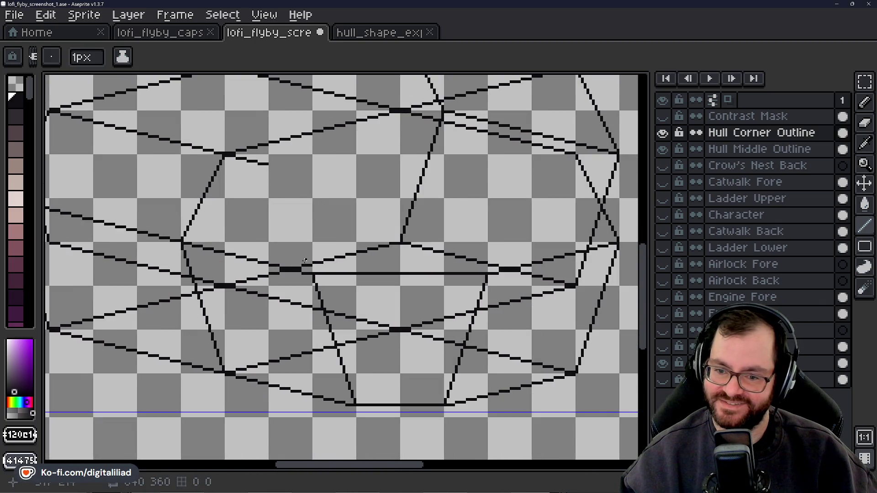
pyautogui.scroll(3, 305, 261)
pyautogui.scroll(2, 293, 291)
pyautogui.click(294, 239)
pyautogui.scroll(-3, 339, 230)
pyautogui.scroll(-1, 339, 239)
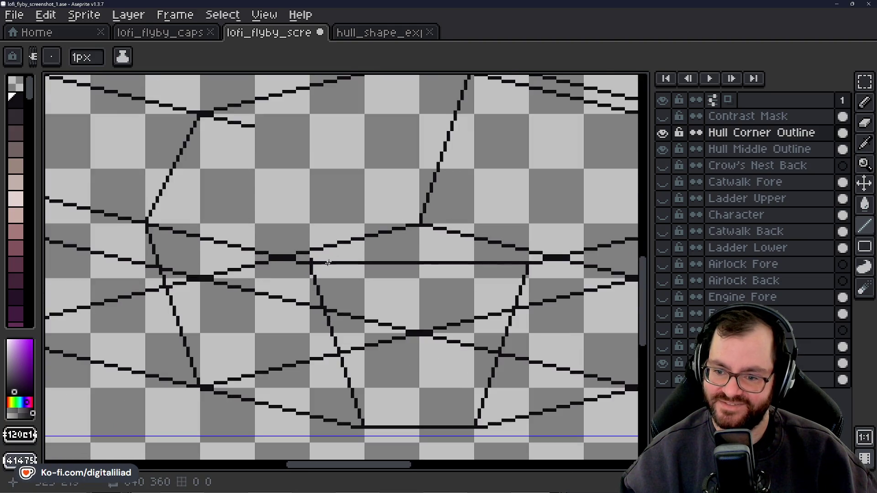
pyautogui.scroll(2, 315, 266)
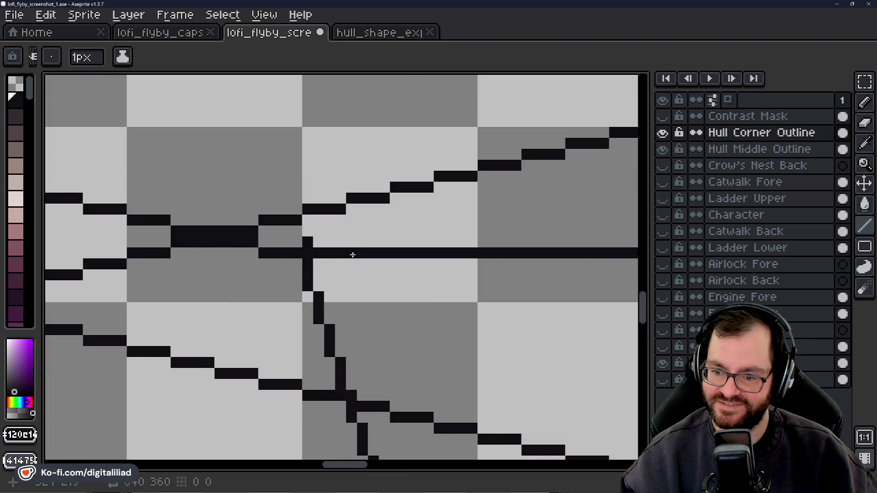
pyautogui.scroll(-2, 352, 254)
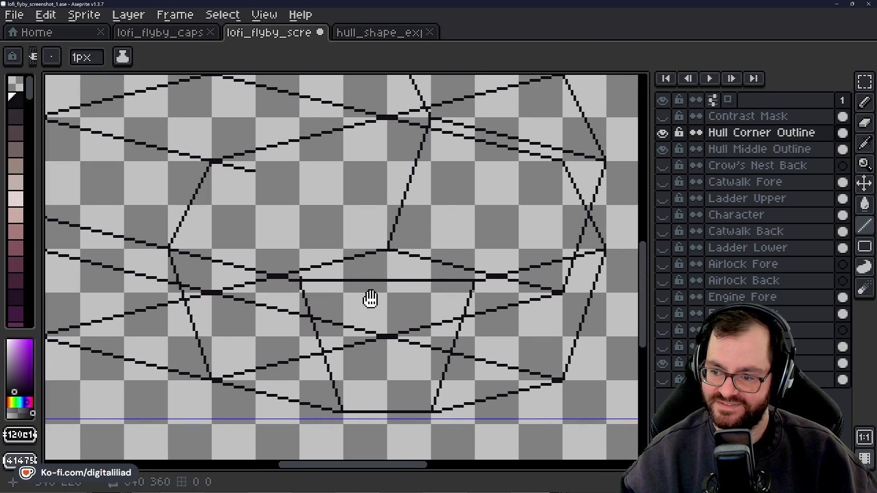
pyautogui.scroll(1, 333, 274)
pyautogui.scroll(1, 274, 279)
pyautogui.scroll(1, 275, 279)
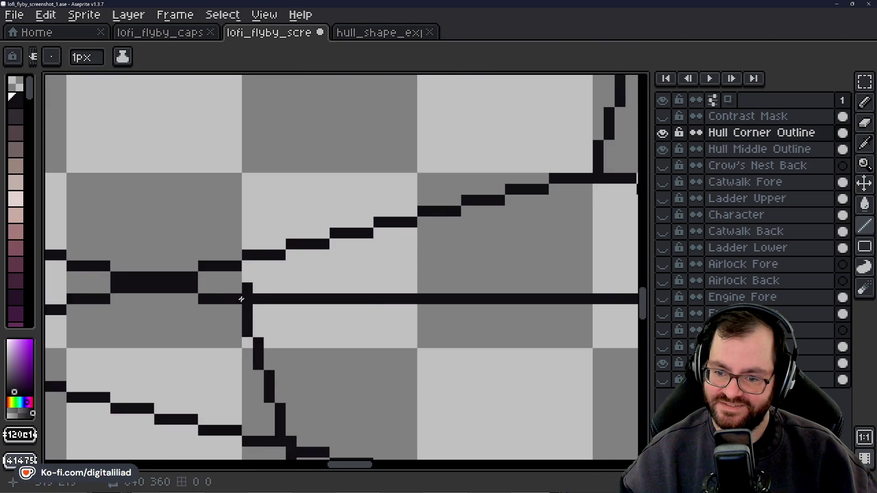
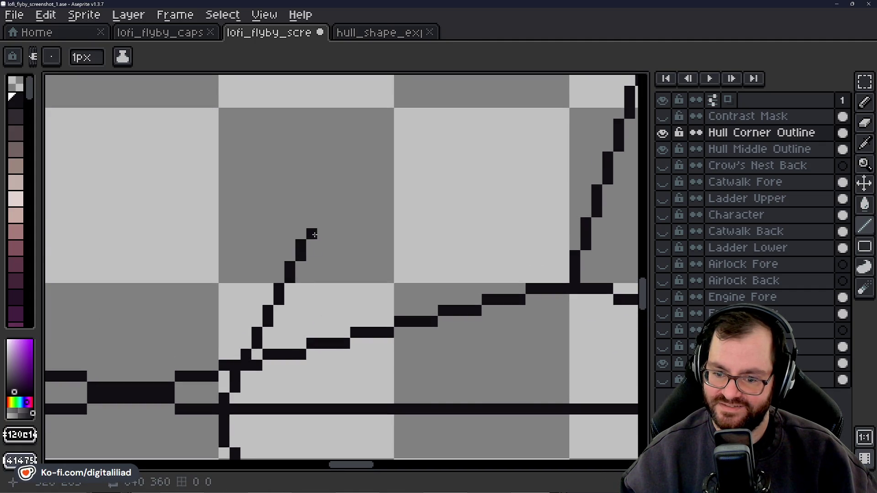
# Extend the diagonal hull edge upward pixel by pixel, undoing the wrongly angled top pixels.
pyautogui.click(323, 212)
pyautogui.click(322, 201)
pyautogui.click(334, 190)
pyautogui.click(333, 179)
pyautogui.moveTo(356, 189); pyautogui.dragTo(336, 326)
pyautogui.click(325, 306)
pyautogui.click(325, 294)
pyautogui.click(336, 295)
pyautogui.click(347, 284)
pyautogui.hotkey('ctrl', 'z')
pyautogui.hotkey('ctrl', 'z')
# Redraw the edge's top straight up and extend it further up-right, removing one stray pixel.
pyautogui.click(335, 284)
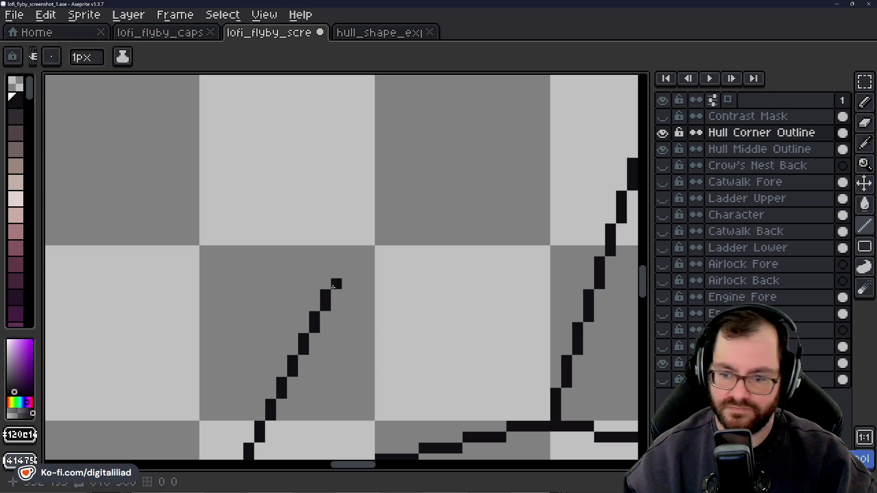
pyautogui.click(333, 277)
pyautogui.click(347, 262)
pyautogui.click(347, 251)
pyautogui.click(359, 240)
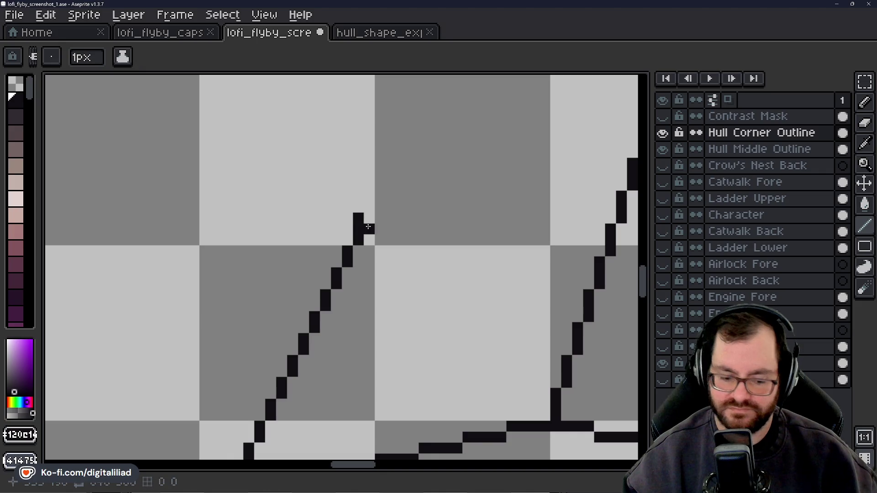
pyautogui.hotkey('ctrl', 'z')
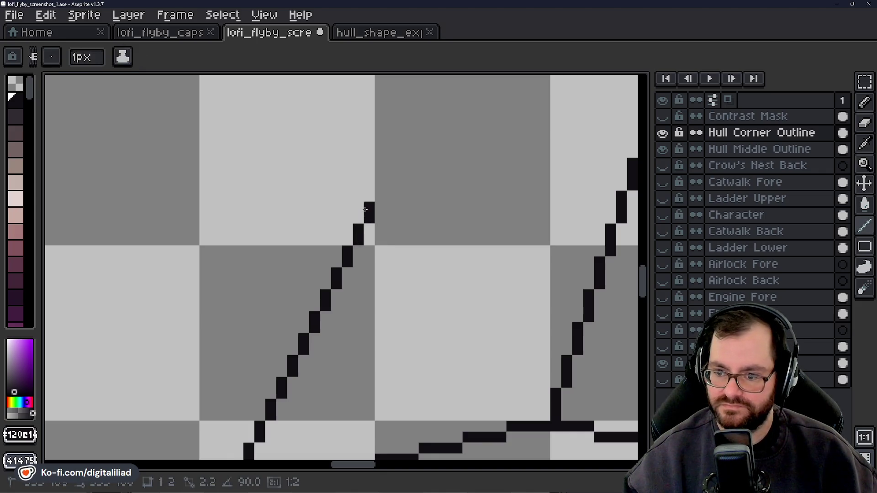
pyautogui.scroll(-4, 375, 279)
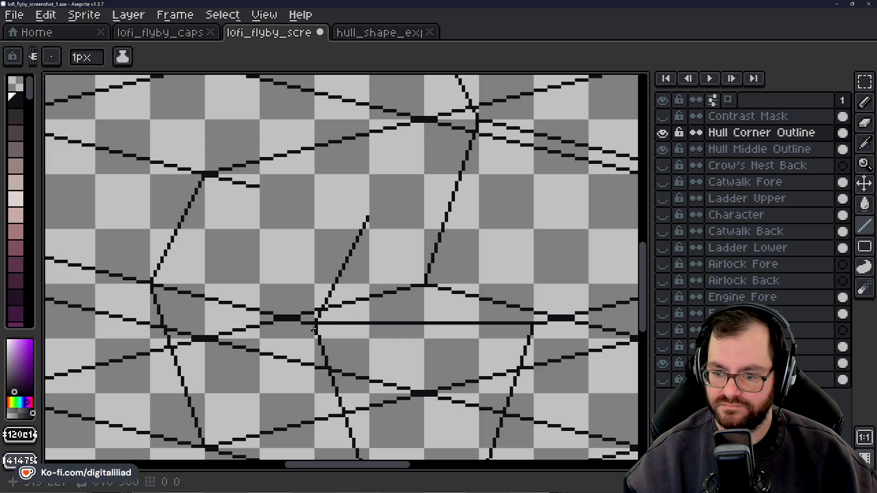
pyautogui.scroll(2, 365, 289)
pyautogui.scroll(2, 297, 223)
# Draw a short horizontal segment and the sloping edge's steps down to join the diagonal.
pyautogui.moveTo(325, 223)
pyautogui.mouseDown()
pyautogui.moveTo(435, 240)
pyautogui.moveTo(350, 265)
pyautogui.moveTo(364, 251)
pyautogui.mouseUp()
pyautogui.moveTo(399, 284); pyautogui.dragTo(300, 269)
pyautogui.moveTo(274, 240); pyautogui.dragTo(369, 261)
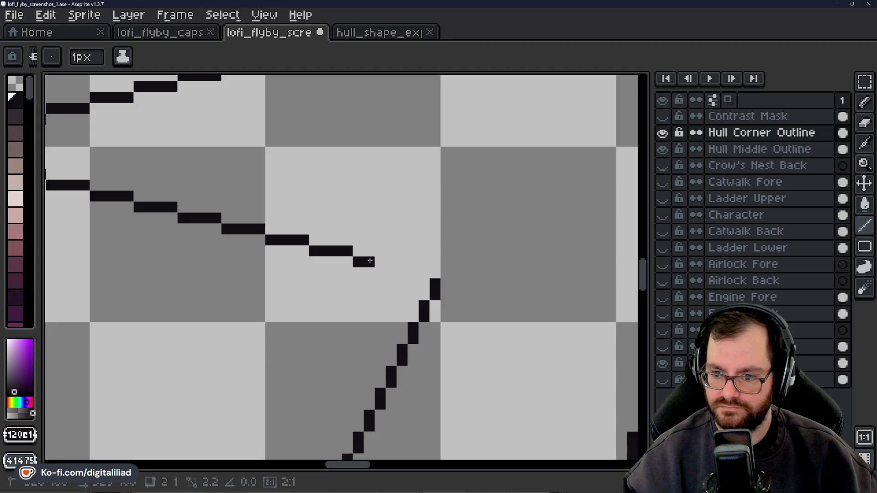
pyautogui.click(416, 270)
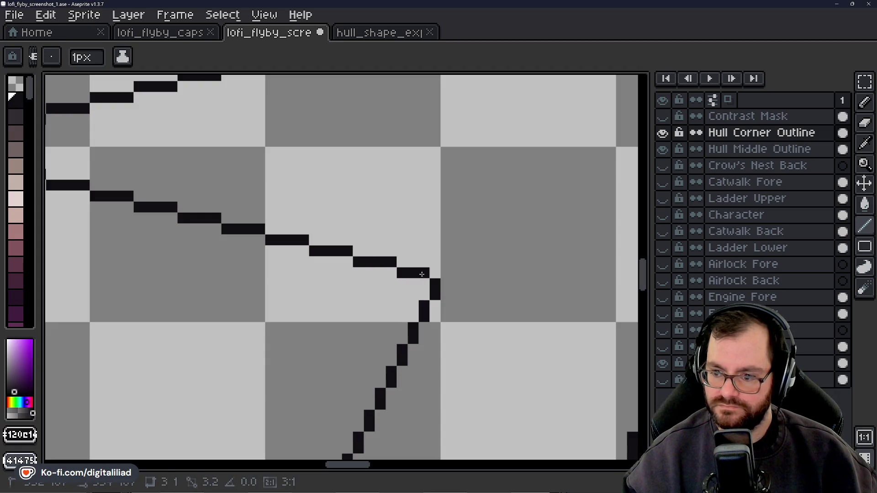
pyautogui.scroll(-3, 388, 285)
pyautogui.scroll(-2, 388, 284)
pyautogui.scroll(-3, 388, 285)
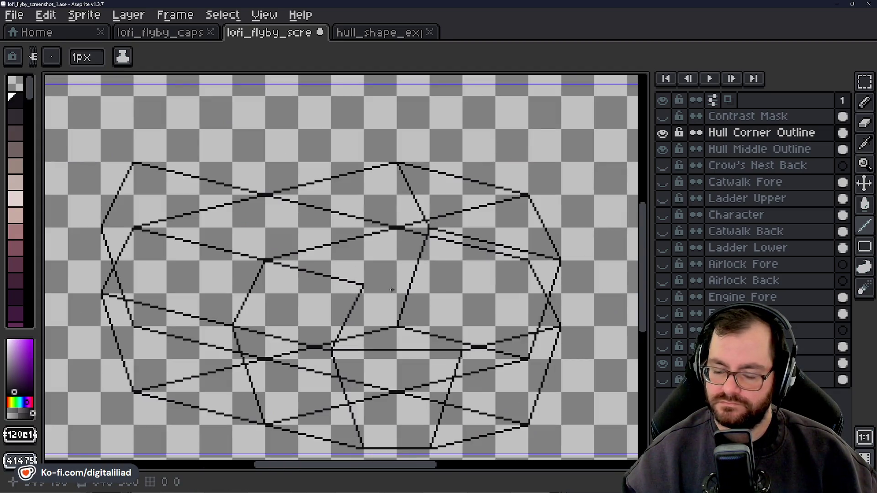
# Bring the next hull corner into view and start a second edge stepping up-left from the vertical line.
pyautogui.scroll(4, 236, 265)
pyautogui.scroll(3, 236, 265)
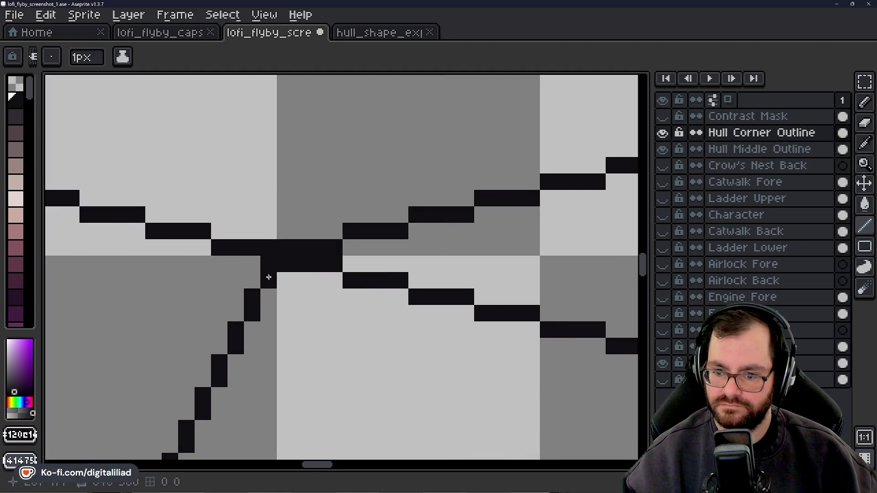
pyautogui.scroll(-2, 267, 262)
pyautogui.scroll(-5, 260, 220)
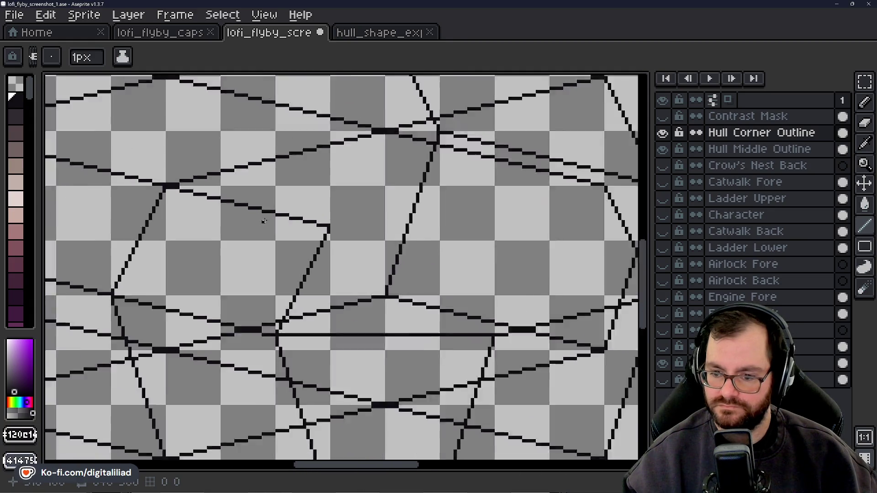
pyautogui.scroll(3, 307, 238)
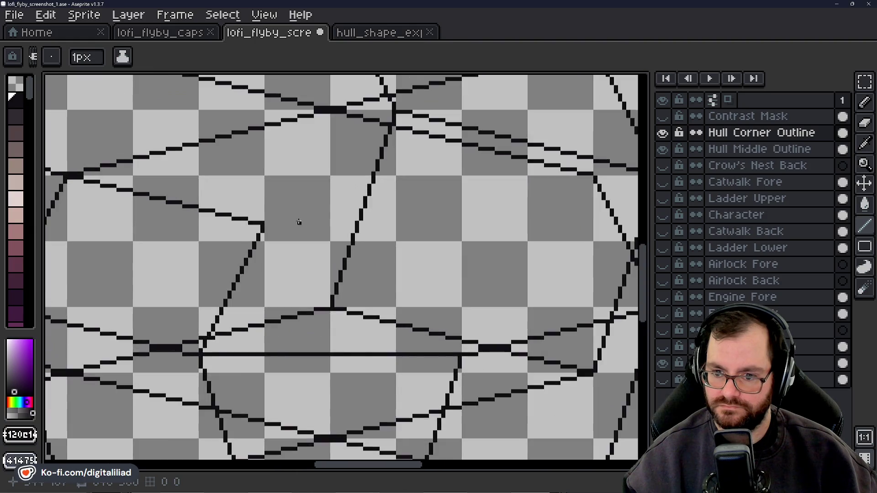
pyautogui.scroll(2, 304, 240)
pyautogui.scroll(1, 267, 225)
pyautogui.scroll(-3, 260, 224)
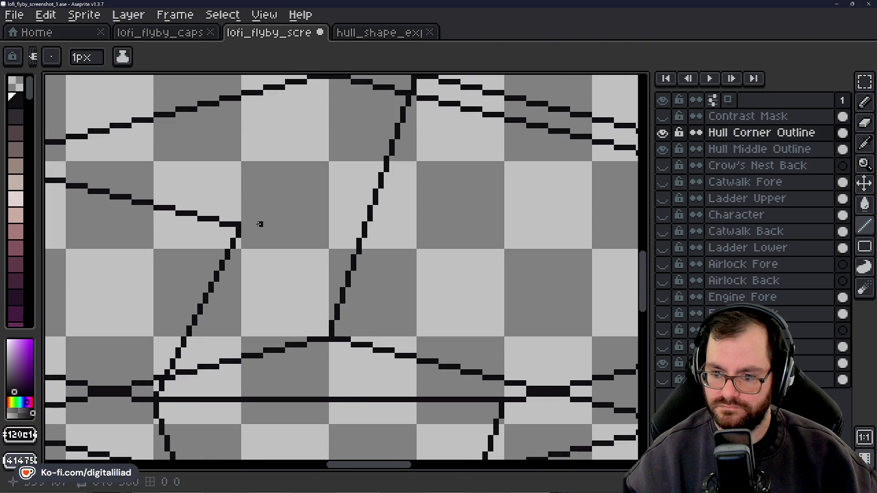
pyautogui.moveTo(425, 279); pyautogui.dragTo(380, 254)
pyautogui.scroll(2, 378, 254)
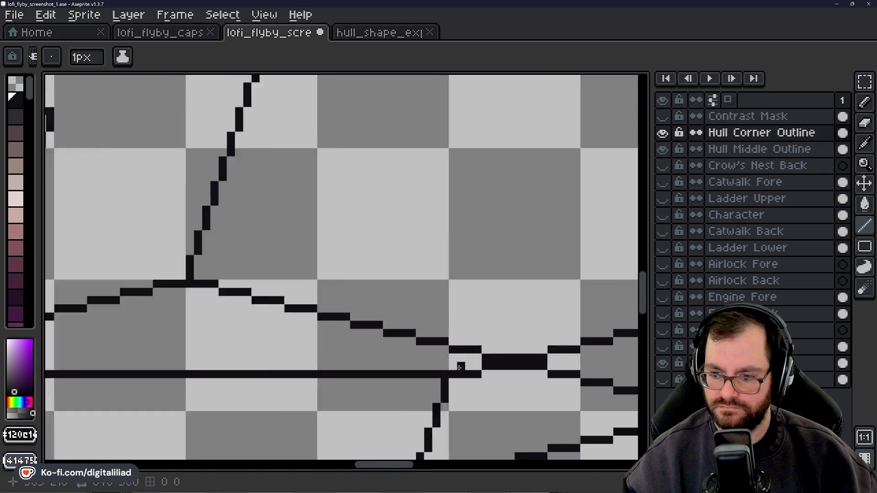
pyautogui.scroll(2, 427, 391)
pyautogui.click(421, 362)
pyautogui.click(399, 340)
pyautogui.click(399, 319)
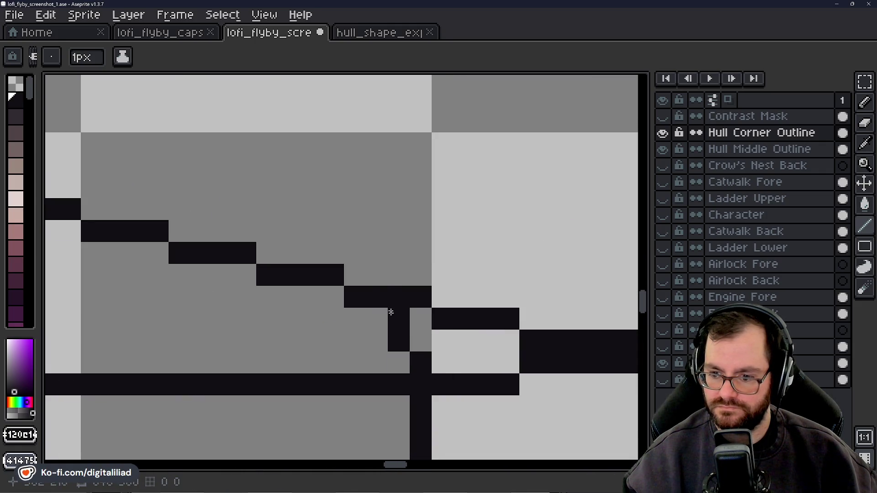
# Continue the doubled edge diagonally up-left in stepped pixel runs.
pyautogui.moveTo(377, 294); pyautogui.dragTo(338, 210)
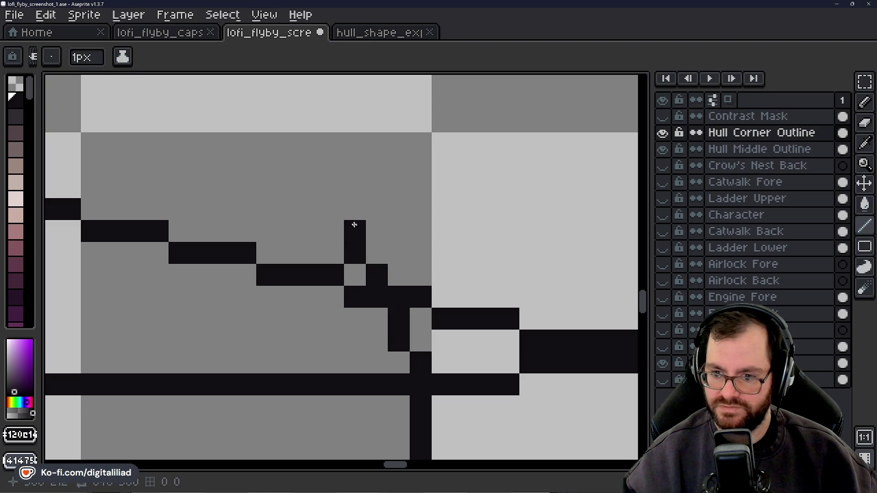
pyautogui.moveTo(339, 210); pyautogui.dragTo(311, 144)
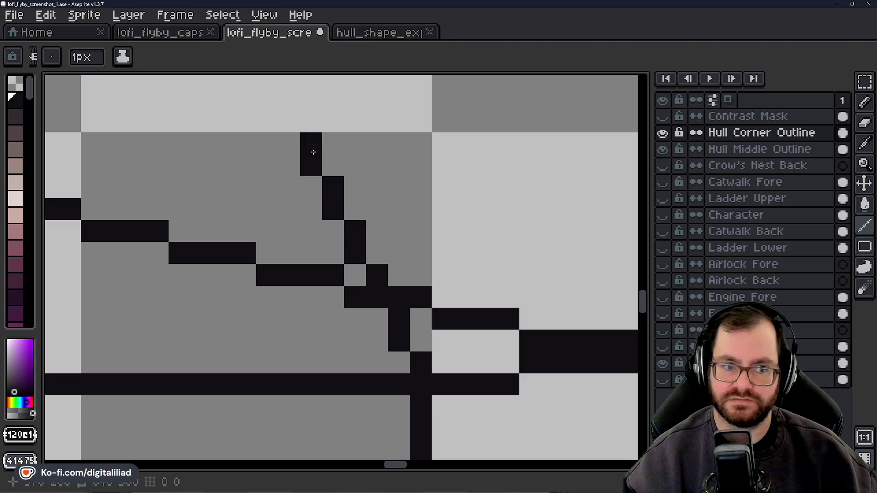
pyautogui.moveTo(307, 230); pyautogui.dragTo(469, 409)
pyautogui.moveTo(452, 322)
pyautogui.mouseDown()
pyautogui.moveTo(452, 278)
pyautogui.moveTo(386, 141)
pyautogui.moveTo(439, 263)
pyautogui.moveTo(420, 252)
pyautogui.mouseUp()
pyautogui.click(427, 282)
pyautogui.click(418, 226)
pyautogui.moveTo(337, 245); pyautogui.dragTo(392, 357)
pyautogui.click(448, 315)
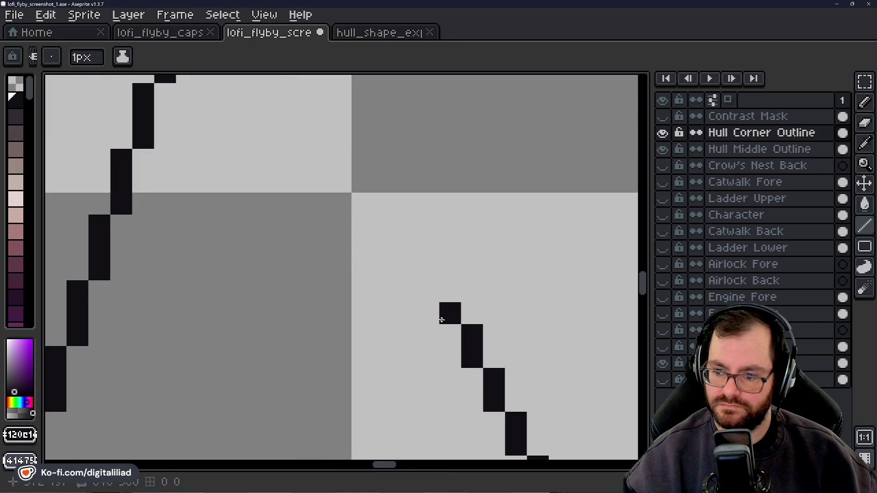
pyautogui.click(443, 299)
pyautogui.moveTo(443, 299)
pyautogui.mouseDown()
pyautogui.moveTo(387, 175)
pyautogui.moveTo(446, 327)
pyautogui.mouseUp()
# Carry the line further up-left, then undo its last two pixels.
pyautogui.click(384, 160)
pyautogui.click(424, 304)
pyautogui.click(413, 281)
pyautogui.moveTo(413, 281); pyautogui.dragTo(401, 345)
pyautogui.click(401, 321)
pyautogui.scroll(-3, 401, 322)
pyautogui.scroll(-2, 424, 254)
pyautogui.scroll(2, 406, 294)
pyautogui.scroll(1, 411, 318)
pyautogui.scroll(1, 411, 324)
pyautogui.hotkey('ctrl', 'z')
pyautogui.hotkey('ctrl', 'z')
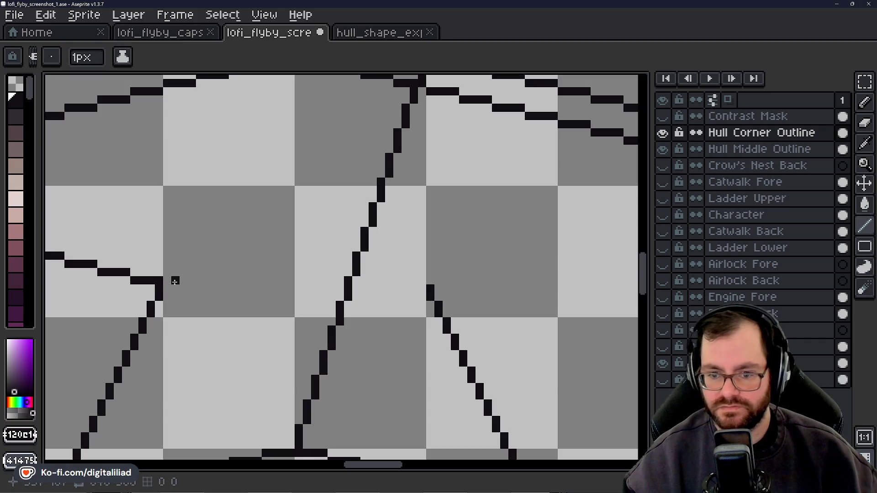
# Draw a horizontal edge across the hull facet and extend it further right.
pyautogui.moveTo(168, 281); pyautogui.dragTo(429, 280)
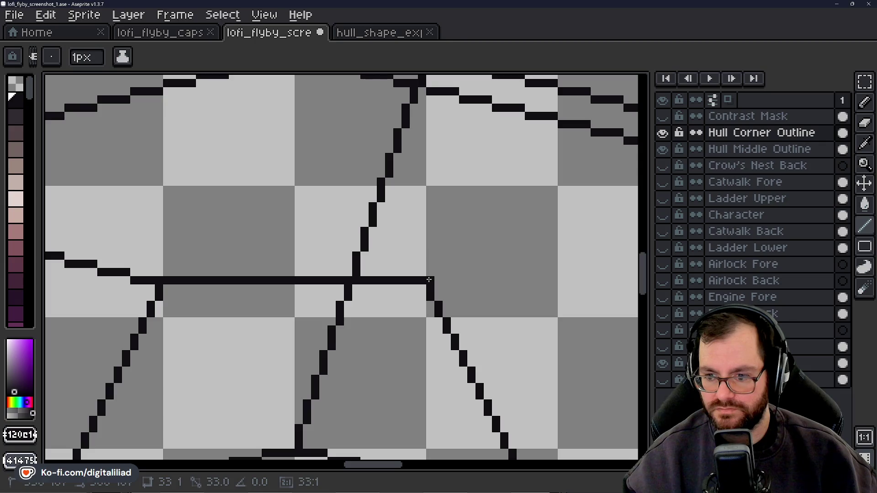
pyautogui.moveTo(418, 278); pyautogui.dragTo(418, 279)
pyautogui.scroll(-2, 419, 279)
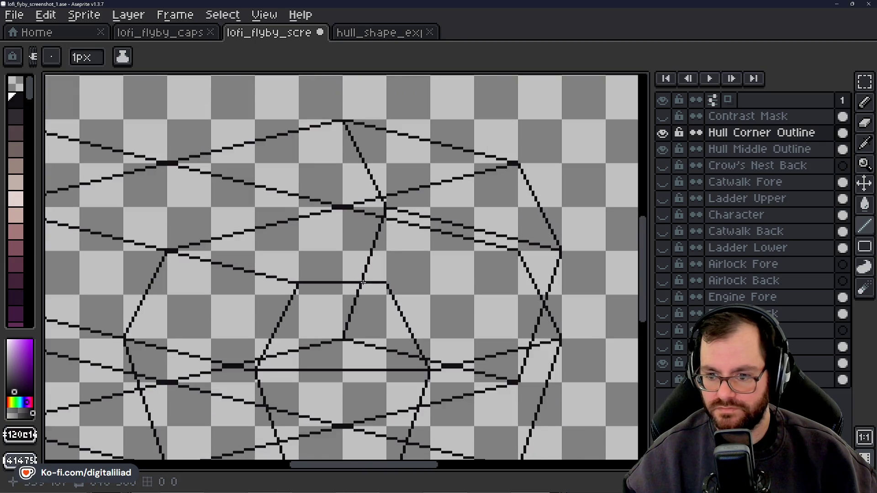
pyautogui.scroll(1, 388, 281)
pyautogui.scroll(1, 388, 281)
pyautogui.scroll(2, 388, 281)
pyautogui.moveTo(294, 315); pyautogui.dragTo(346, 315)
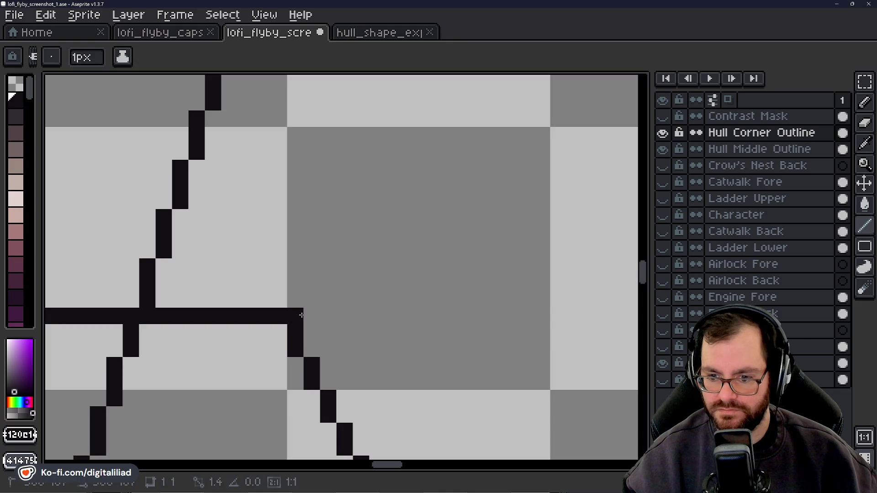
# Draw a stepped line rising up-right from the horizontal edge's end to the upper edge.
pyautogui.moveTo(410, 349); pyautogui.dragTo(266, 344)
pyautogui.moveTo(215, 297)
pyautogui.mouseDown()
pyautogui.moveTo(246, 300)
pyautogui.moveTo(398, 263)
pyautogui.mouseUp()
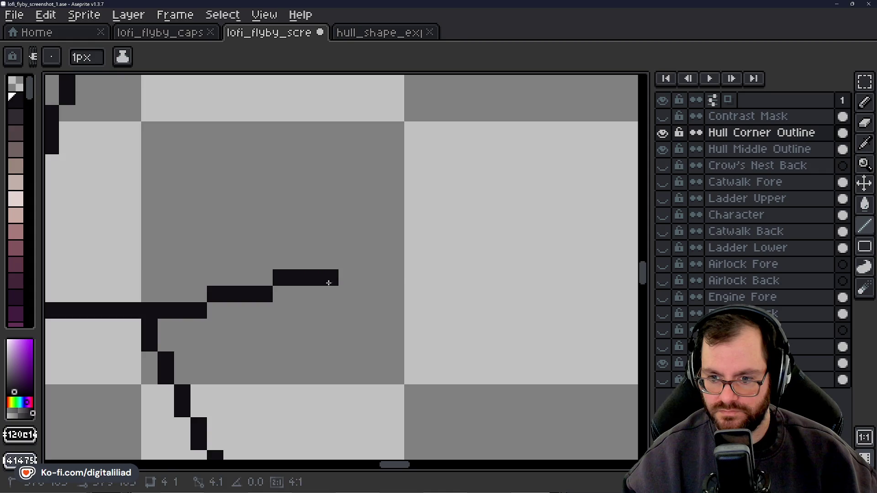
pyautogui.moveTo(376, 320); pyautogui.dragTo(192, 322)
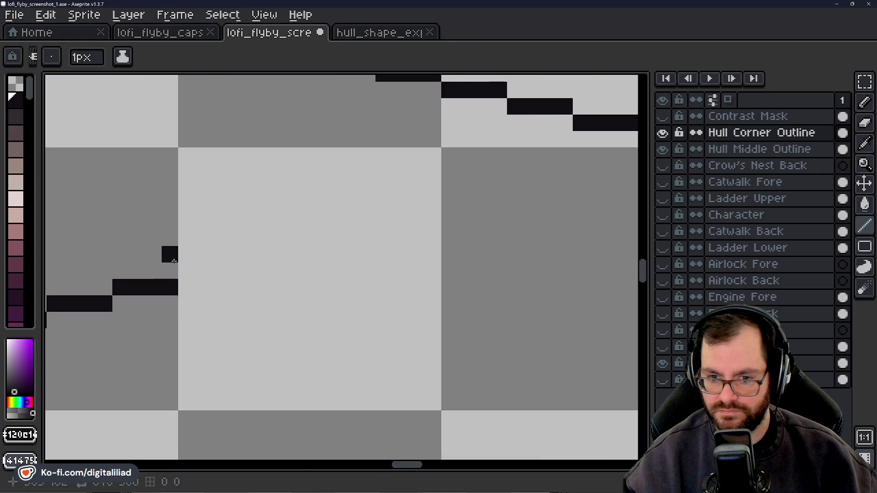
pyautogui.moveTo(186, 271)
pyautogui.mouseDown()
pyautogui.moveTo(236, 271)
pyautogui.moveTo(345, 244)
pyautogui.moveTo(383, 271)
pyautogui.moveTo(178, 316)
pyautogui.moveTo(239, 250)
pyautogui.moveTo(290, 251)
pyautogui.moveTo(305, 233)
pyautogui.moveTo(356, 234)
pyautogui.moveTo(372, 218)
pyautogui.moveTo(425, 218)
pyautogui.moveTo(438, 205)
pyautogui.moveTo(490, 201)
pyautogui.mouseUp()
pyautogui.scroll(-3, 273, 243)
pyautogui.scroll(-2, 340, 272)
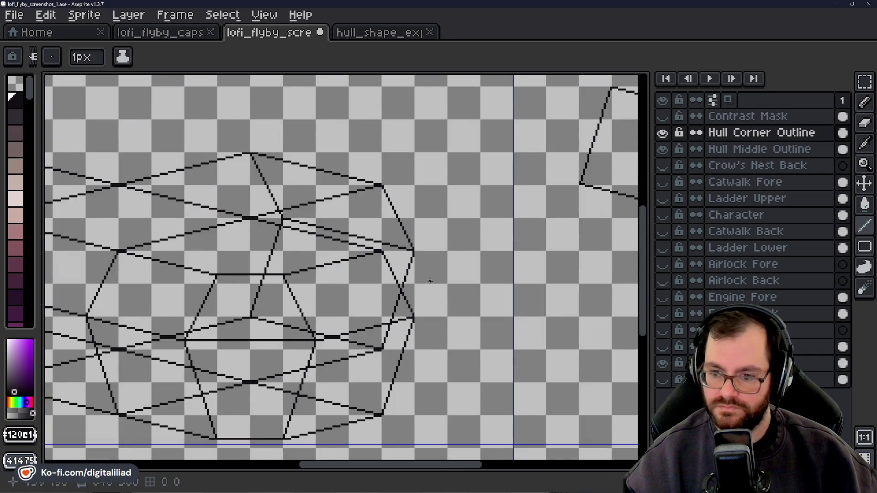
pyautogui.scroll(-2, 340, 271)
pyautogui.scroll(3, 372, 341)
pyautogui.scroll(-1, 372, 341)
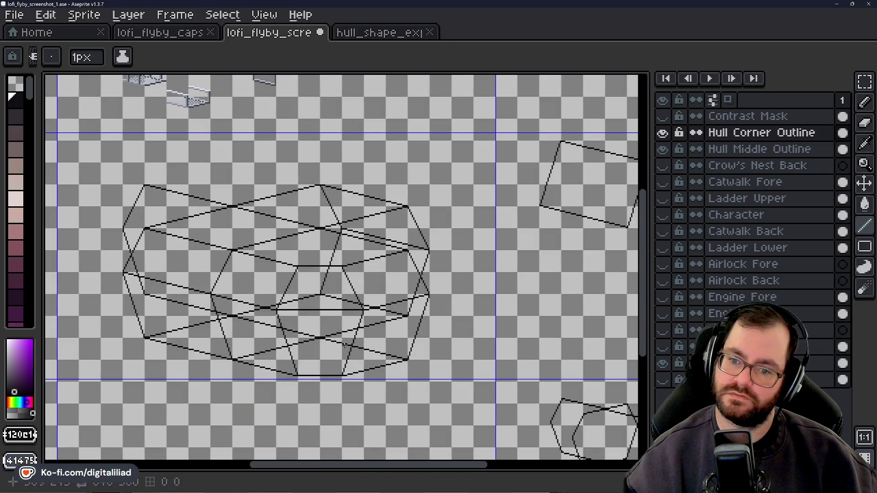
pyautogui.moveTo(318, 359); pyautogui.dragTo(351, 347)
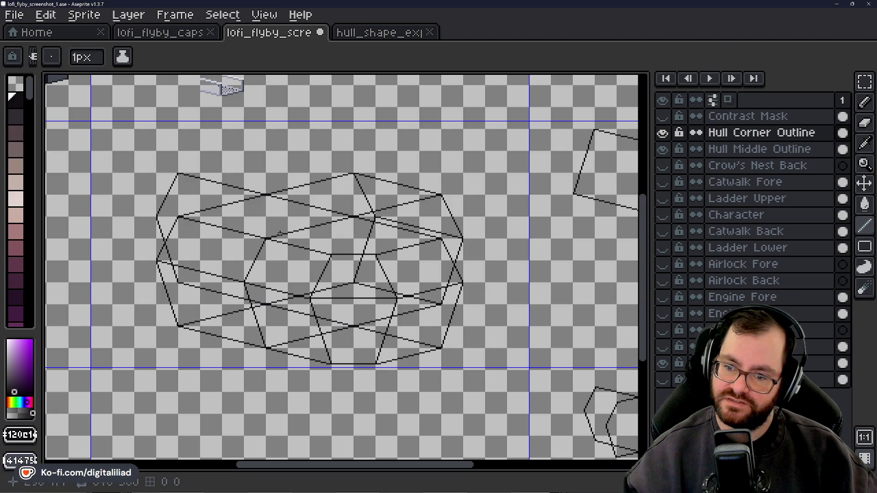
pyautogui.scroll(3, 270, 223)
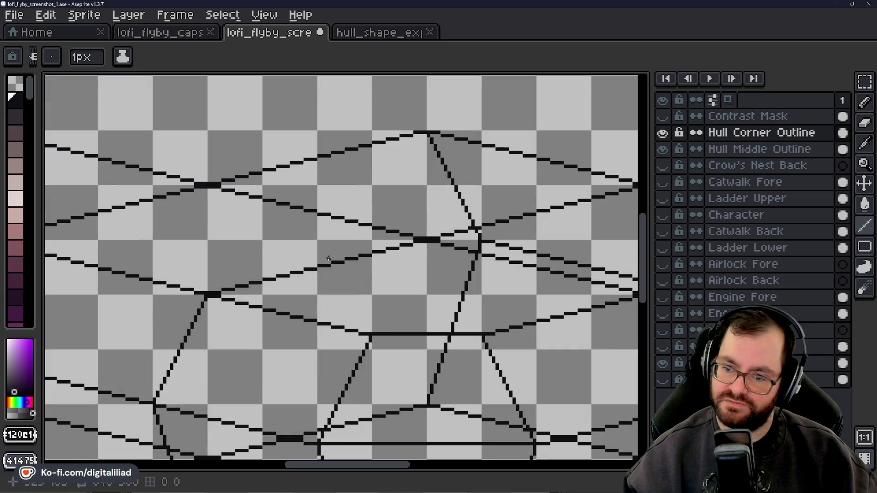
pyautogui.scroll(-2, 322, 170)
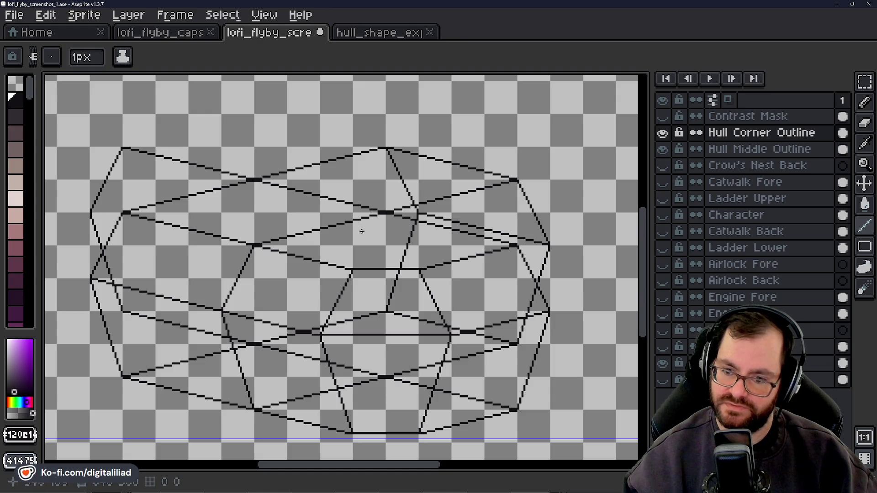
pyautogui.scroll(-3, 356, 226)
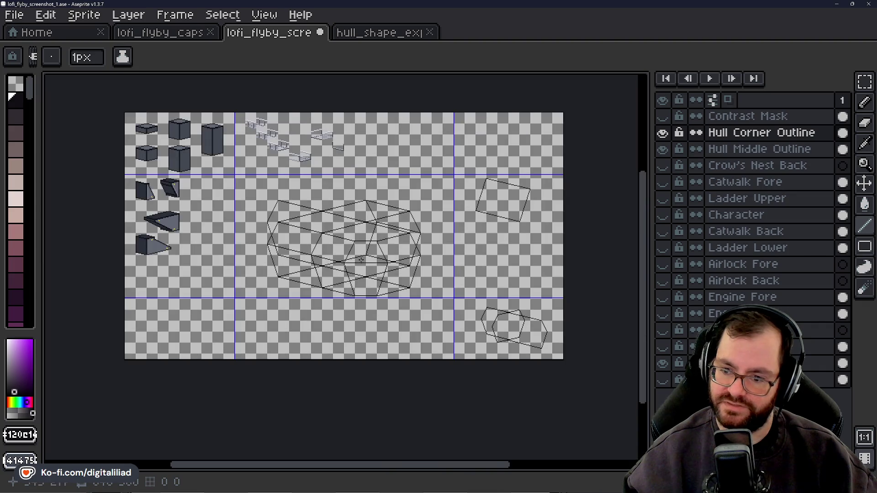
pyautogui.scroll(2, 358, 246)
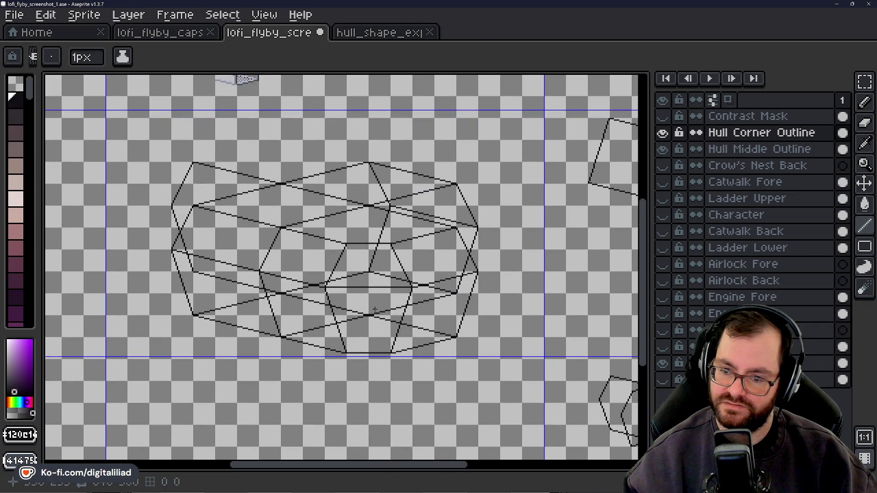
pyautogui.moveTo(366, 310); pyautogui.dragTo(350, 306)
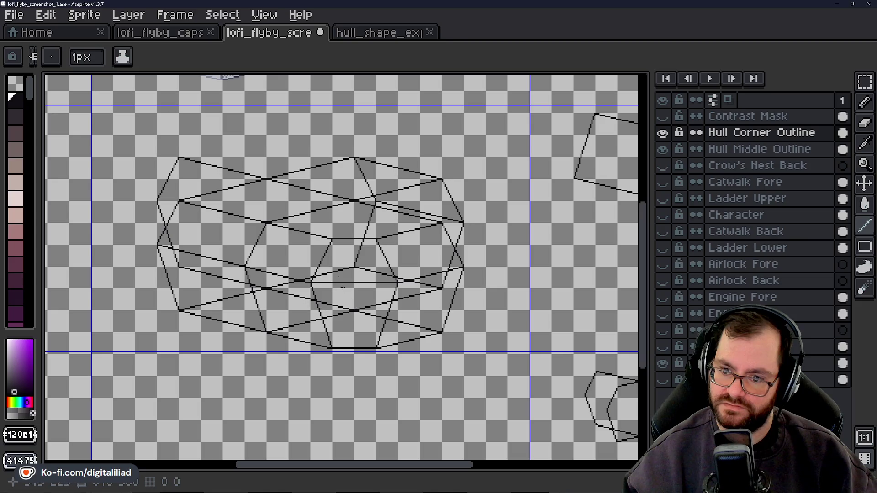
pyautogui.moveTo(268, 147); pyautogui.dragTo(293, 178)
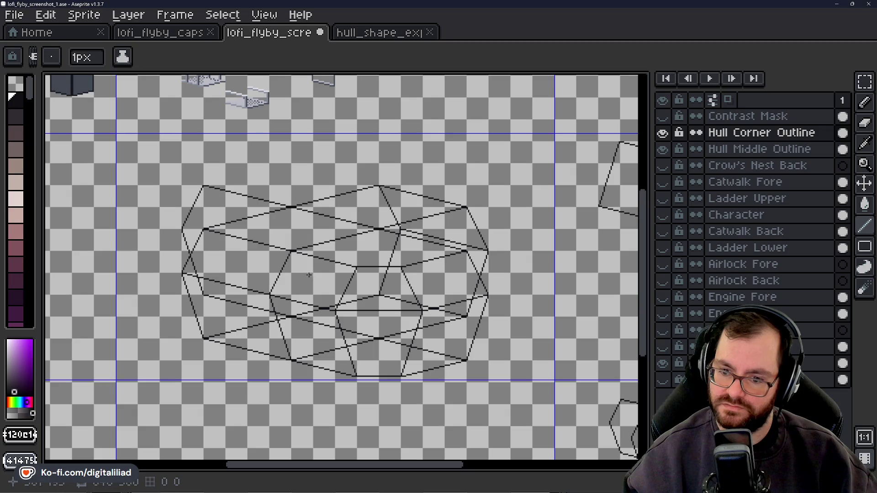
pyautogui.scroll(1, 319, 314)
pyautogui.scroll(1, 293, 303)
pyautogui.scroll(1, 284, 290)
pyautogui.scroll(1, 352, 274)
pyautogui.scroll(1, 352, 274)
pyautogui.moveTo(398, 243); pyautogui.dragTo(298, 263)
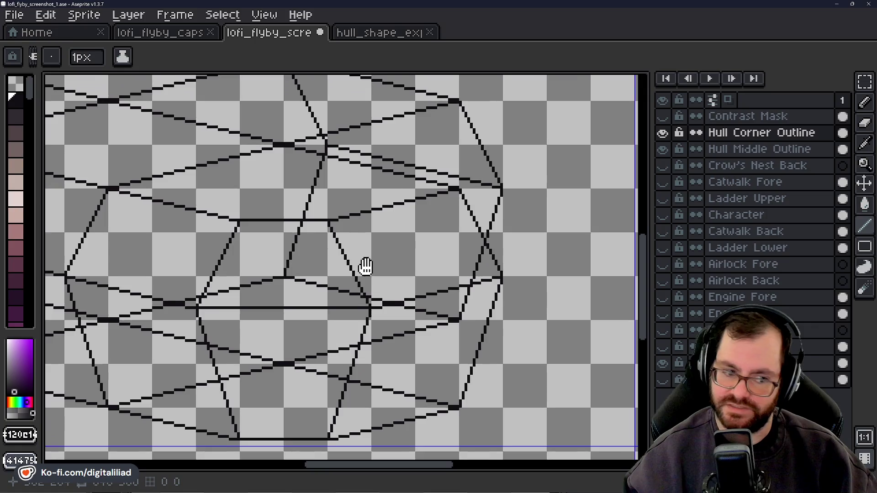
pyautogui.scroll(-1, 319, 266)
pyautogui.scroll(-1, 347, 269)
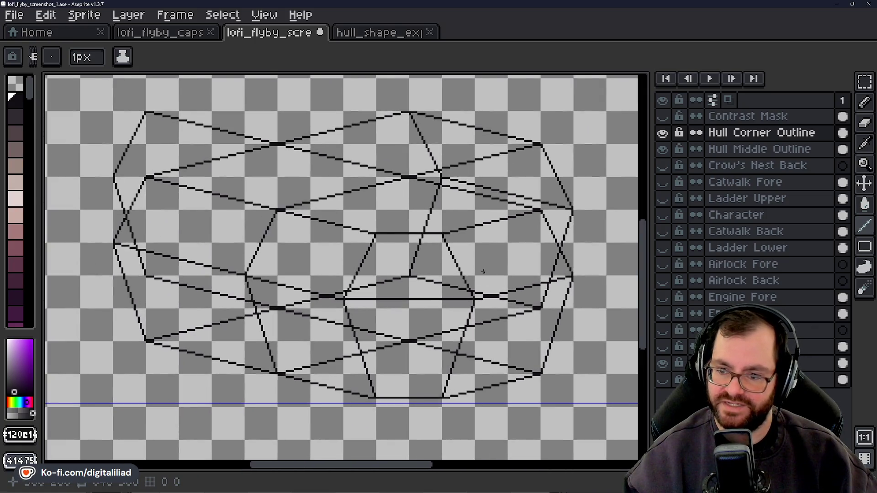
pyautogui.scroll(-1, 379, 274)
pyautogui.scroll(-1, 413, 278)
pyautogui.moveTo(413, 278); pyautogui.dragTo(410, 277)
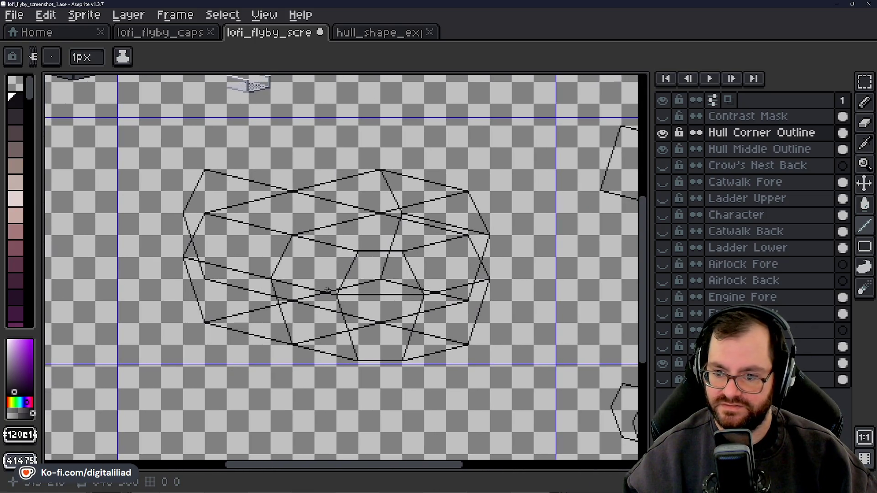
pyautogui.scroll(3, 332, 291)
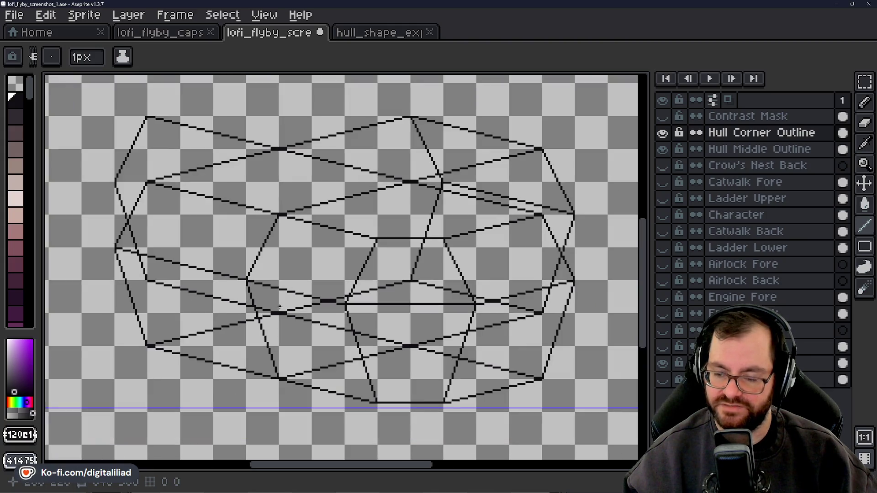
pyautogui.scroll(-1, 279, 299)
pyautogui.moveTo(321, 278)
pyautogui.mouseDown()
pyautogui.moveTo(267, 278)
pyautogui.moveTo(415, 284)
pyautogui.moveTo(314, 276)
pyautogui.mouseUp()
pyautogui.scroll(2, 314, 276)
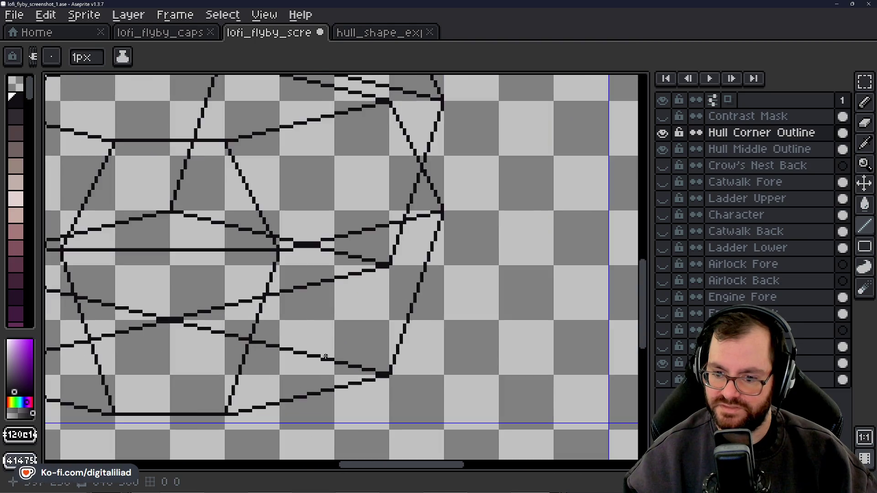
pyautogui.moveTo(351, 361)
pyautogui.mouseDown()
pyautogui.moveTo(363, 346)
pyautogui.moveTo(355, 330)
pyautogui.mouseUp()
# Zoom in and draw a short horizontal black segment starting from the hull corner.
pyautogui.scroll(3, 356, 344)
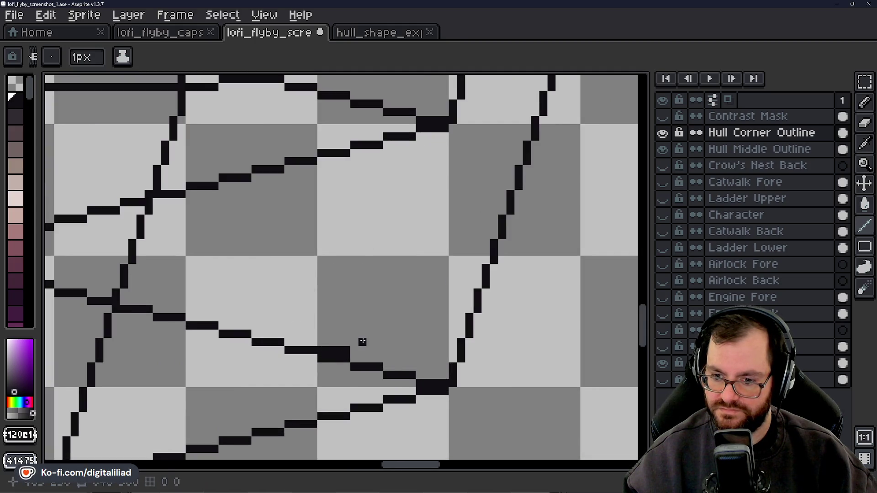
pyautogui.moveTo(356, 342)
pyautogui.mouseDown()
pyautogui.moveTo(412, 333)
pyautogui.moveTo(336, 342)
pyautogui.moveTo(381, 332)
pyautogui.moveTo(270, 329)
pyautogui.moveTo(348, 303)
pyautogui.mouseUp()
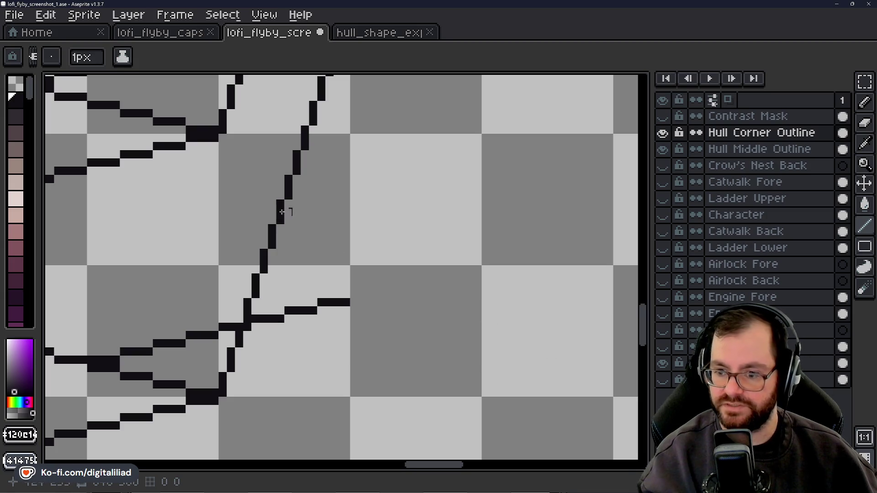
# Draw a stepped edge line right from the corner and thicken it with an extra pixel row.
pyautogui.moveTo(353, 294); pyautogui.dragTo(383, 294)
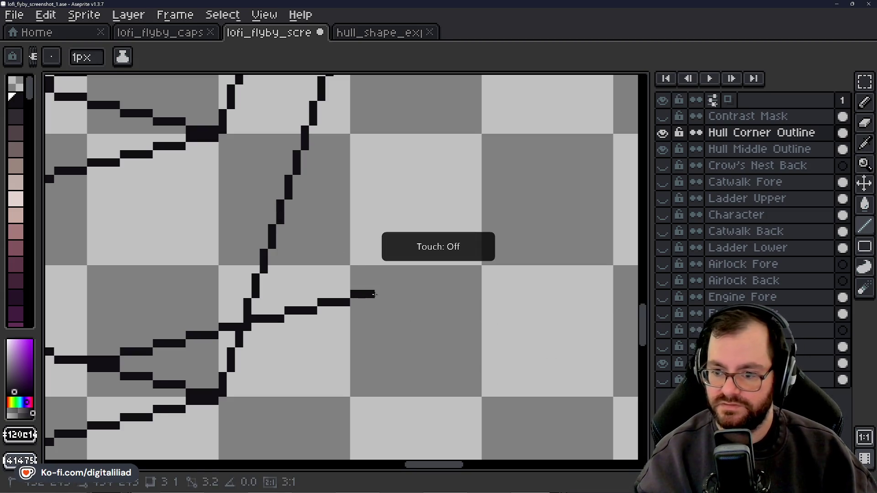
pyautogui.moveTo(384, 293); pyautogui.dragTo(480, 270)
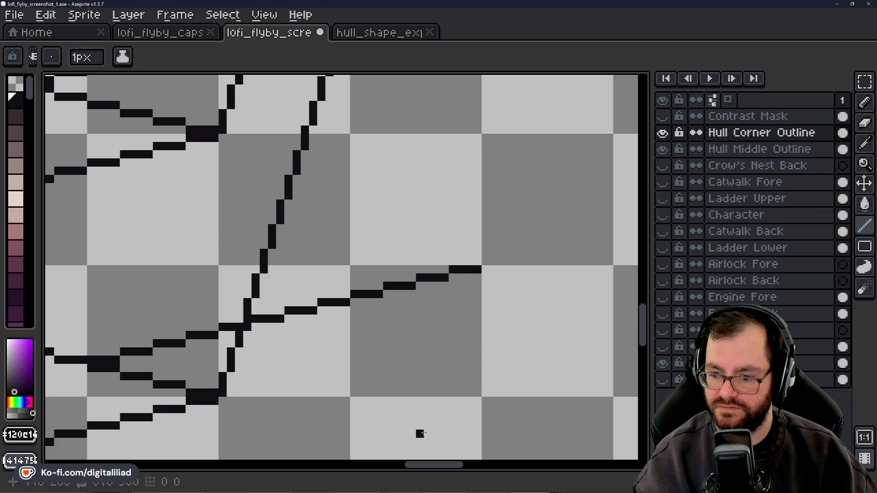
pyautogui.moveTo(427, 466)
pyautogui.mouseDown()
pyautogui.moveTo(479, 466)
pyautogui.moveTo(454, 463)
pyautogui.mouseUp()
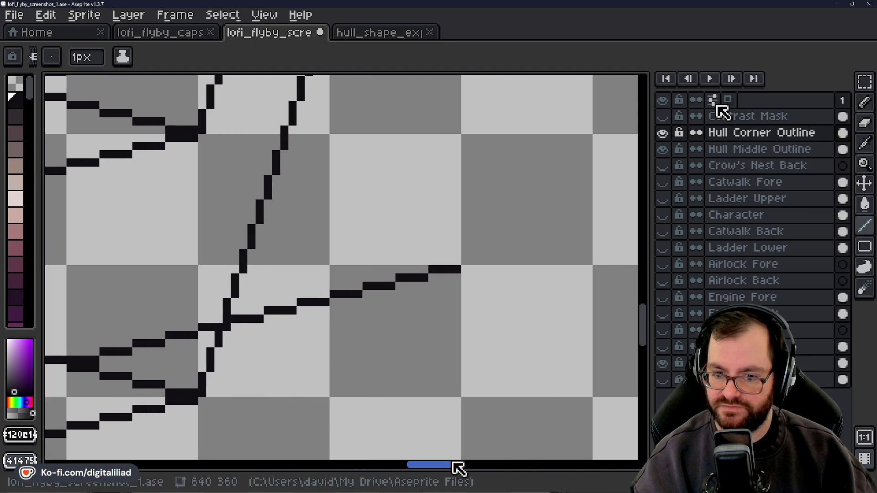
pyautogui.moveTo(465, 261); pyautogui.dragTo(591, 237)
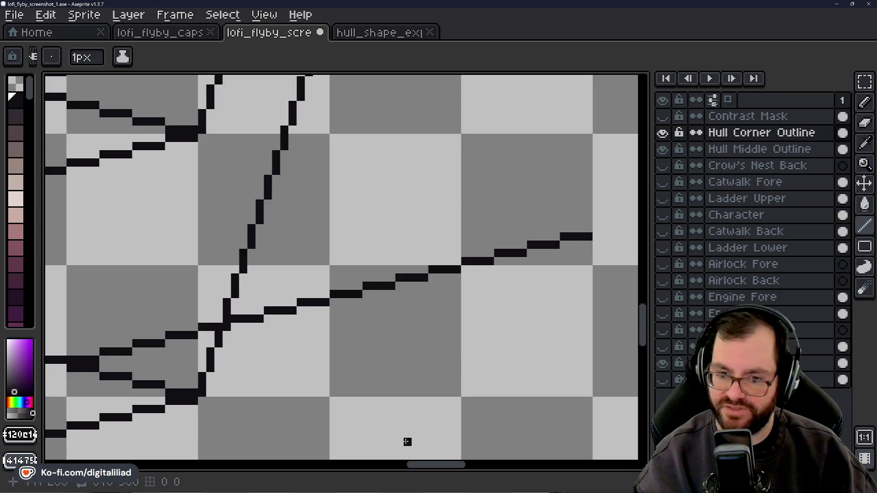
pyautogui.moveTo(427, 465)
pyautogui.mouseDown()
pyautogui.moveTo(384, 467)
pyautogui.moveTo(430, 467)
pyautogui.moveTo(416, 468)
pyautogui.mouseUp()
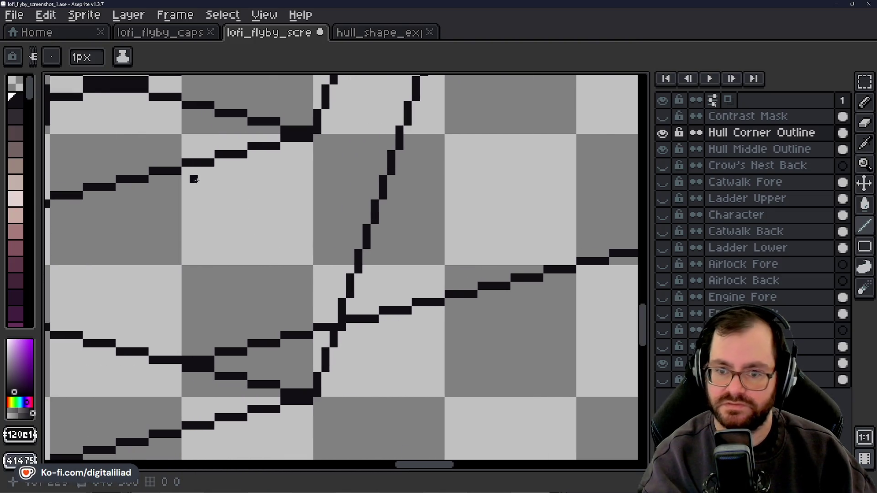
pyautogui.moveTo(185, 170); pyautogui.dragTo(442, 228)
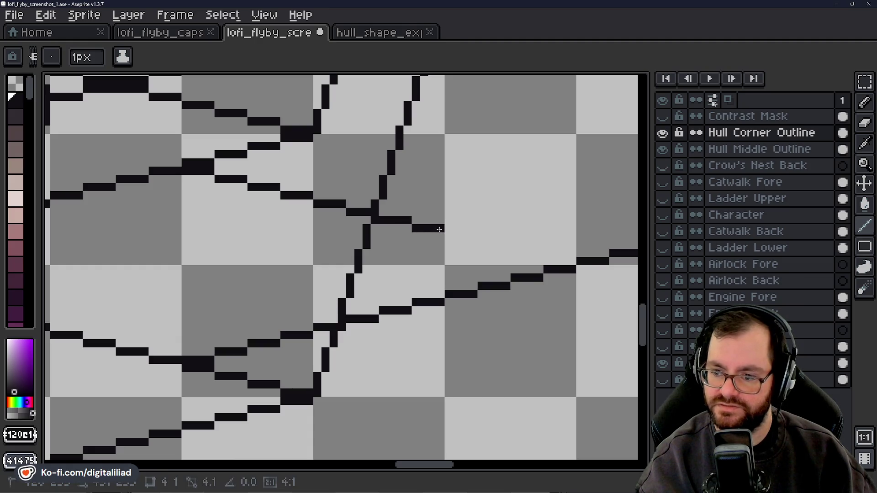
# Continue the line down and to the right, thickening the joint where the two edges meet.
pyautogui.keyDown('shift'); pyautogui.click(463, 236); pyautogui.keyUp('shift')
pyautogui.moveTo(481, 245); pyautogui.dragTo(571, 260)
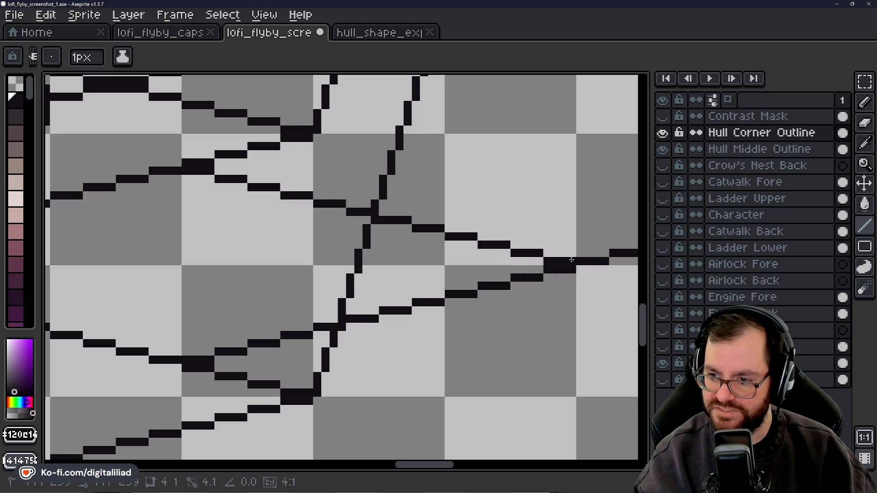
pyautogui.moveTo(580, 269); pyautogui.dragTo(603, 271)
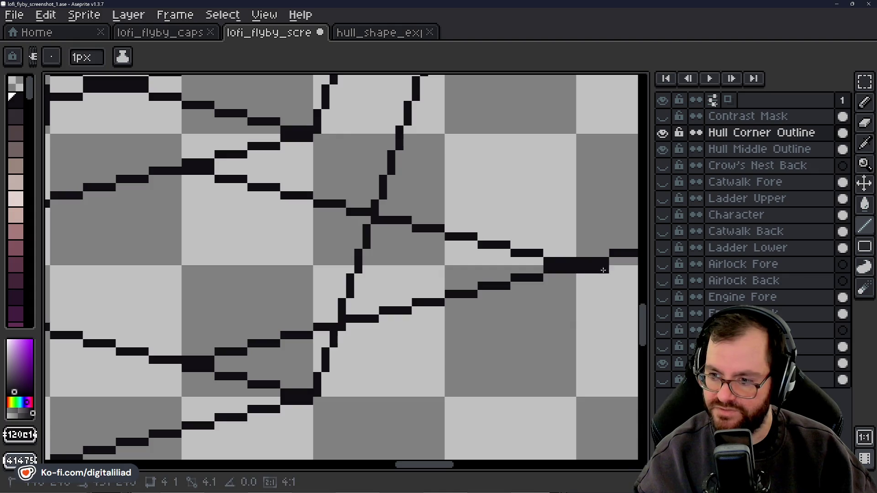
pyautogui.moveTo(439, 465); pyautogui.dragTo(465, 465)
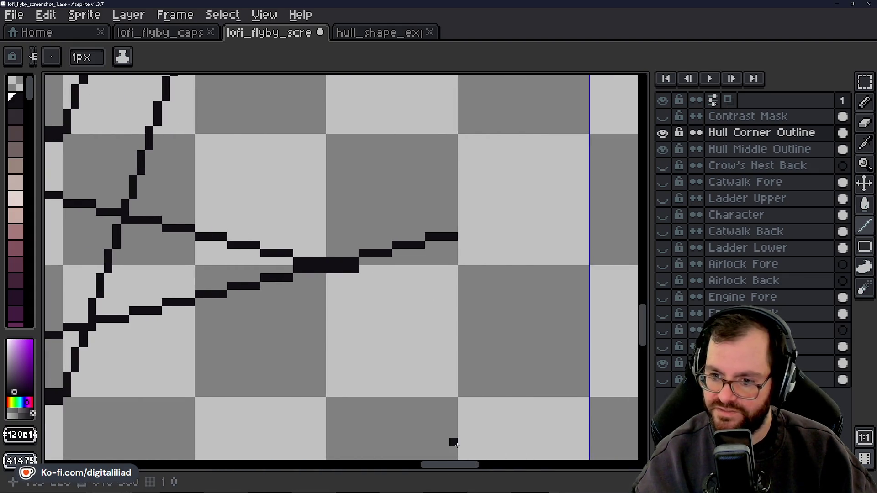
# Add the lower doubled edge below the joint, then a short vertical stroke up at its end.
pyautogui.moveTo(362, 277); pyautogui.dragTo(375, 277)
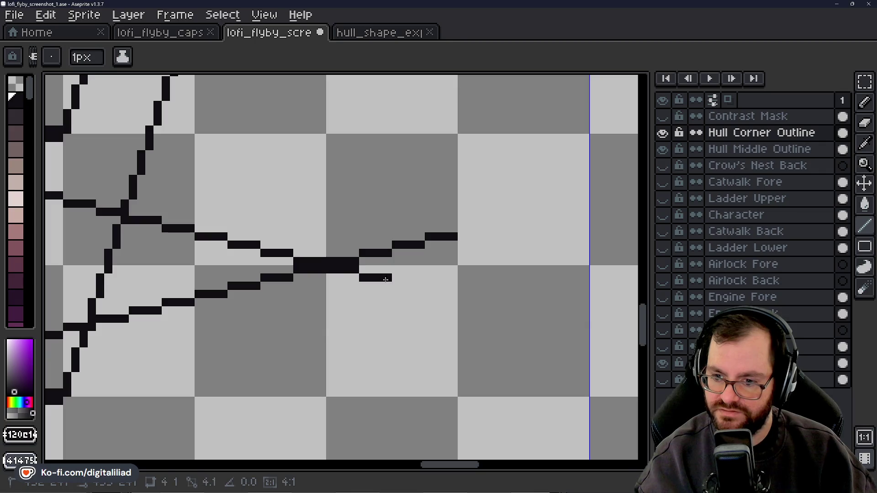
pyautogui.keyDown('shift'); pyautogui.click(420, 286); pyautogui.keyUp('shift')
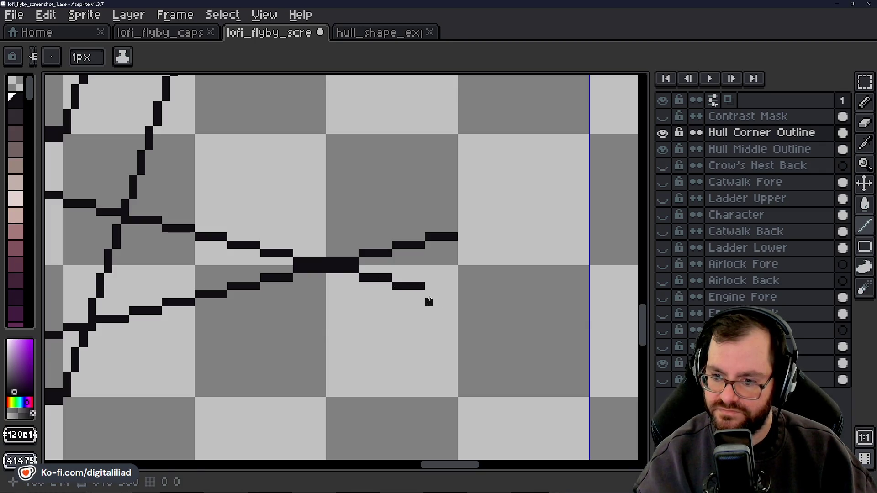
pyautogui.keyDown('shift'); pyautogui.click(450, 294); pyautogui.keyUp('shift')
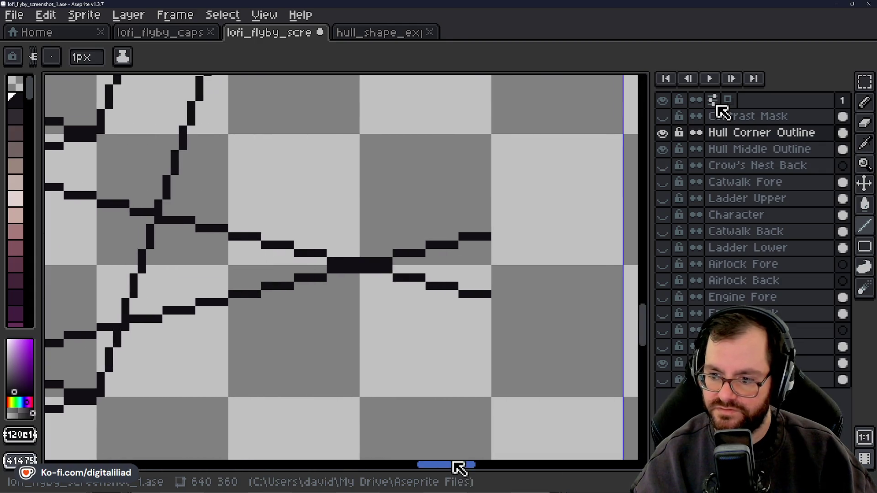
pyautogui.moveTo(462, 469); pyautogui.dragTo(439, 470)
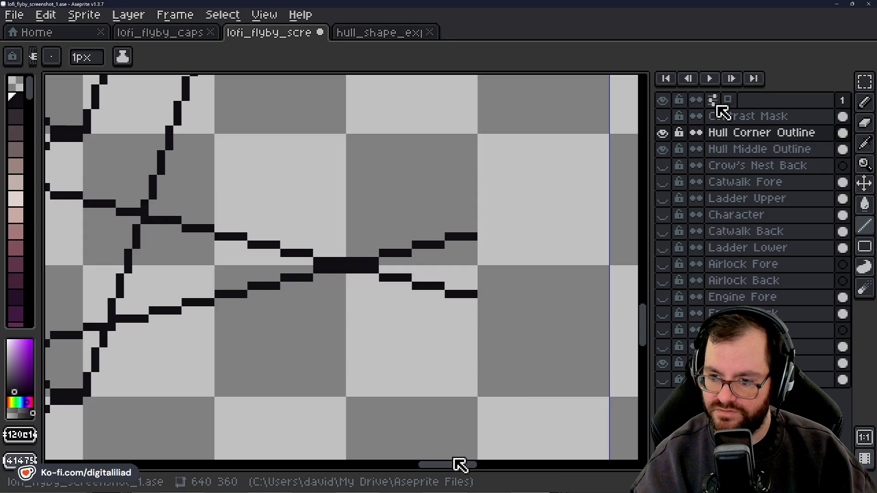
pyautogui.moveTo(440, 469); pyautogui.dragTo(460, 469)
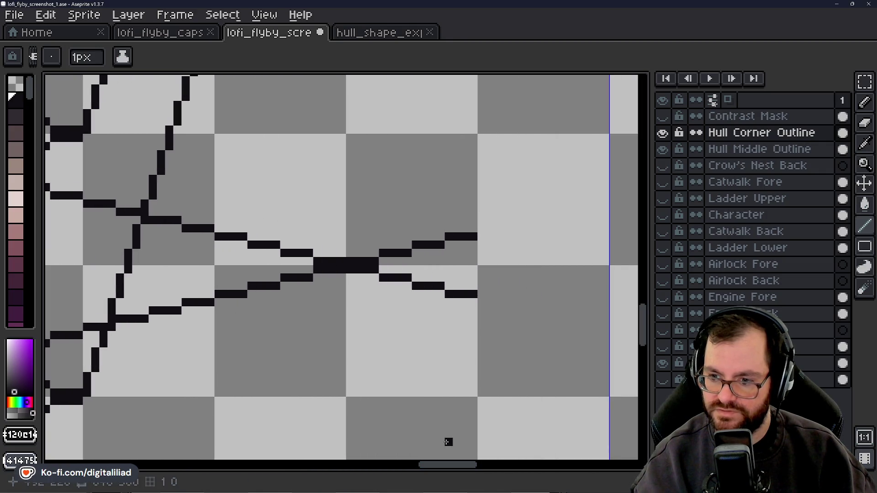
pyautogui.moveTo(482, 295); pyautogui.dragTo(498, 227)
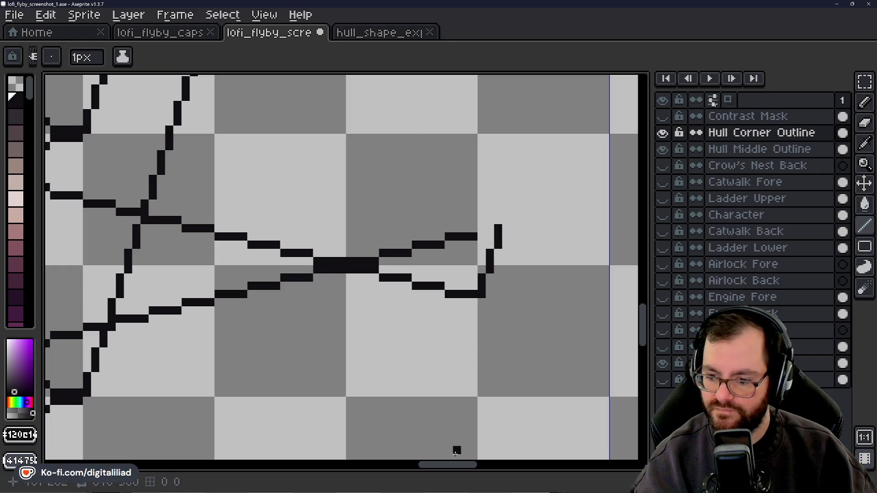
pyautogui.scroll(-1, 457, 458)
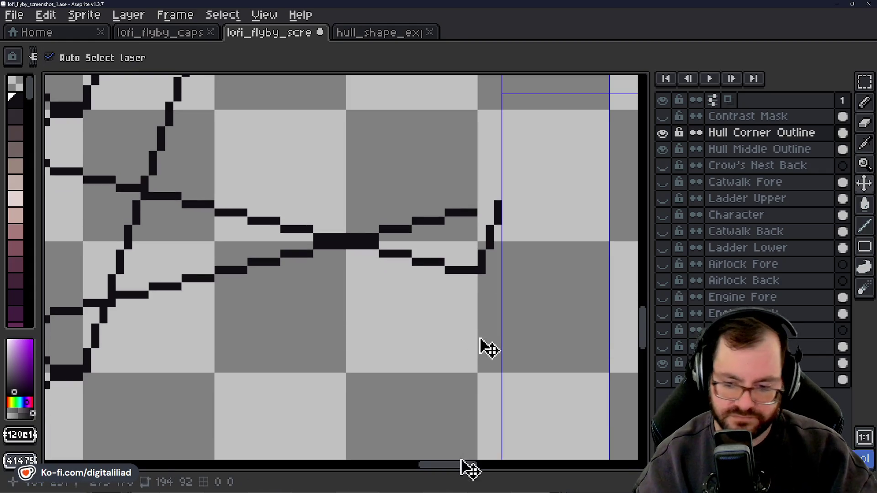
# Draw a rising edge upward from the lower line's end and extend it higher.
pyautogui.hscroll(6, 461, 459)
pyautogui.hscroll(1, 460, 459)
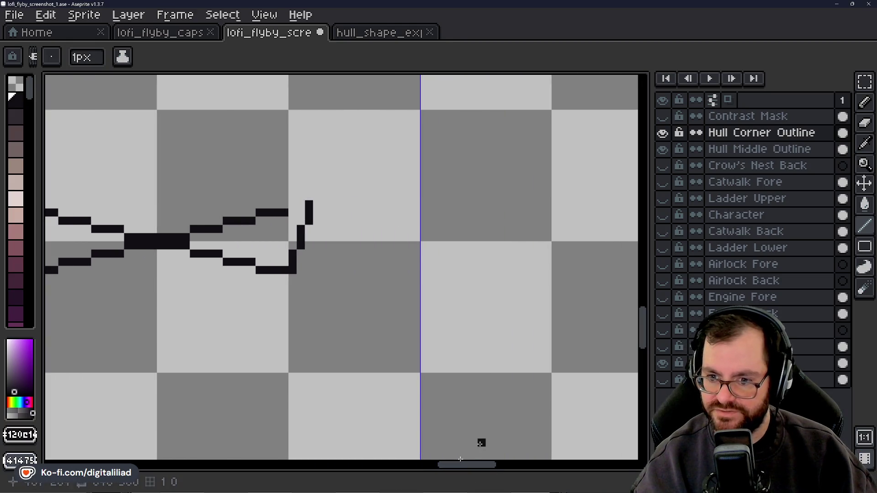
pyautogui.scroll(5, 645, 309)
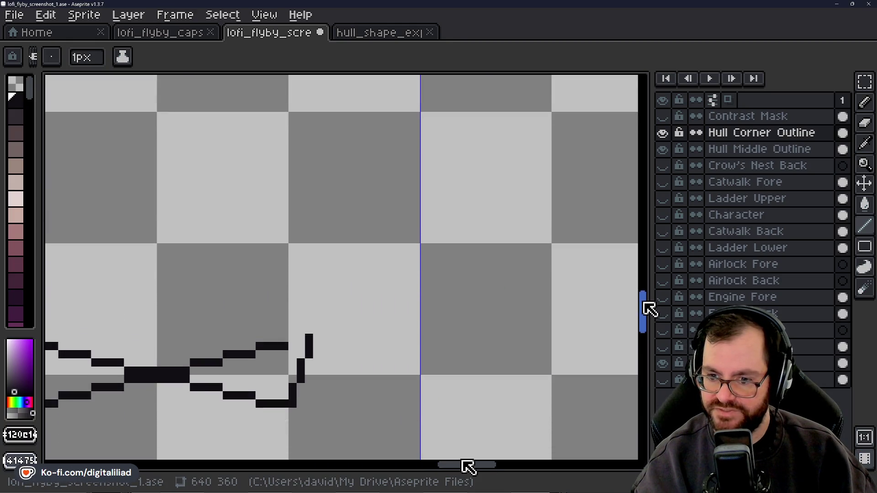
pyautogui.click(284, 323)
pyautogui.moveTo(317, 329); pyautogui.dragTo(350, 212)
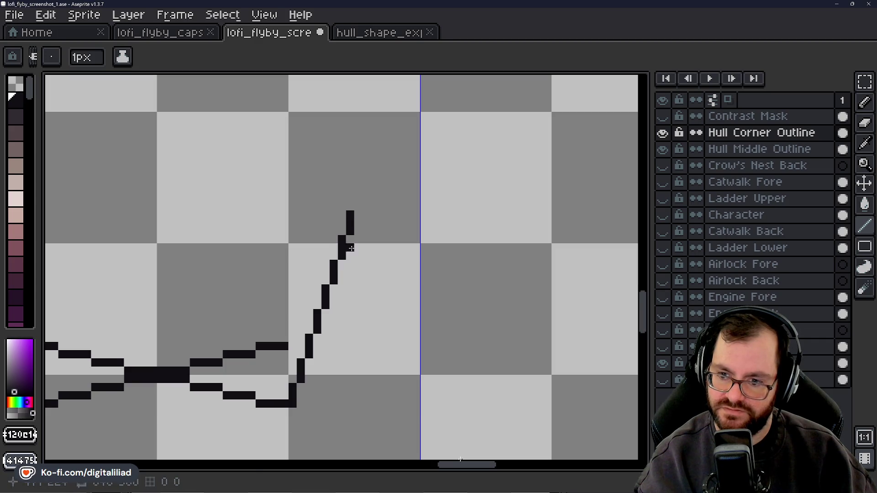
pyautogui.moveTo(456, 464); pyautogui.dragTo(459, 464)
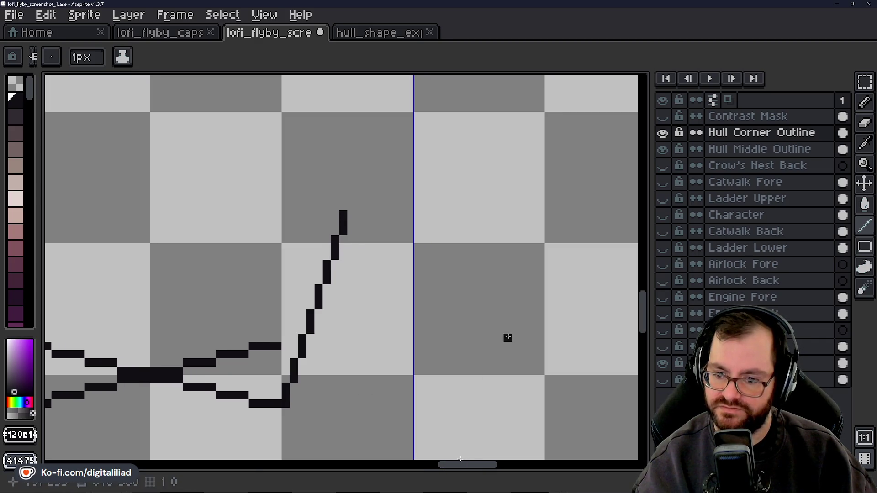
pyautogui.scroll(3, 647, 308)
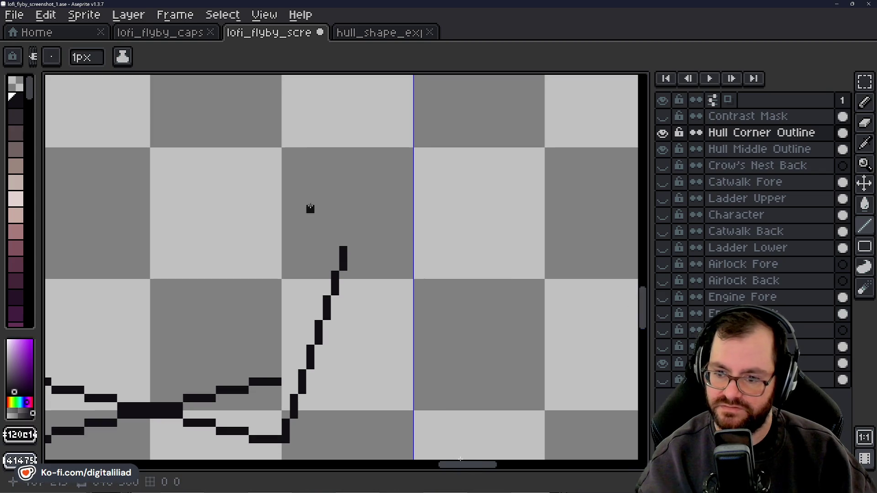
pyautogui.moveTo(350, 241); pyautogui.dragTo(385, 124)
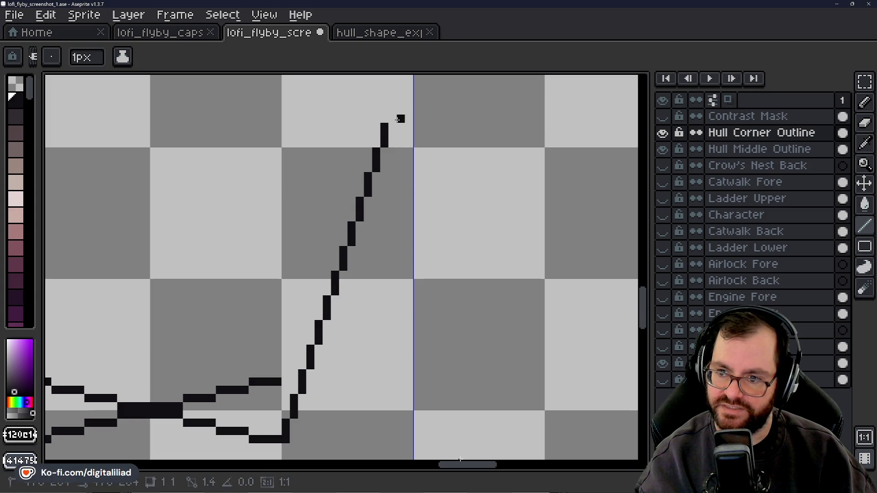
# Add black pixels atop the steep line to lengthen it, plus one pixel beside it.
pyautogui.press('v')
pyautogui.press('b')
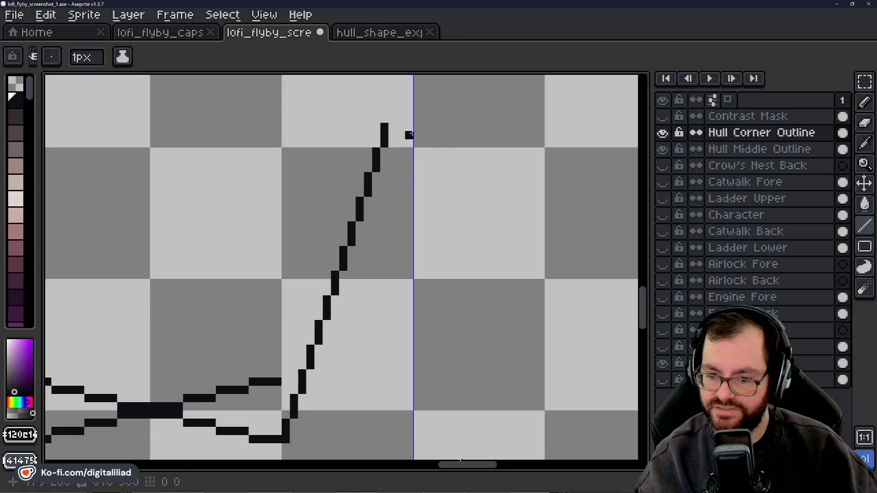
pyautogui.click(393, 114)
pyautogui.moveTo(394, 112); pyautogui.dragTo(400, 87)
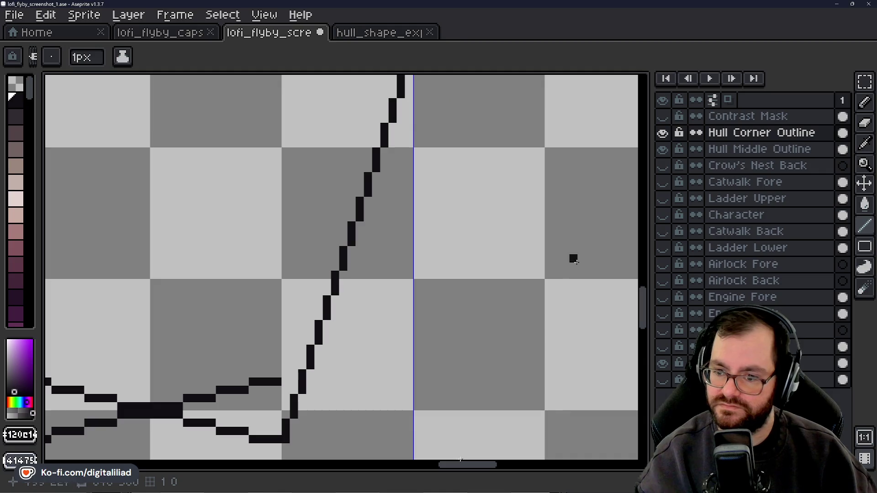
pyautogui.moveTo(649, 317); pyautogui.dragTo(649, 307)
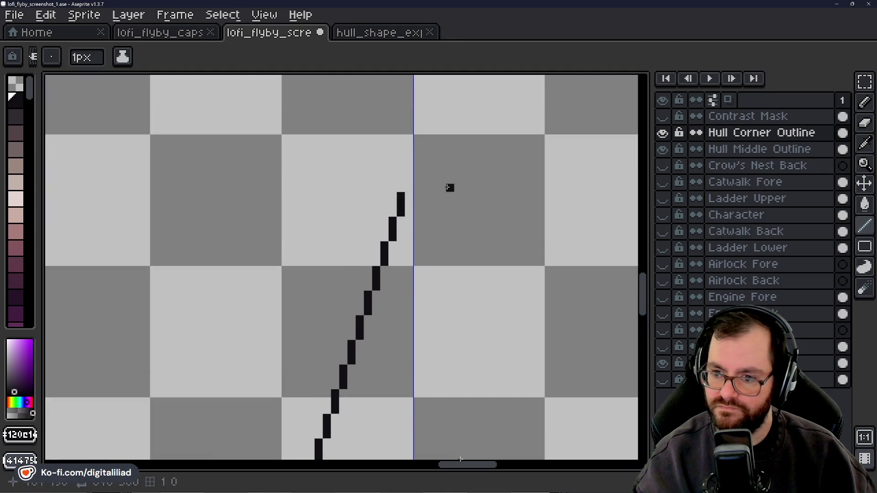
pyautogui.moveTo(409, 188); pyautogui.dragTo(409, 170)
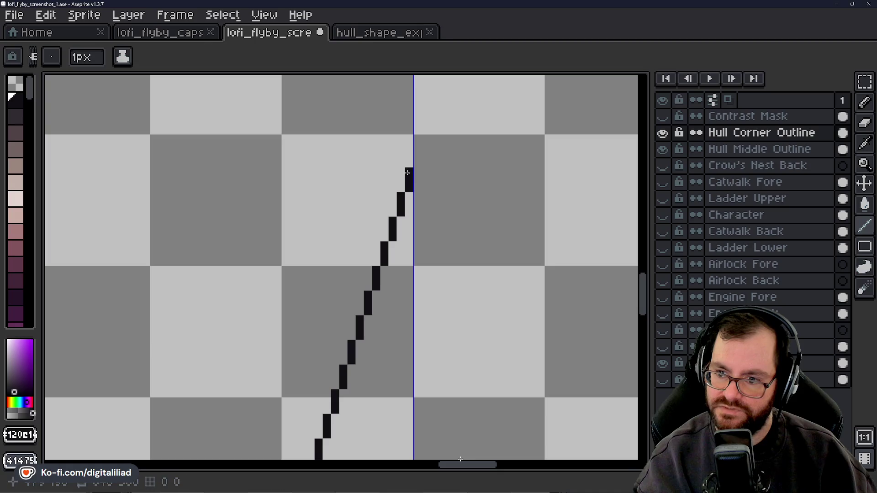
pyautogui.moveTo(648, 306)
pyautogui.mouseDown()
pyautogui.moveTo(651, 329)
pyautogui.moveTo(651, 318)
pyautogui.mouseUp()
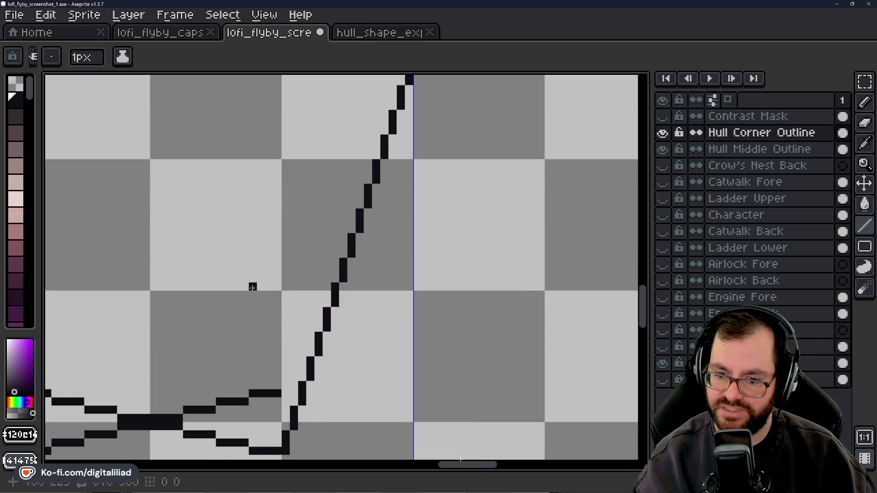
pyautogui.click(293, 353)
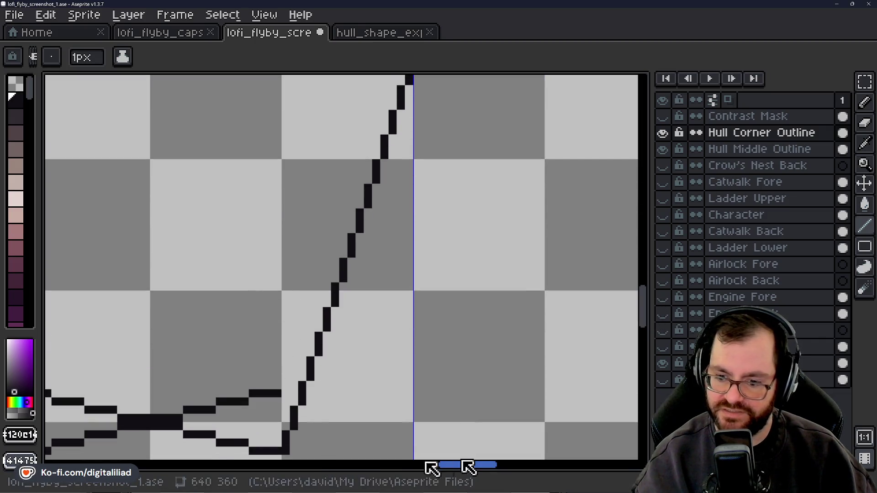
pyautogui.moveTo(466, 464)
pyautogui.mouseDown()
pyautogui.moveTo(279, 466)
pyautogui.moveTo(467, 465)
pyautogui.moveTo(280, 454)
pyautogui.moveTo(466, 462)
pyautogui.moveTo(453, 453)
pyautogui.mouseUp()
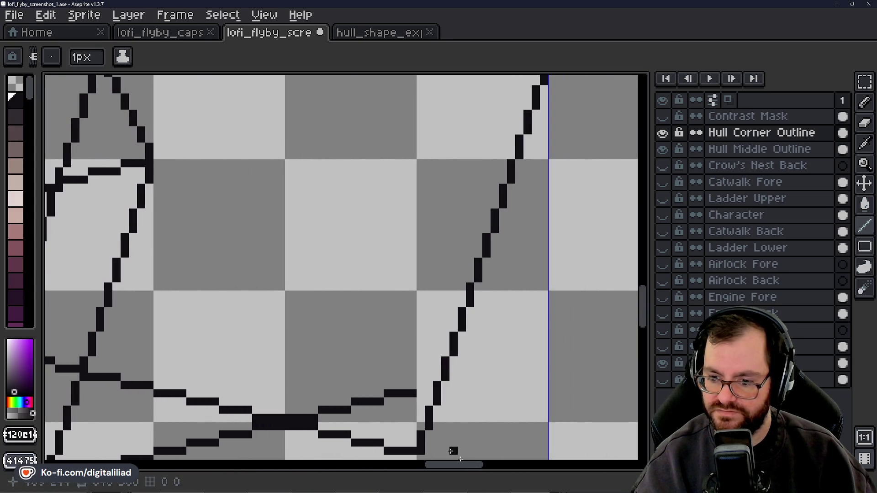
# Draw a short parallel pixel run beside the steep hull edge.
pyautogui.moveTo(646, 314); pyautogui.dragTo(648, 335)
pyautogui.moveTo(470, 466)
pyautogui.mouseDown()
pyautogui.moveTo(438, 466)
pyautogui.moveTo(470, 466)
pyautogui.mouseUp()
pyautogui.moveTo(651, 317); pyautogui.dragTo(650, 296)
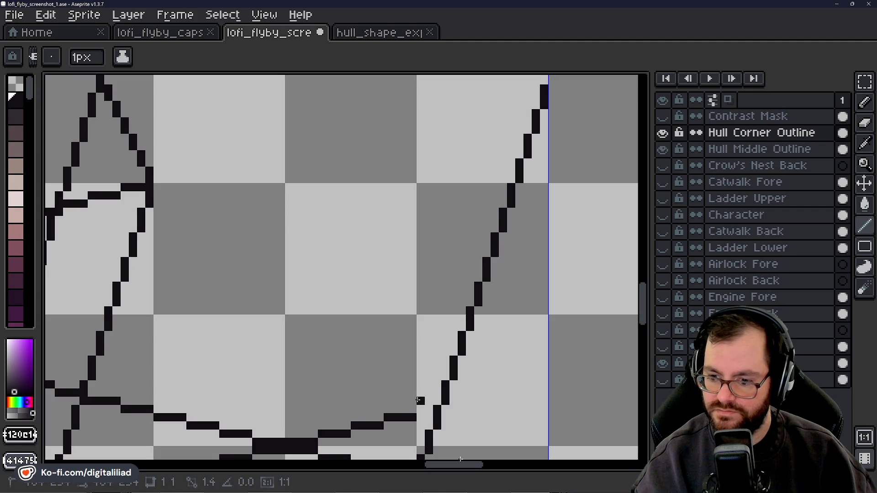
pyautogui.moveTo(429, 384); pyautogui.dragTo(478, 217)
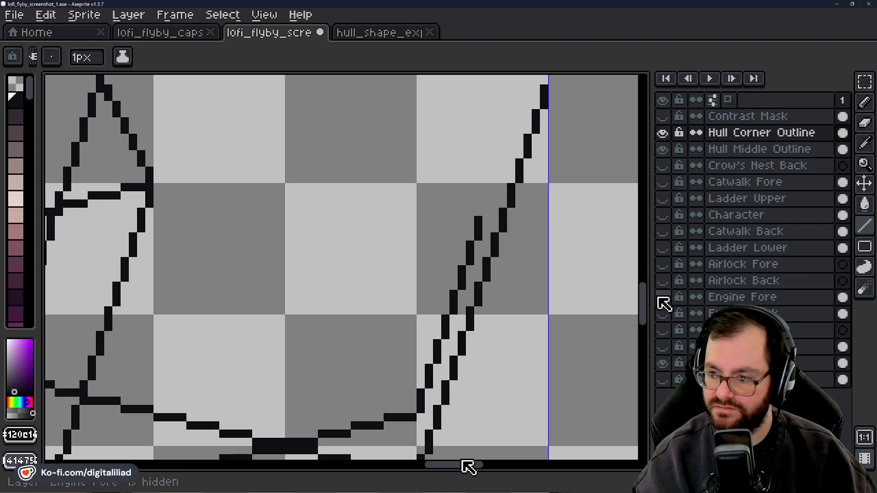
pyautogui.moveTo(649, 305); pyautogui.dragTo(645, 316)
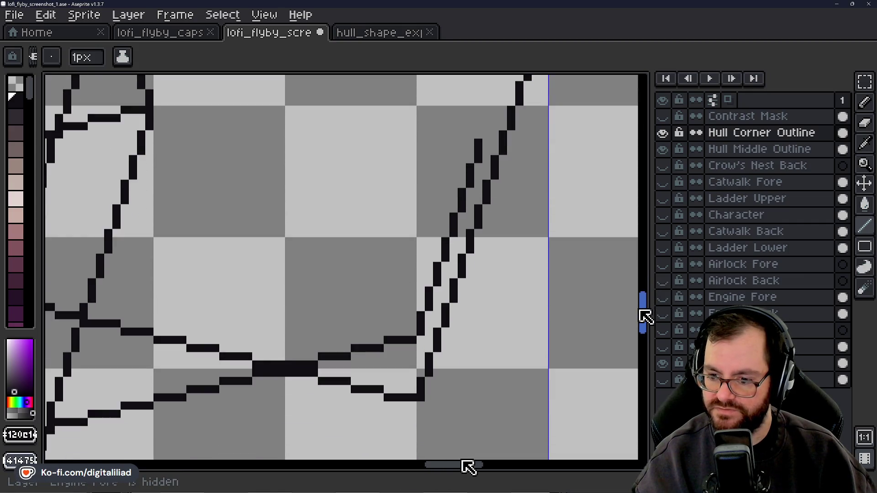
pyautogui.moveTo(646, 318); pyautogui.dragTo(645, 322)
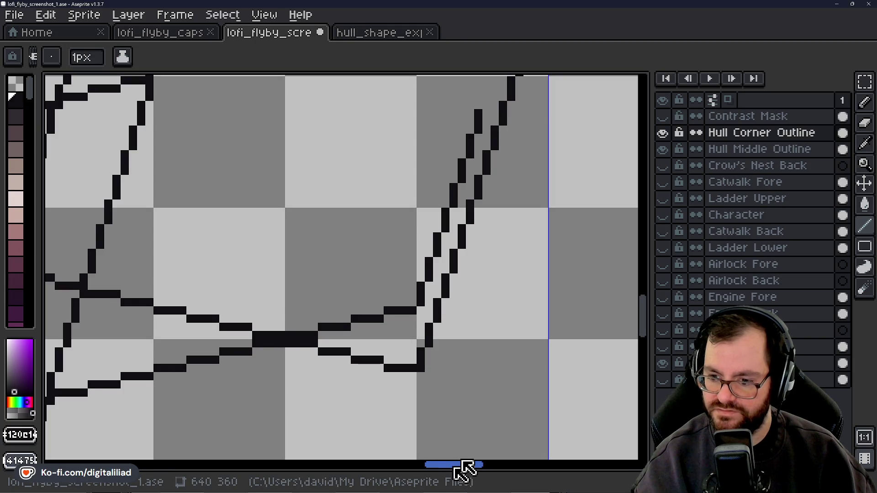
# Extend the parallel line upward until it reaches the steep edge's top.
pyautogui.hscroll(-1, 462, 462)
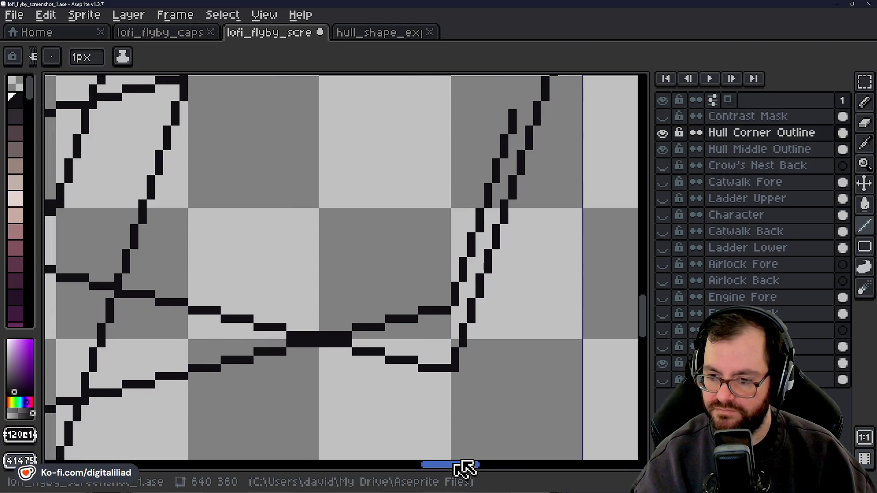
pyautogui.hscroll(-5, 464, 466)
pyautogui.scroll(1, 647, 329)
pyautogui.moveTo(646, 329); pyautogui.dragTo(650, 339)
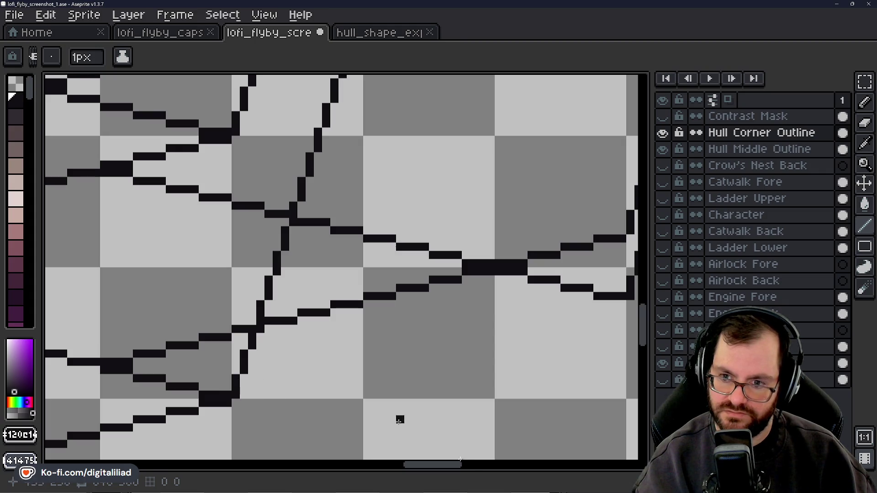
pyautogui.moveTo(448, 464); pyautogui.dragTo(468, 467)
pyautogui.moveTo(644, 331); pyautogui.dragTo(646, 312)
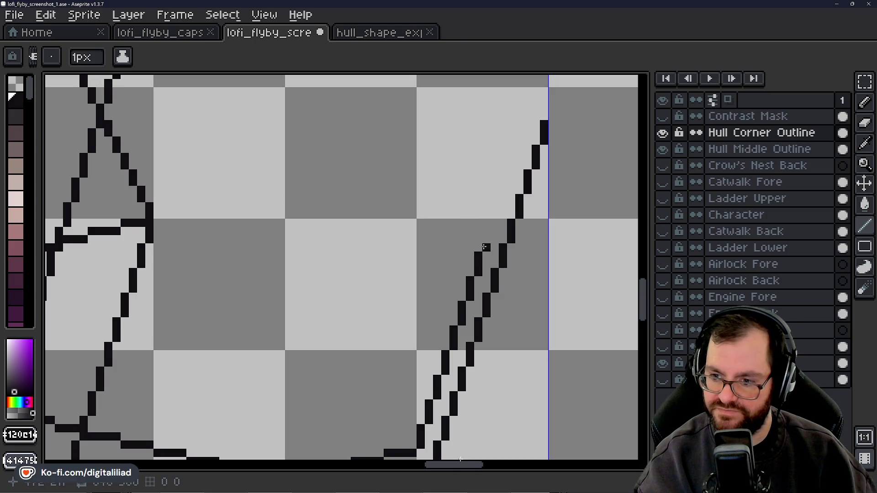
pyautogui.moveTo(649, 319)
pyautogui.mouseDown()
pyautogui.moveTo(650, 338)
pyautogui.moveTo(652, 317)
pyautogui.mouseUp()
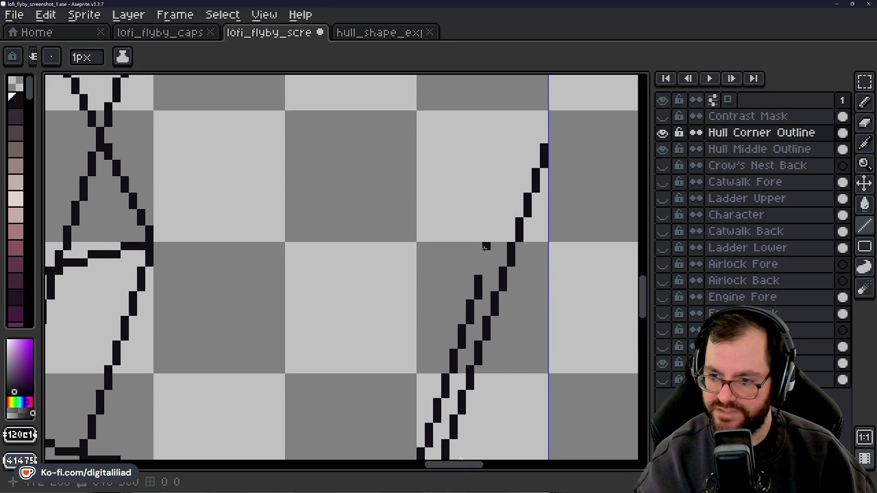
pyautogui.moveTo(487, 270); pyautogui.dragTo(544, 88)
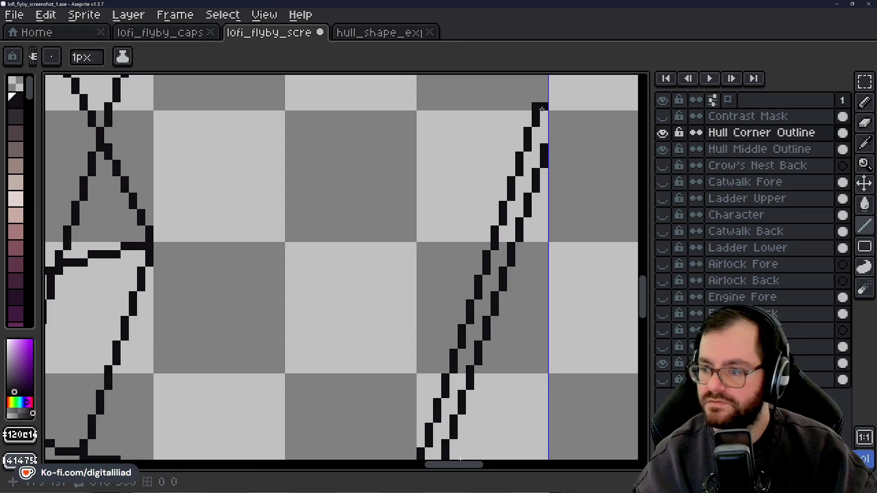
pyautogui.moveTo(544, 90); pyautogui.dragTo(544, 87)
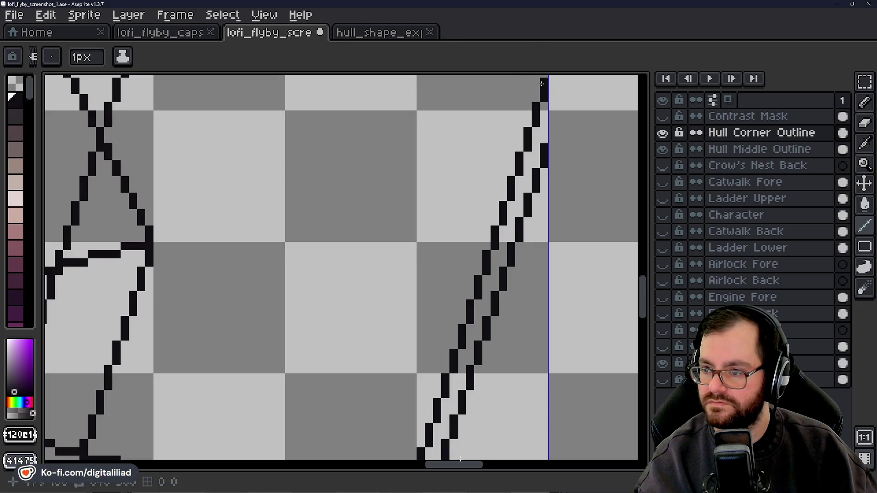
pyautogui.moveTo(652, 297)
pyautogui.mouseDown()
pyautogui.moveTo(653, 278)
pyautogui.moveTo(655, 290)
pyautogui.mouseUp()
pyautogui.click(864, 164)
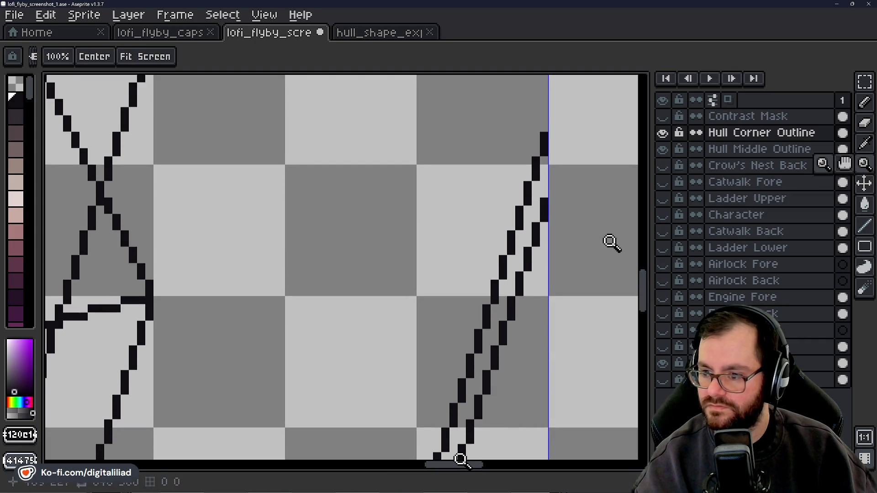
# Zoom out to review the whole hull, zoom back in on its central crossing, and choose the Line tool.
pyautogui.rightClick(455, 300)
pyautogui.rightClick(461, 299)
pyautogui.rightClick(462, 301)
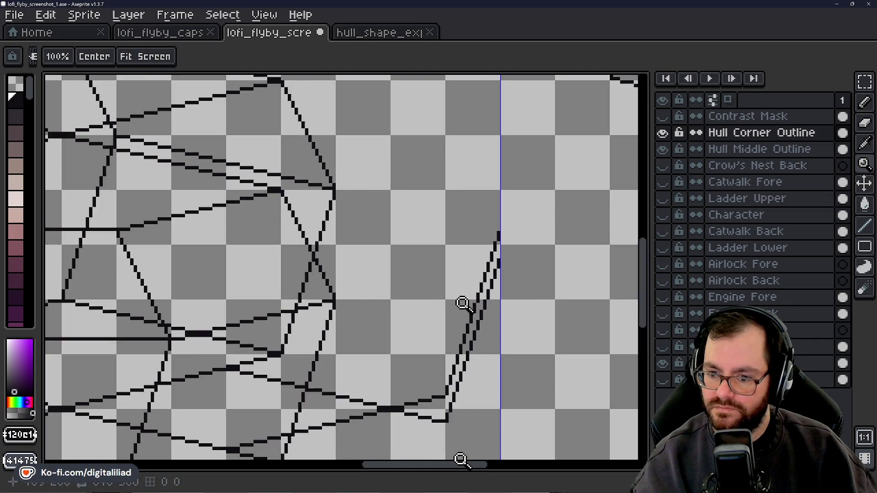
pyautogui.rightClick(466, 301)
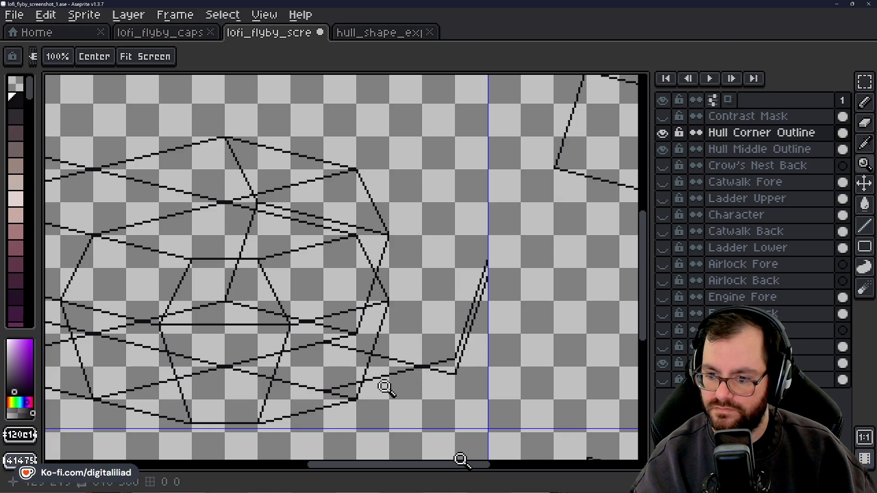
pyautogui.click(402, 399)
pyautogui.click(413, 408)
pyautogui.click(417, 412)
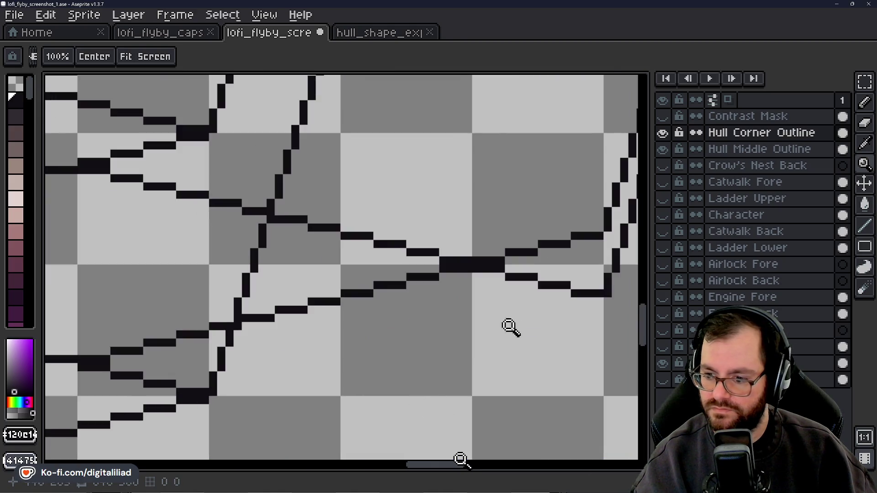
pyautogui.click(871, 227)
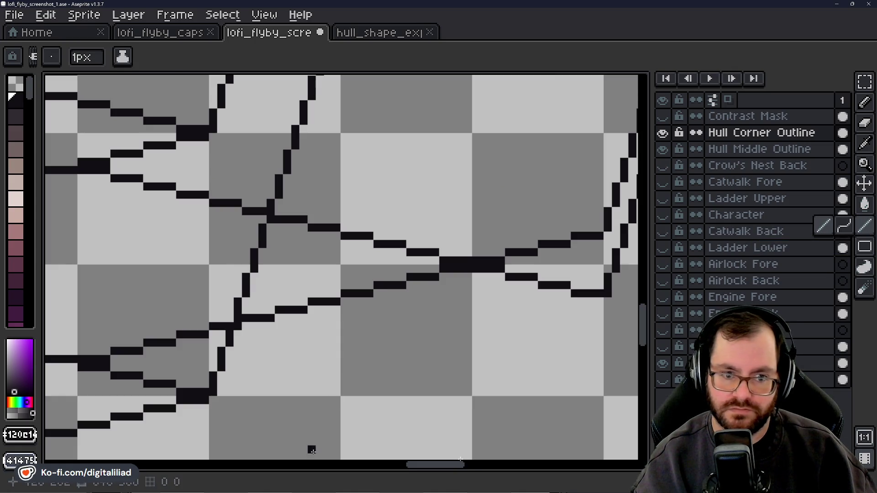
# Draw three stepped line segments under the lower hull edge, climbing up-right to the right corner.
pyautogui.moveTo(464, 464); pyautogui.dragTo(468, 467)
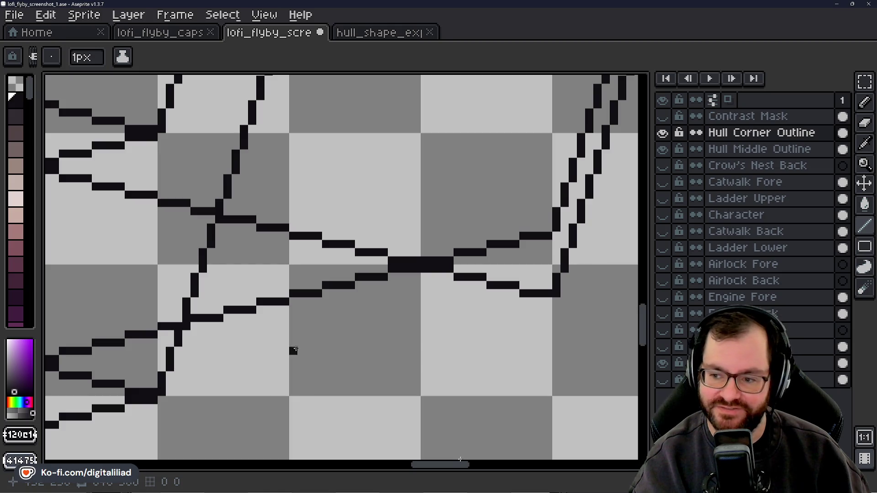
pyautogui.moveTo(162, 391); pyautogui.dragTo(217, 383)
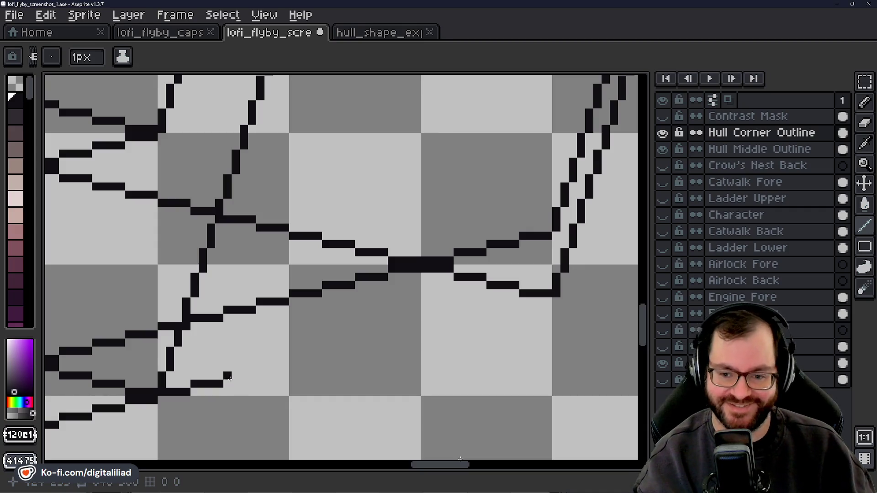
pyautogui.moveTo(227, 375); pyautogui.dragTo(280, 367)
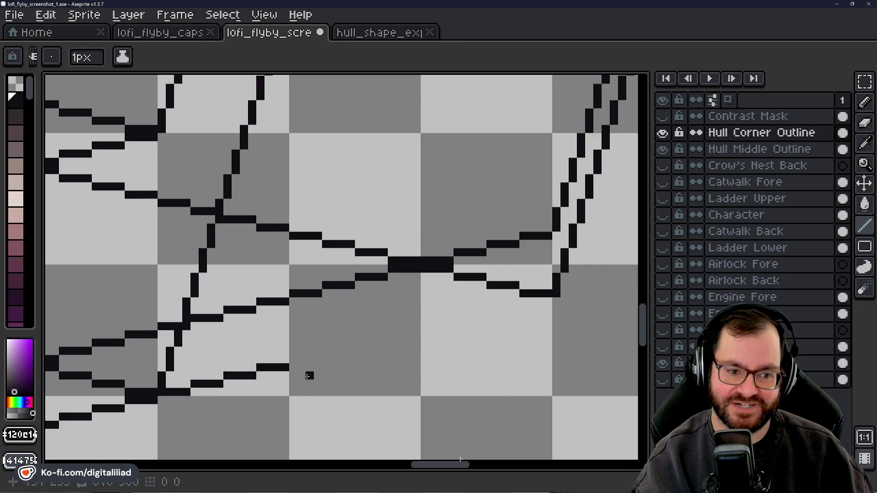
pyautogui.moveTo(297, 359); pyautogui.dragTo(545, 301)
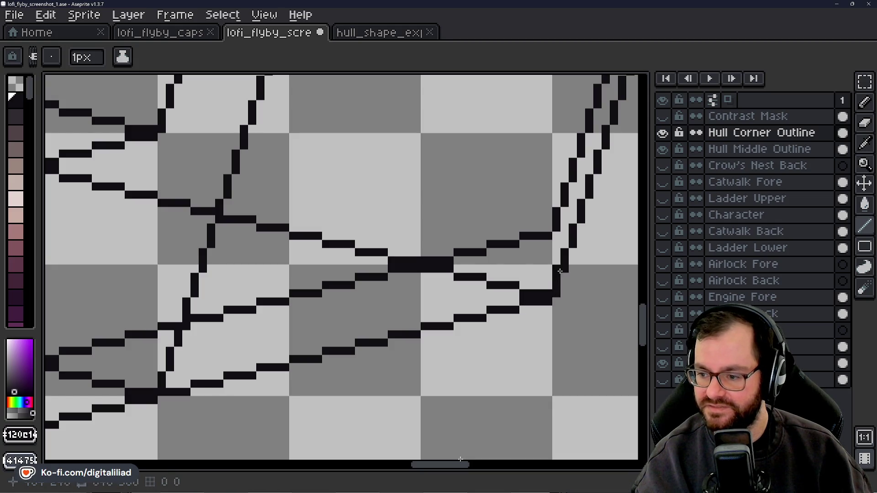
pyautogui.moveTo(441, 465); pyautogui.dragTo(459, 465)
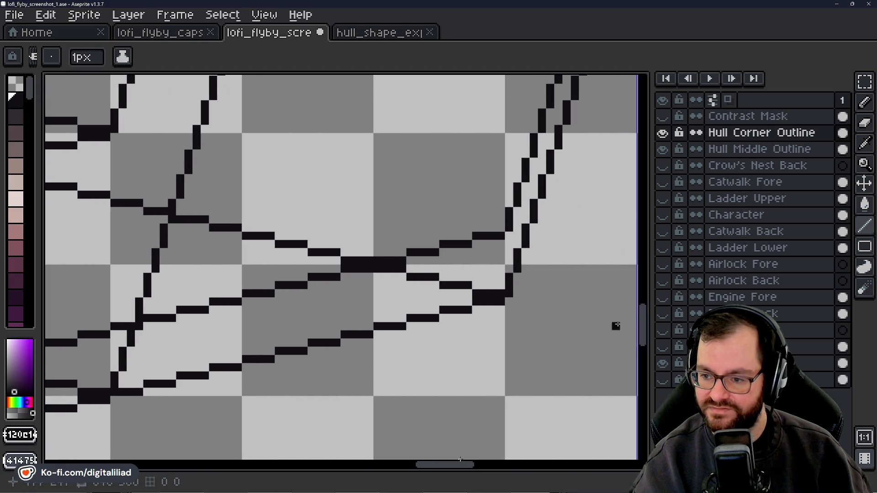
# Pencil the inner doubled hull edge in three stepped segments right until it meets the curved right outline.
pyautogui.moveTo(643, 320); pyautogui.dragTo(643, 309)
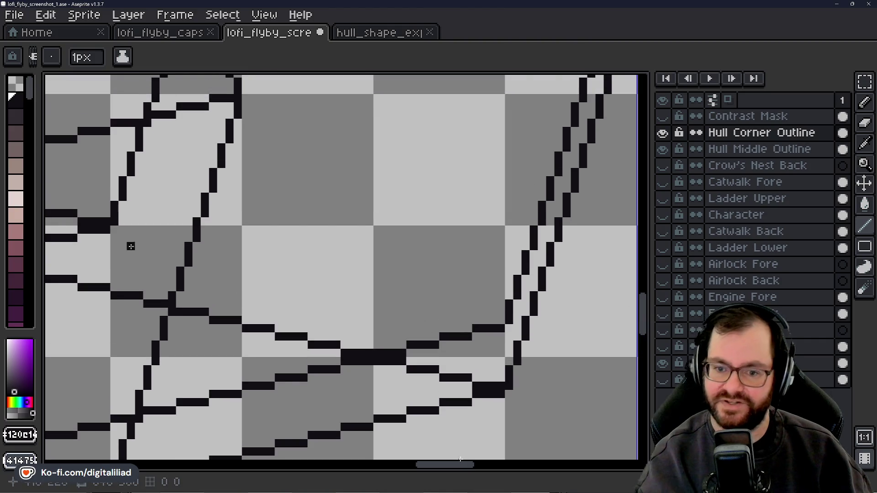
pyautogui.moveTo(114, 230); pyautogui.dragTo(206, 245)
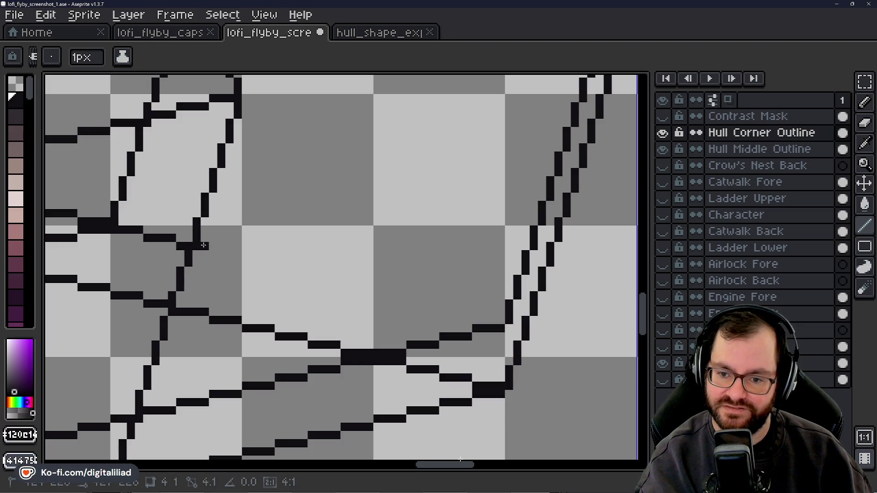
pyautogui.moveTo(214, 254); pyautogui.dragTo(303, 269)
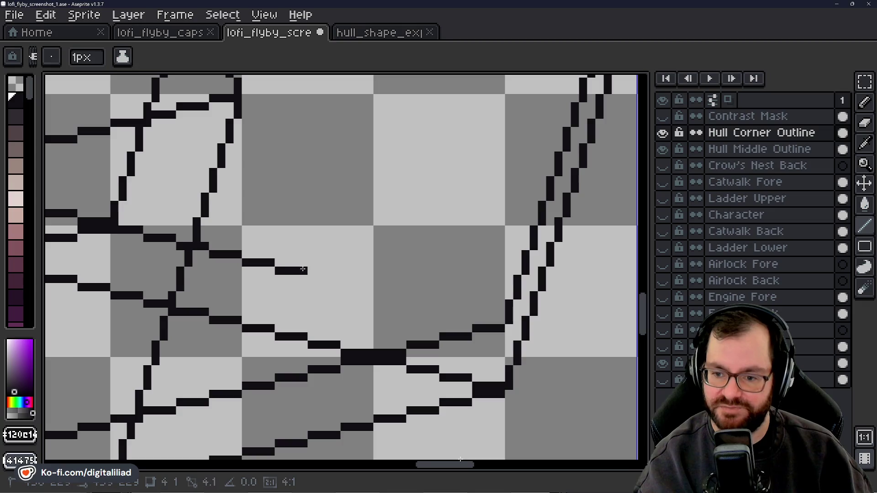
pyautogui.moveTo(309, 276); pyautogui.dragTo(501, 319)
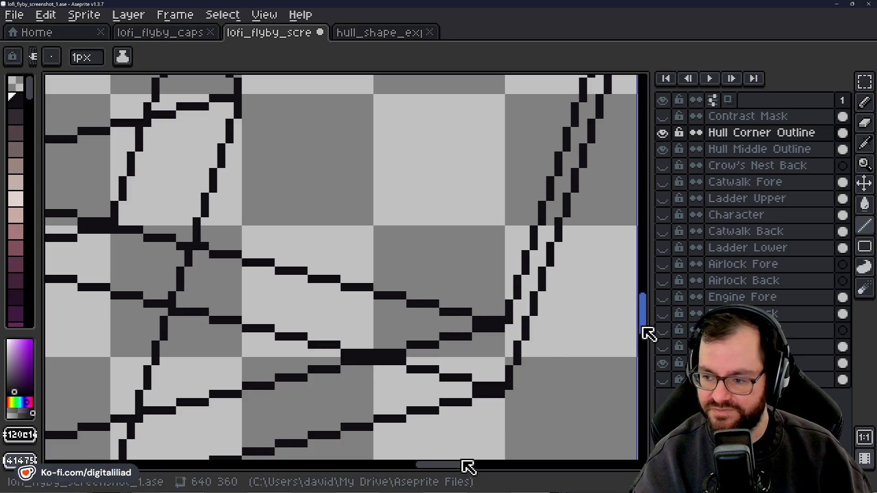
pyautogui.moveTo(646, 333); pyautogui.dragTo(640, 337)
pyautogui.scroll(-3, 640, 337)
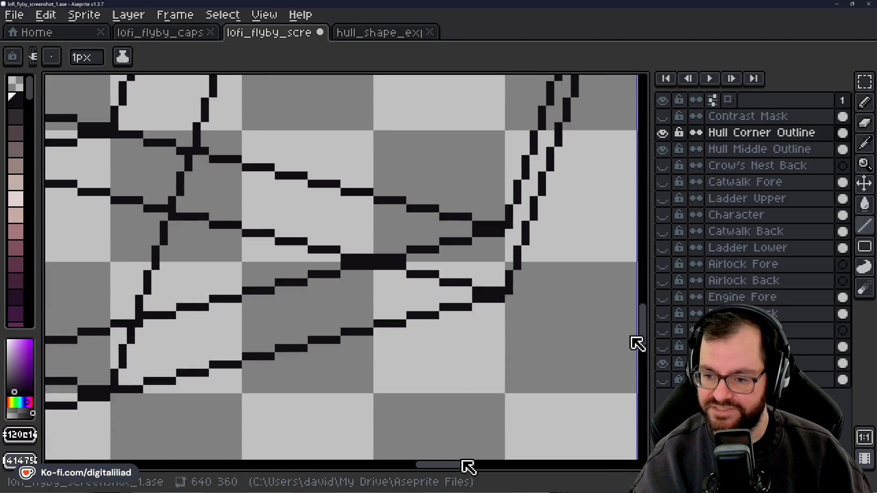
# Draw a vertical pencil edge down the right side to the lower corner.
pyautogui.scroll(4, 640, 337)
pyautogui.scroll(-3, 640, 337)
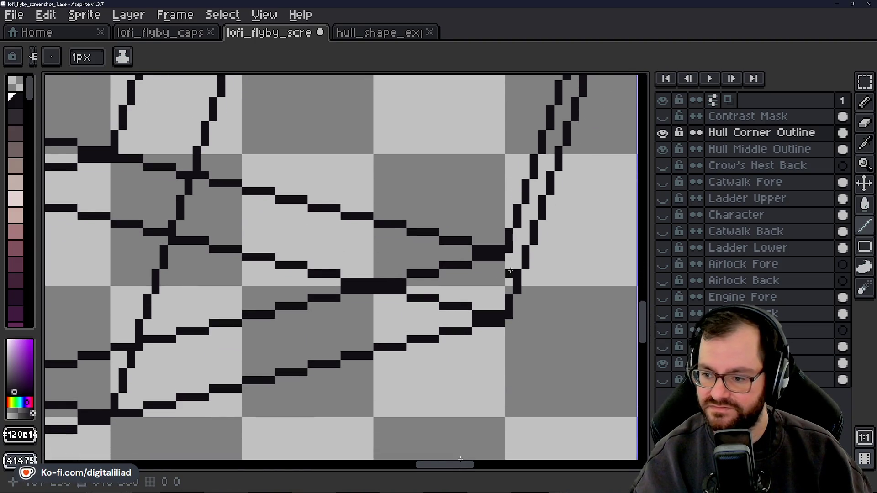
pyautogui.moveTo(507, 255); pyautogui.dragTo(507, 315)
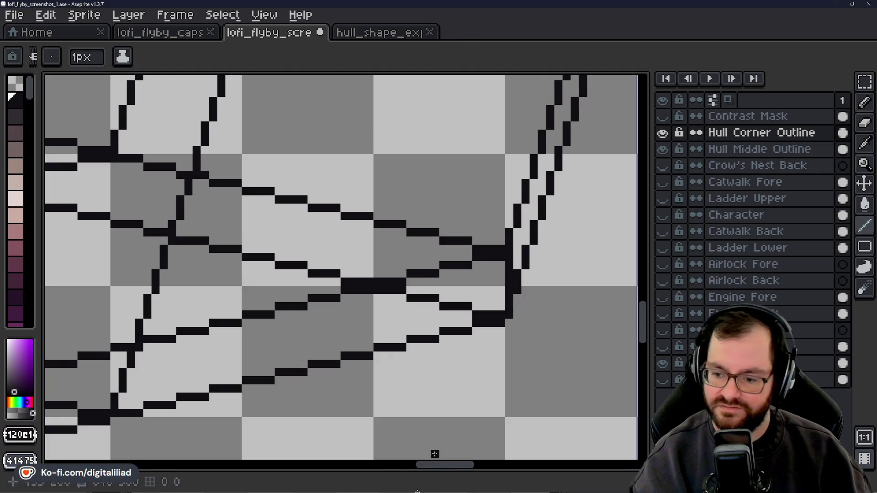
# Erase the redundant stepped and diagonal line segments crossing the hull's lower facets, then return to the Pencil.
pyautogui.moveTo(432, 465); pyautogui.dragTo(419, 468)
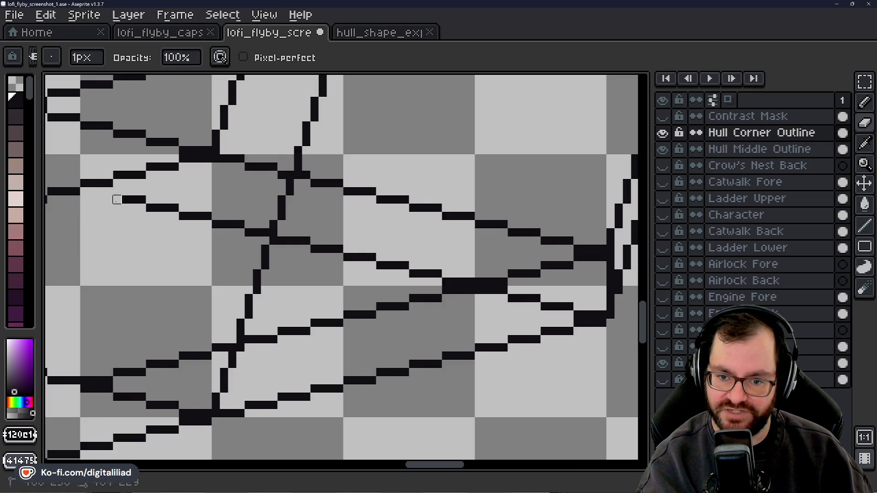
pyautogui.moveTo(141, 200); pyautogui.dragTo(290, 241)
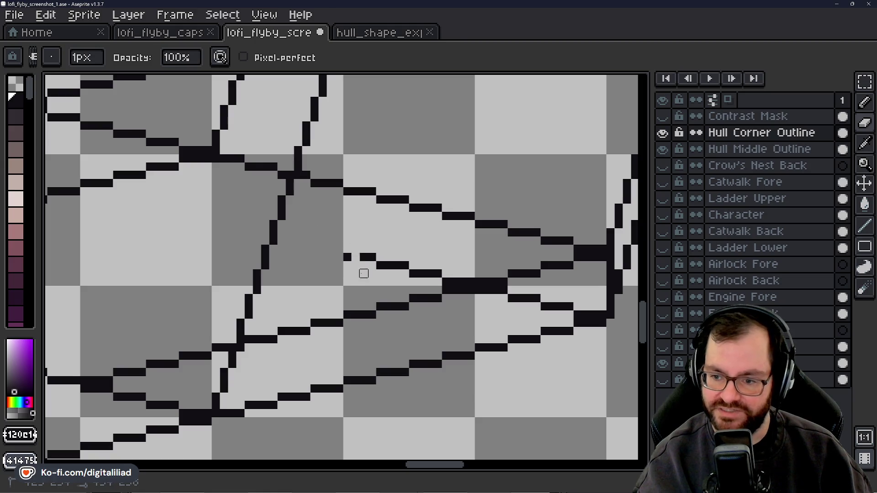
pyautogui.moveTo(372, 274); pyautogui.dragTo(503, 273)
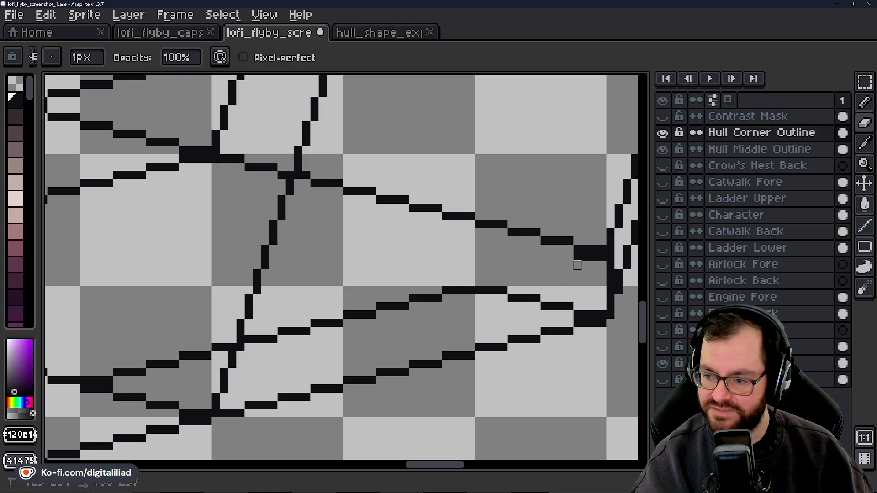
pyautogui.moveTo(594, 265)
pyautogui.mouseDown()
pyautogui.moveTo(597, 256)
pyautogui.moveTo(578, 263)
pyautogui.mouseUp()
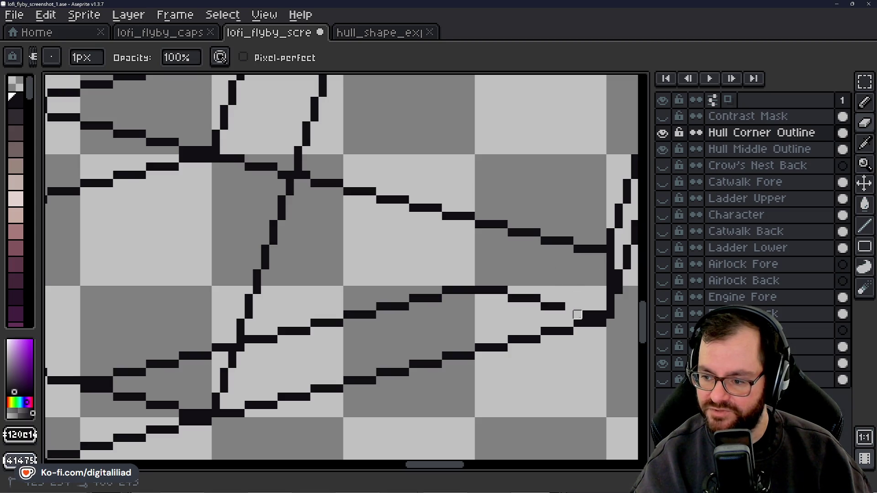
pyautogui.moveTo(569, 315)
pyautogui.mouseDown()
pyautogui.moveTo(510, 296)
pyautogui.moveTo(428, 297)
pyautogui.moveTo(402, 310)
pyautogui.moveTo(409, 309)
pyautogui.moveTo(282, 331)
pyautogui.mouseUp()
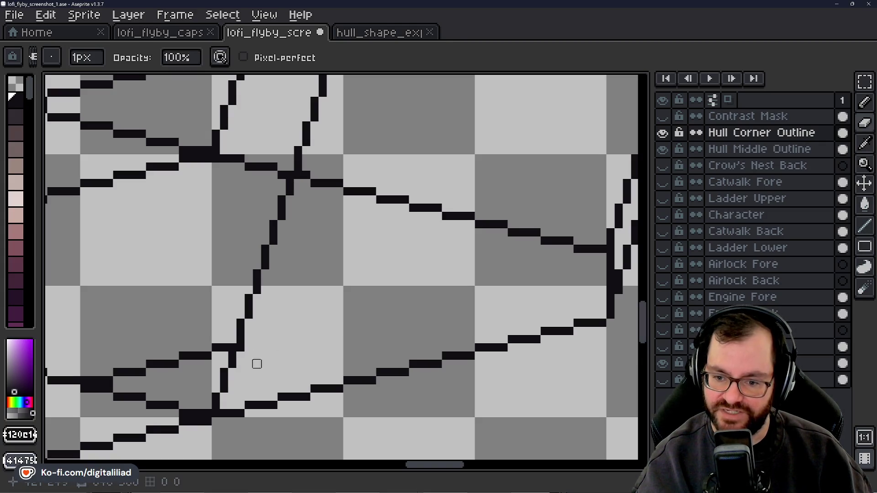
pyautogui.press('b')
pyautogui.moveTo(237, 354)
pyautogui.mouseDown()
pyautogui.moveTo(223, 343)
pyautogui.moveTo(186, 359)
pyautogui.moveTo(182, 348)
pyautogui.moveTo(149, 372)
pyautogui.mouseUp()
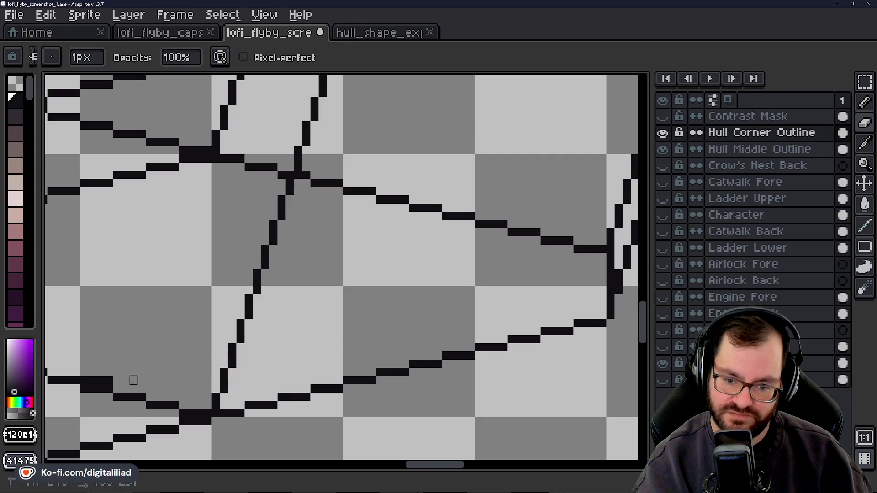
pyautogui.press('b')
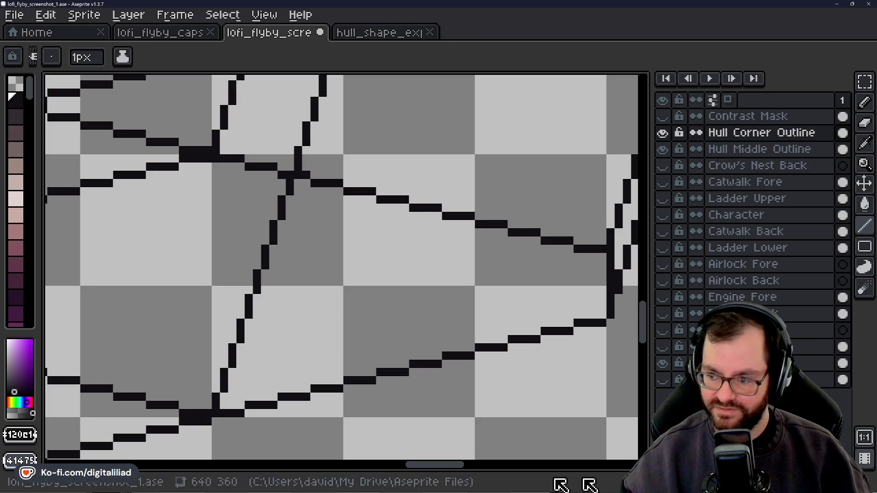
pyautogui.scroll(-2, 313, 257)
pyautogui.scroll(-1, 356, 295)
pyautogui.scroll(-1, 356, 295)
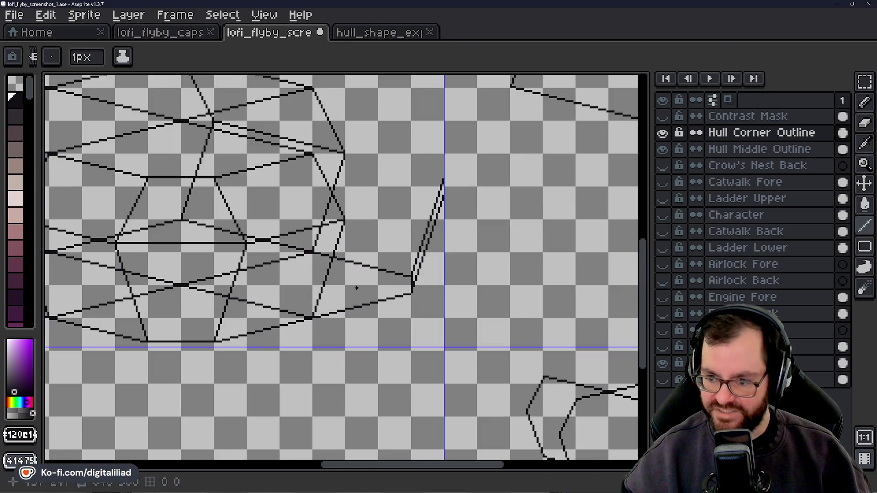
pyautogui.scroll(-1, 460, 304)
pyautogui.scroll(2, 360, 215)
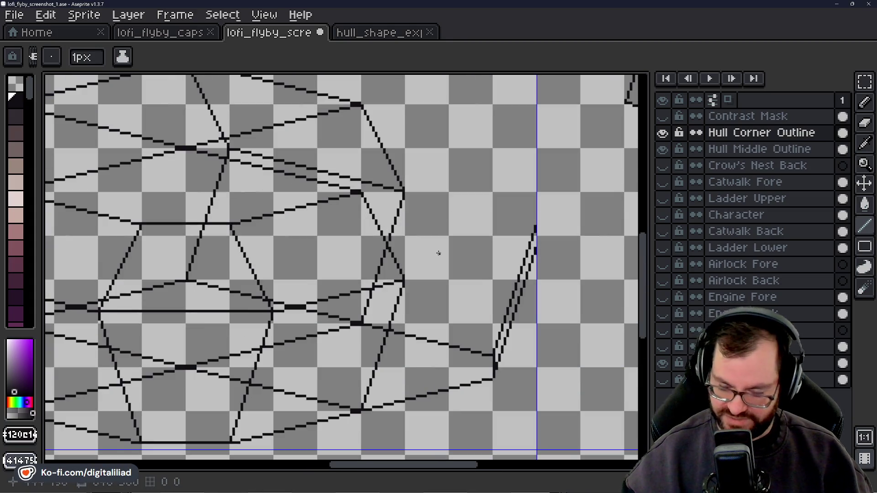
pyautogui.scroll(2, 601, 261)
pyautogui.scroll(1, 522, 241)
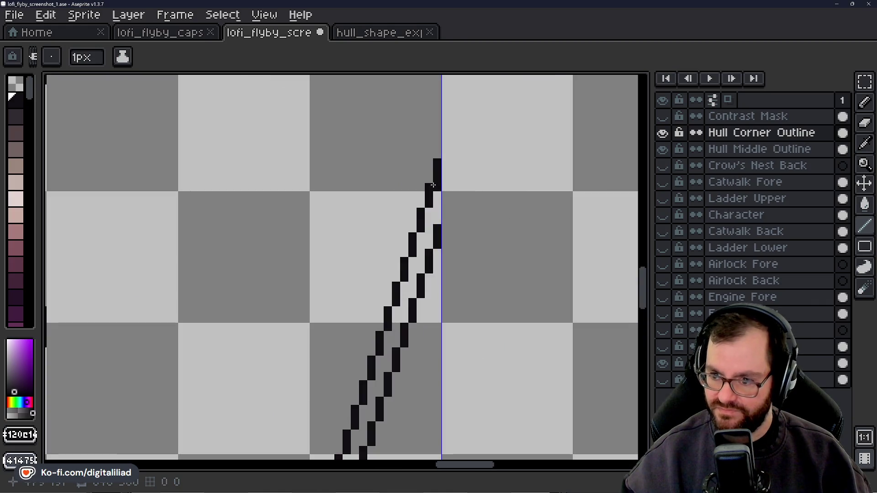
pyautogui.scroll(-1, 567, 261)
pyautogui.scroll(1, 558, 276)
pyautogui.scroll(-2, 528, 283)
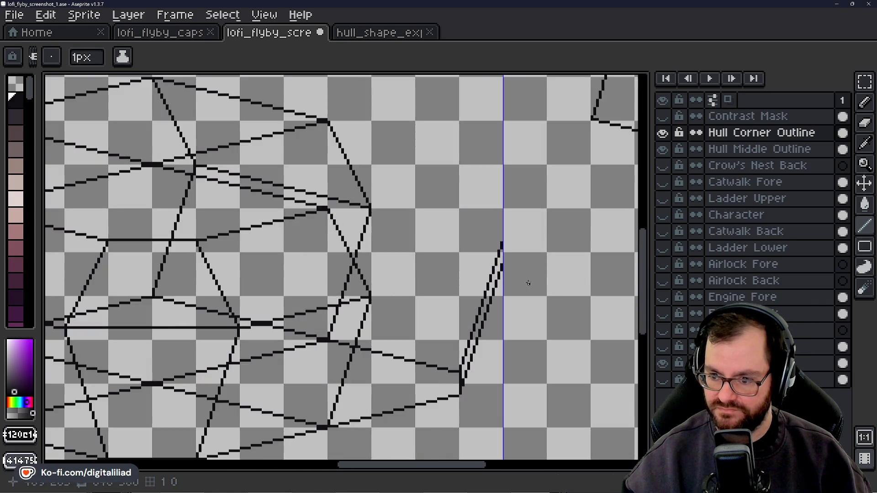
pyautogui.scroll(-1, 562, 297)
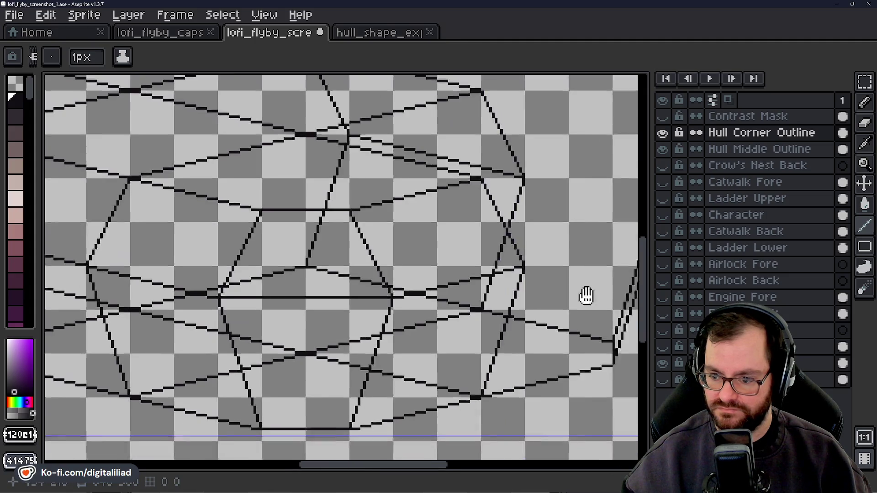
pyautogui.moveTo(612, 286); pyautogui.dragTo(450, 249)
pyautogui.scroll(1, 527, 262)
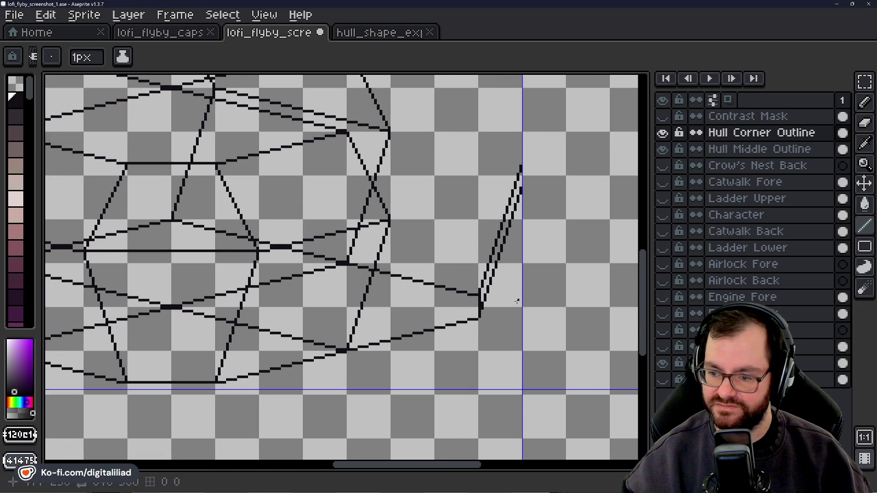
pyautogui.moveTo(531, 286); pyautogui.dragTo(507, 323)
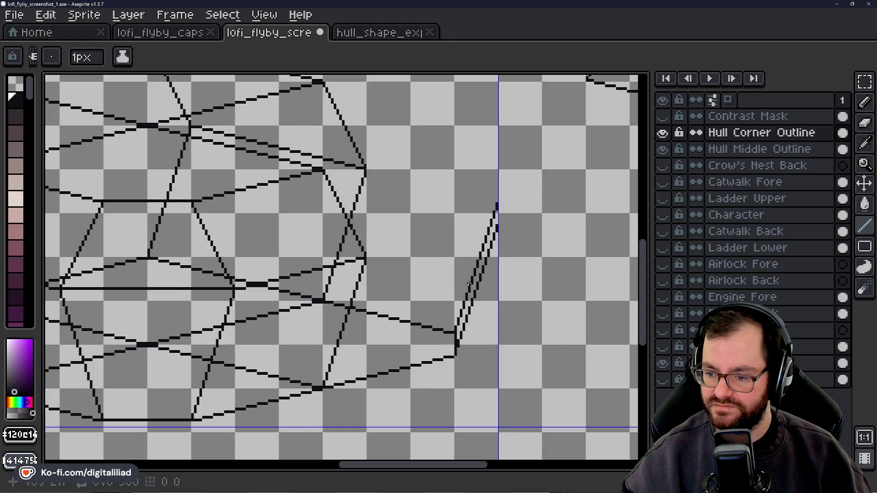
pyautogui.scroll(1, 469, 283)
pyautogui.scroll(1, 473, 201)
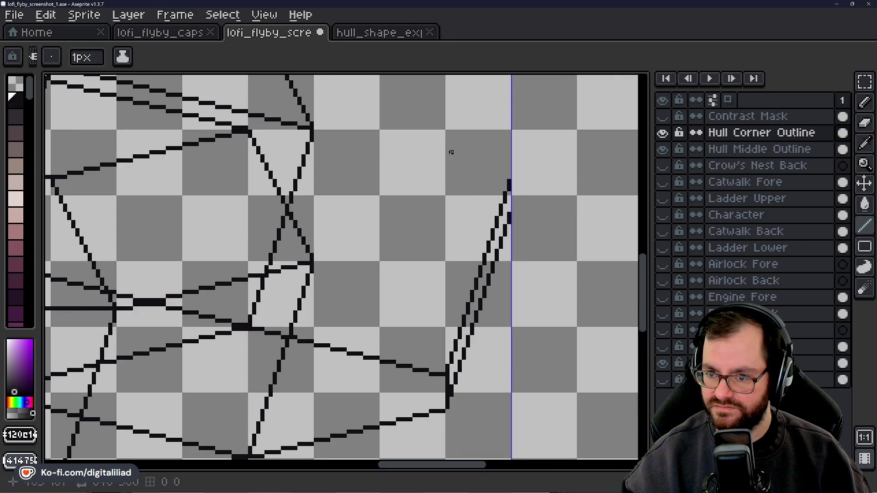
pyautogui.scroll(1, 451, 152)
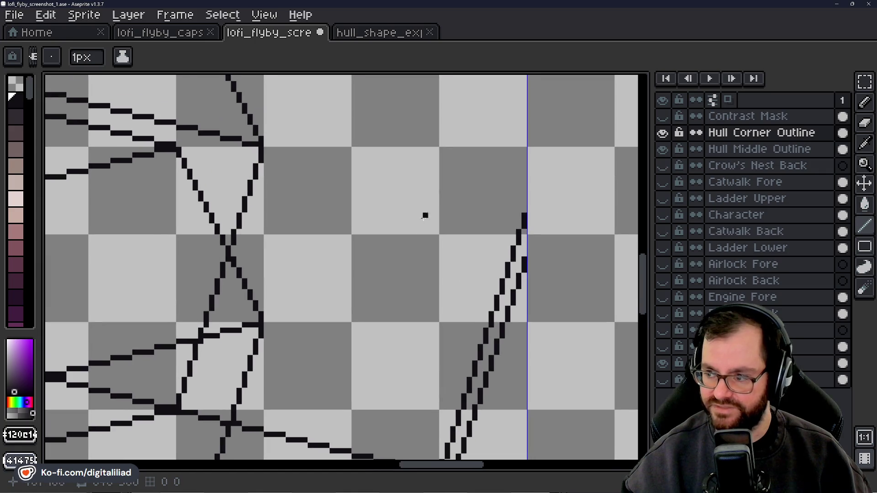
pyautogui.scroll(1, 418, 220)
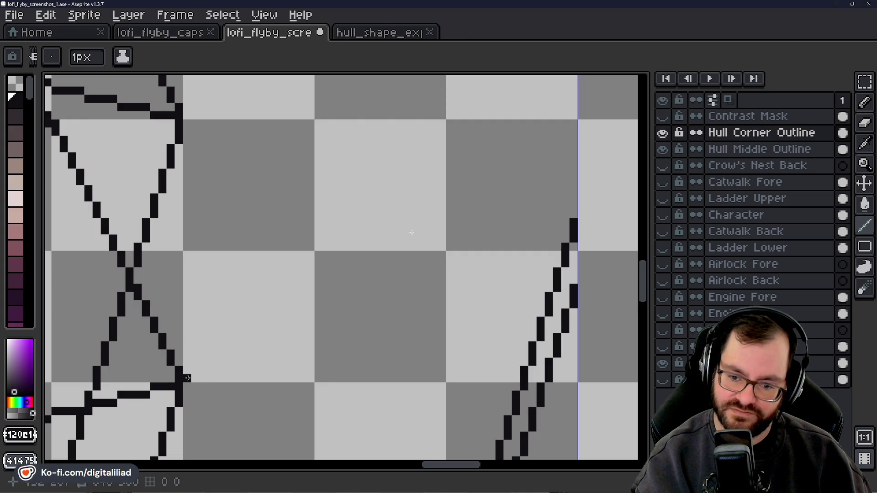
# Draw stepped edge lines running right from the triangle's upper corner.
pyautogui.moveTo(190, 379); pyautogui.dragTo(574, 289)
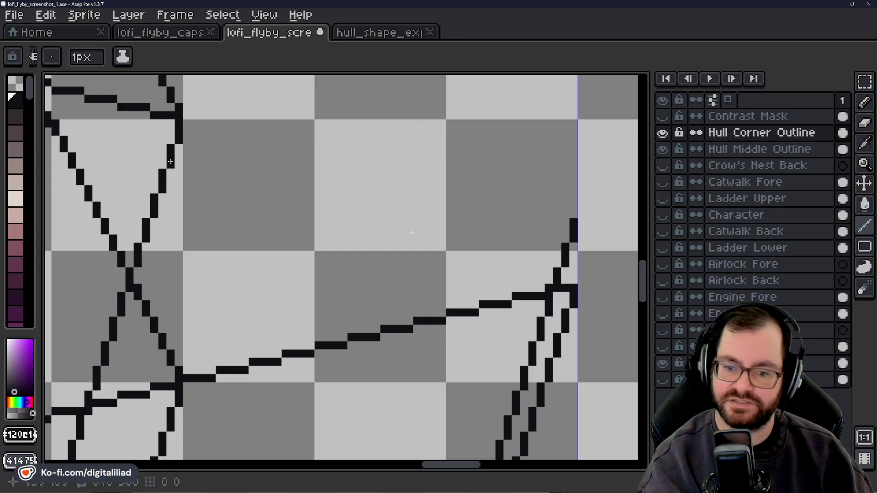
pyautogui.moveTo(187, 122); pyautogui.dragTo(209, 121)
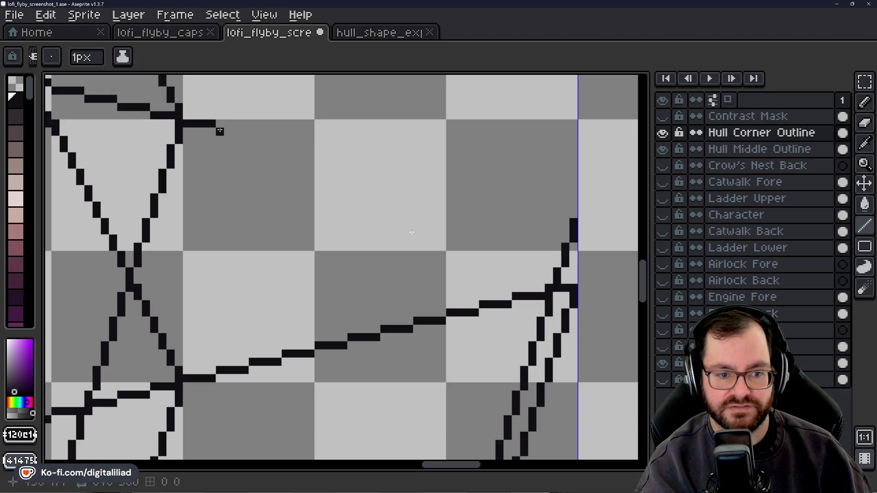
pyautogui.moveTo(219, 132); pyautogui.dragTo(235, 131)
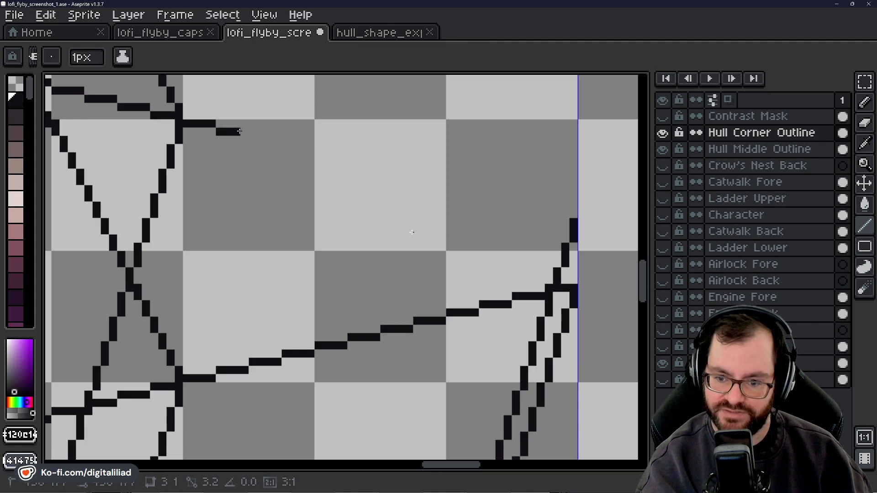
pyautogui.keyDown('shift'); pyautogui.click(352, 165); pyautogui.keyUp('shift')
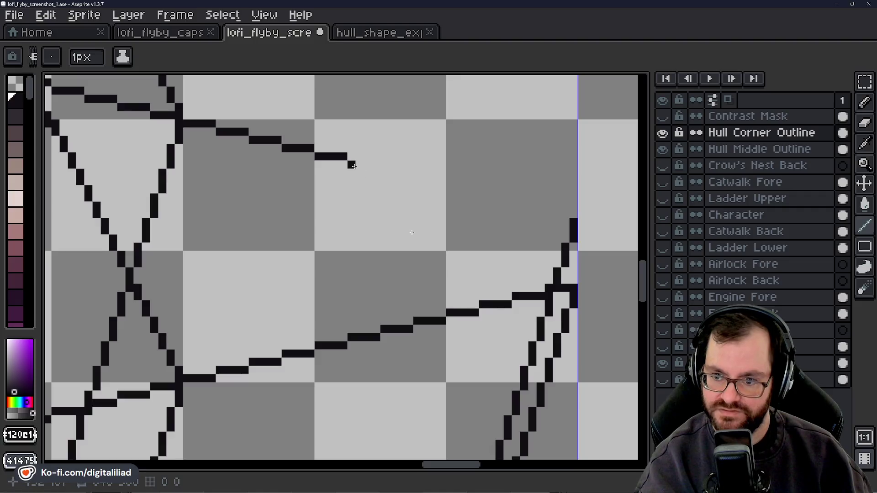
pyautogui.keyDown('shift'); pyautogui.click(380, 164); pyautogui.keyUp('shift')
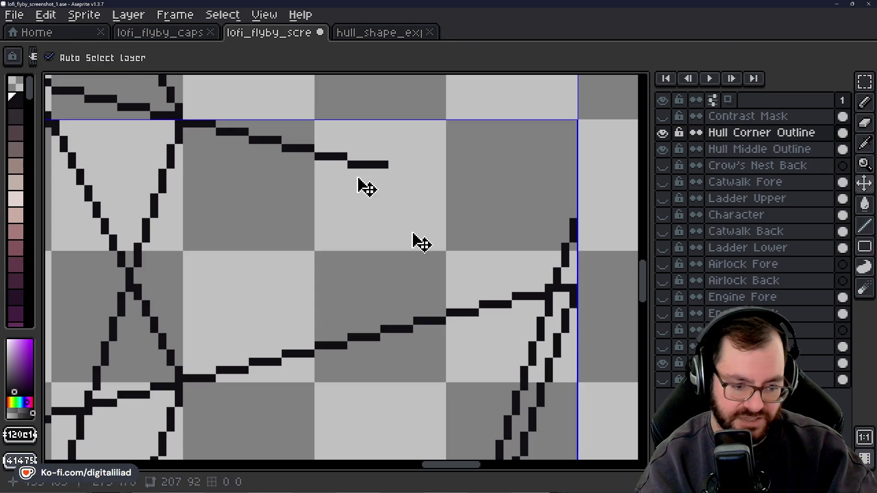
# Undo the overshooting segment and extend the upper sloping edge to meet the top of the right edge.
pyautogui.hotkey('ctrl', 'z')
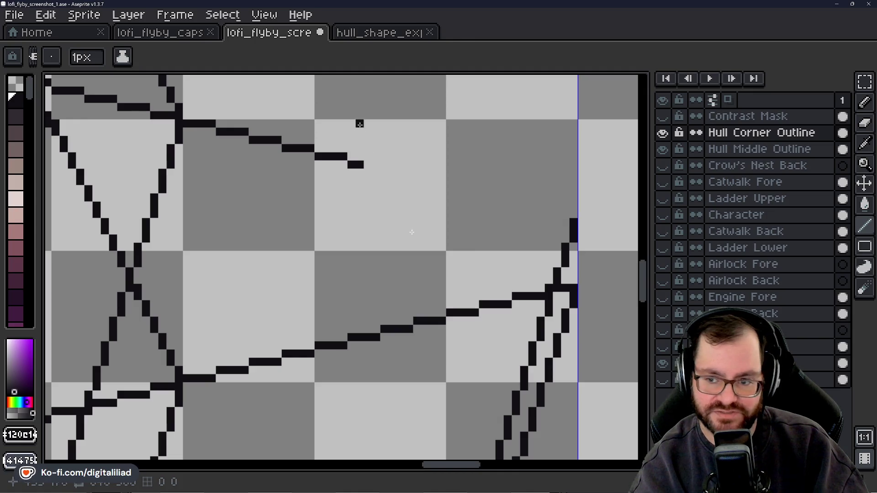
pyautogui.click(371, 164)
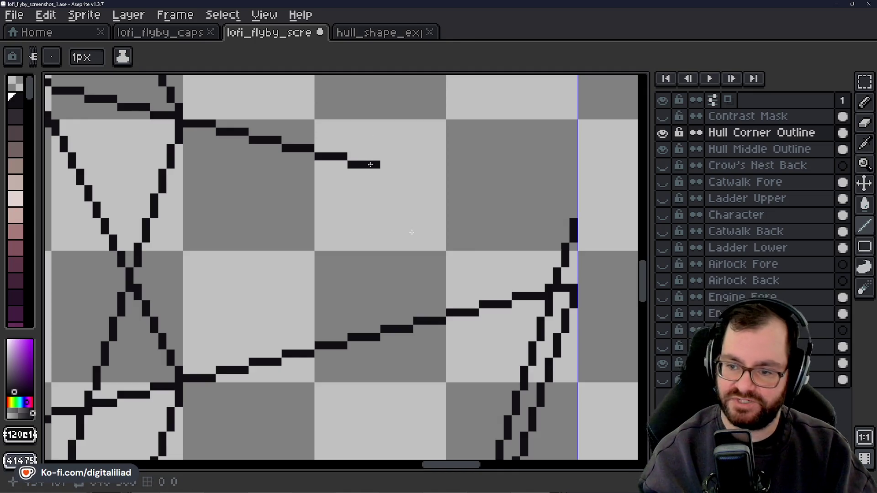
pyautogui.moveTo(385, 173); pyautogui.dragTo(534, 206)
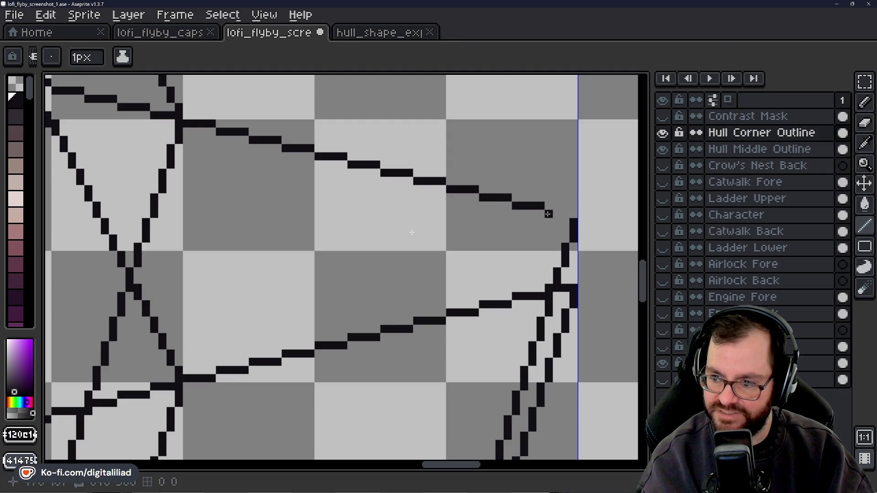
pyautogui.moveTo(547, 214); pyautogui.dragTo(567, 215)
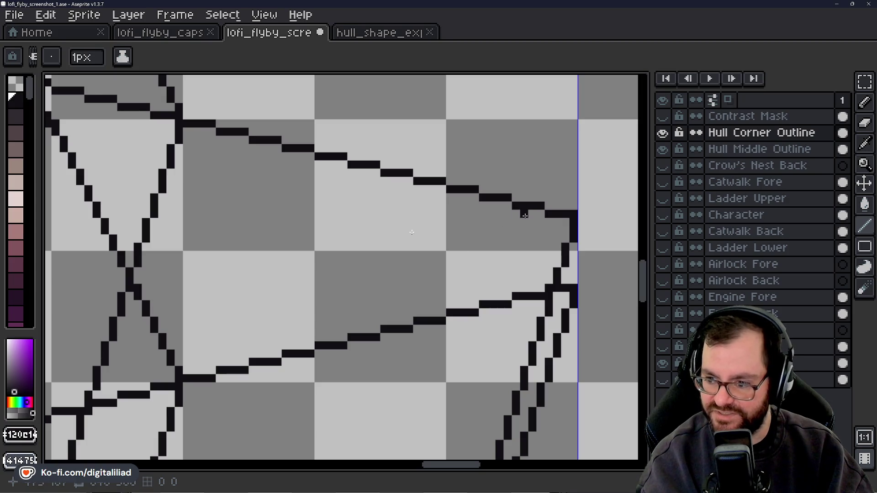
pyautogui.moveTo(648, 288); pyautogui.dragTo(647, 320)
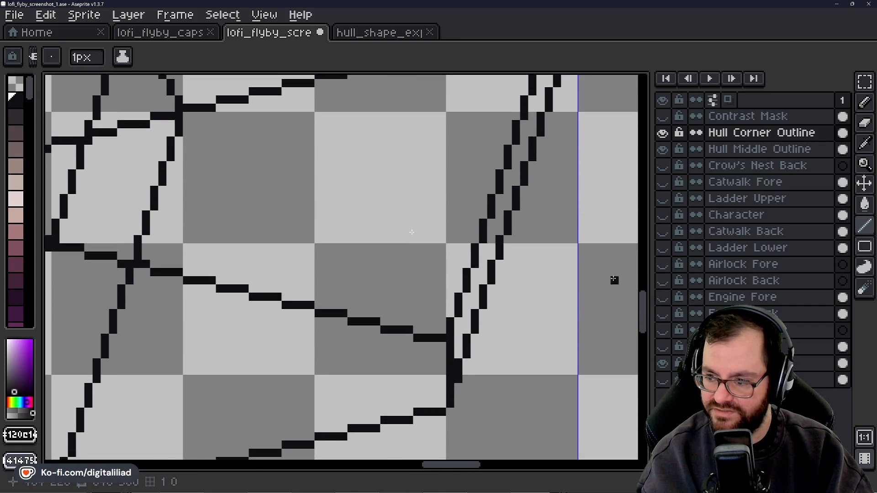
# Add a second vertical pixel column at the right corner and start a stepped edge up-left from it.
pyautogui.moveTo(647, 308); pyautogui.dragTo(649, 280)
pyautogui.moveTo(573, 317); pyautogui.dragTo(574, 251)
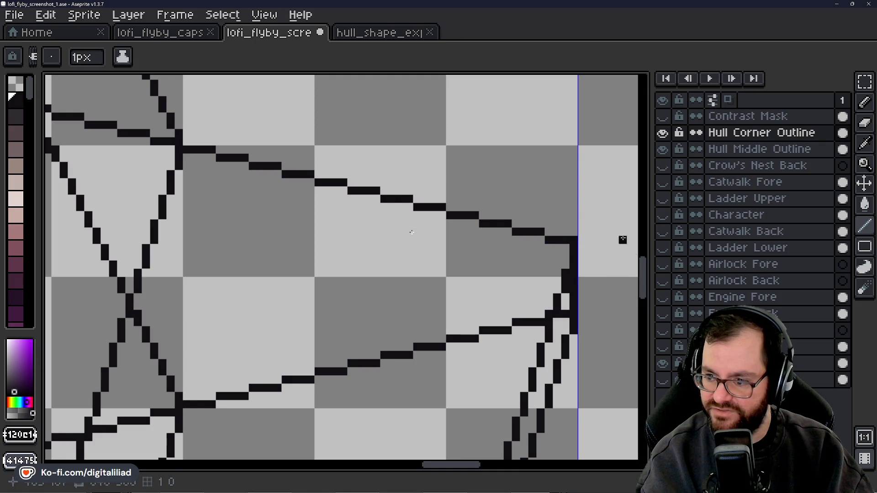
pyautogui.moveTo(649, 279)
pyautogui.mouseDown()
pyautogui.moveTo(646, 258)
pyautogui.moveTo(638, 277)
pyautogui.mouseUp()
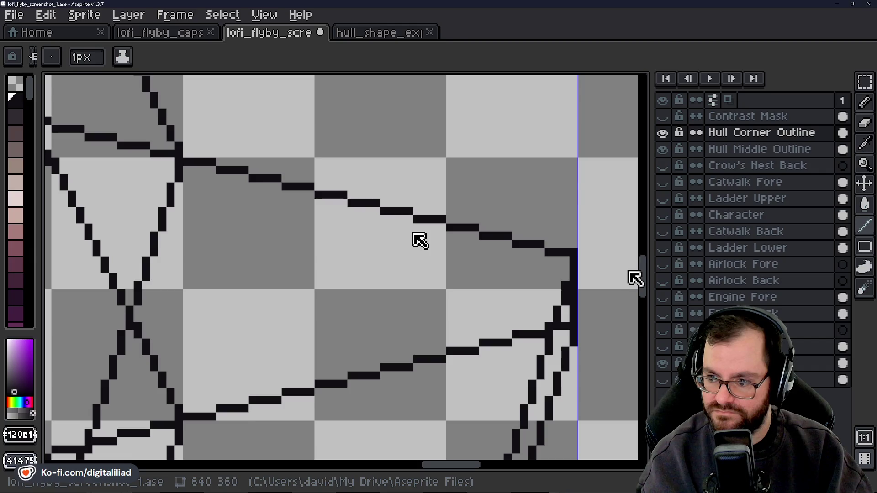
pyautogui.moveTo(635, 279); pyautogui.dragTo(637, 268)
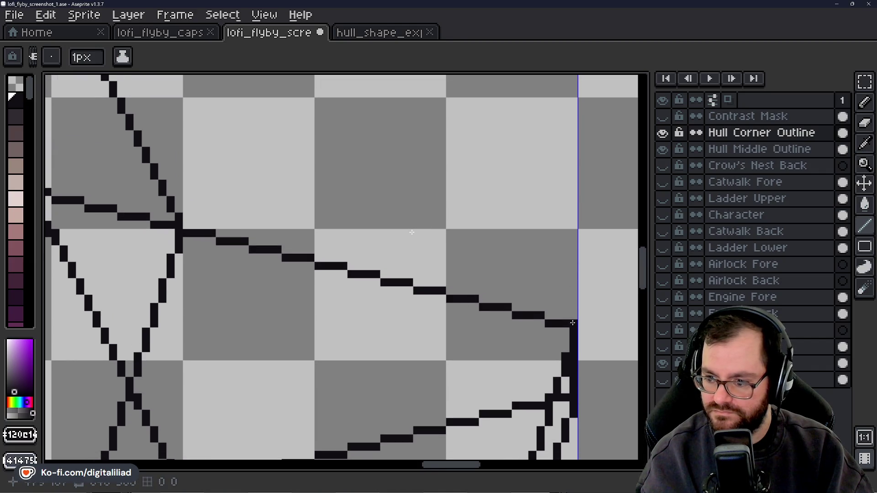
pyautogui.moveTo(572, 323); pyautogui.dragTo(519, 201)
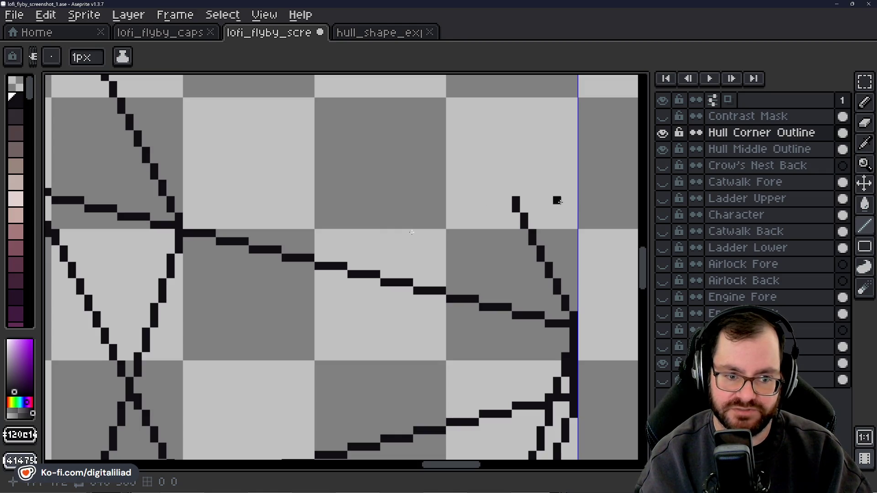
# Pencil a stepped edge from the upper-left hull corner rightward and down.
pyautogui.moveTo(645, 262); pyautogui.dragTo(654, 250)
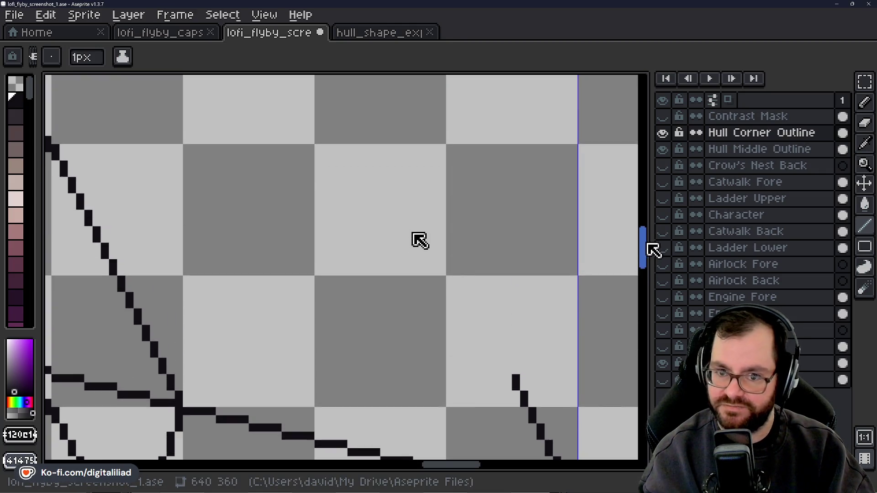
pyautogui.moveTo(450, 472); pyautogui.dragTo(436, 471)
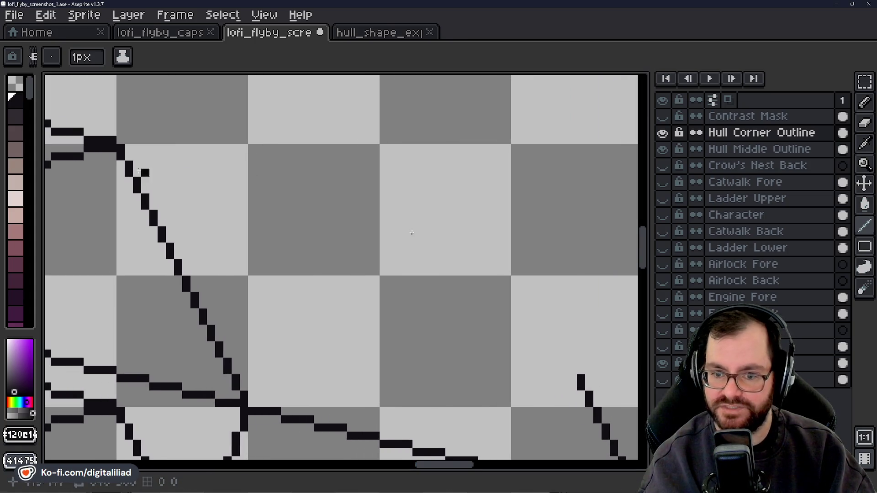
pyautogui.moveTo(121, 149)
pyautogui.mouseDown()
pyautogui.moveTo(177, 152)
pyautogui.moveTo(247, 173)
pyautogui.mouseUp()
pyautogui.click(269, 181)
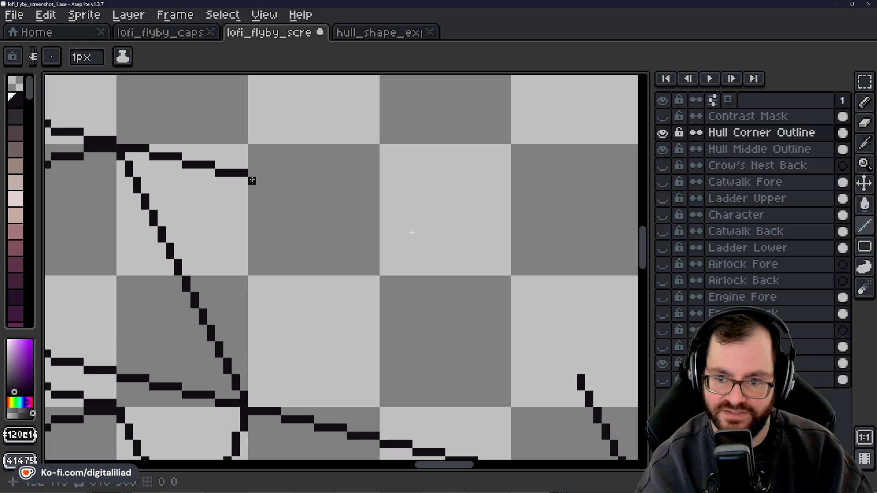
pyautogui.moveTo(252, 181); pyautogui.dragTo(425, 222)
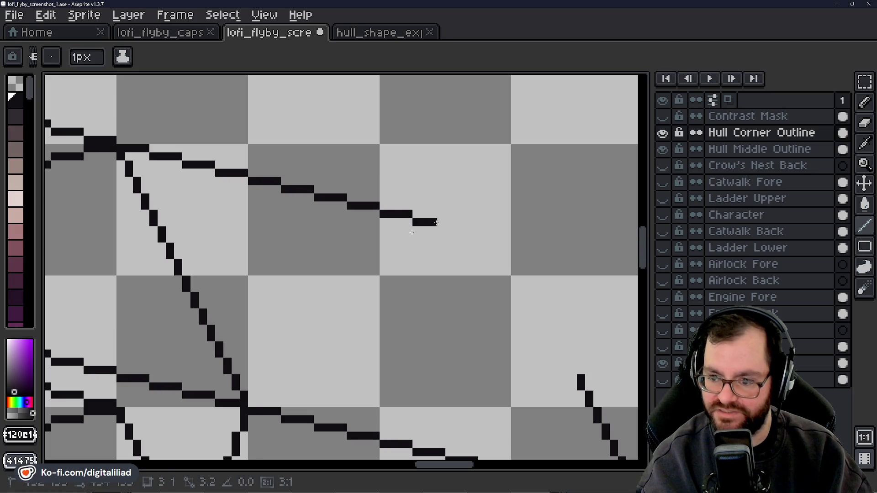
pyautogui.moveTo(448, 230); pyautogui.dragTo(516, 247)
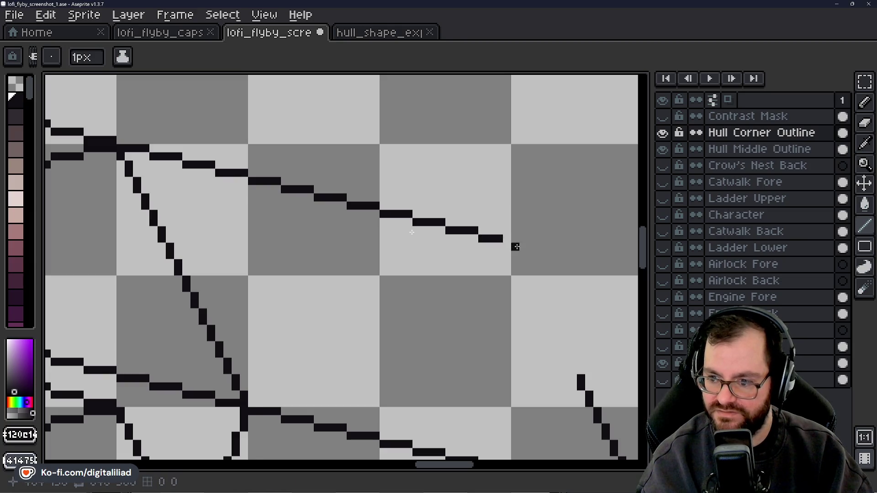
pyautogui.moveTo(443, 465); pyautogui.dragTo(459, 465)
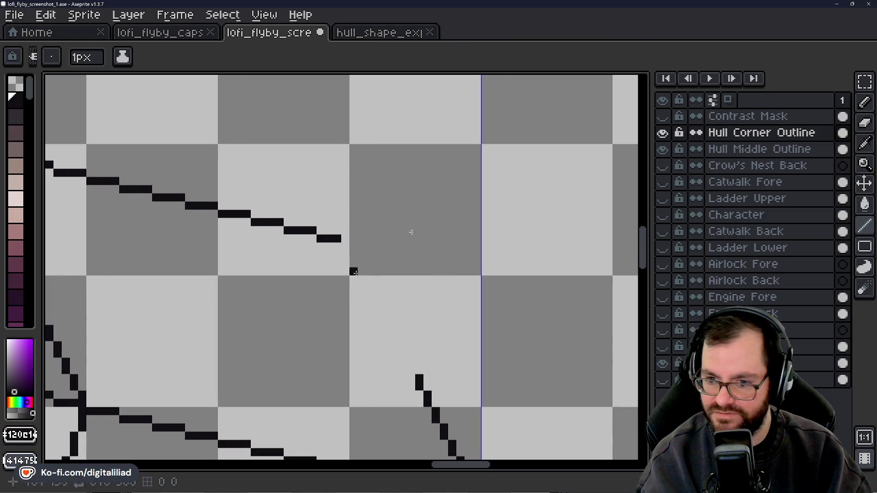
pyautogui.click(346, 239)
# Connect the diagonal edge up from the right corner to the new stepped edge.
pyautogui.moveTo(411, 361)
pyautogui.mouseDown()
pyautogui.moveTo(411, 370)
pyautogui.moveTo(386, 313)
pyautogui.mouseUp()
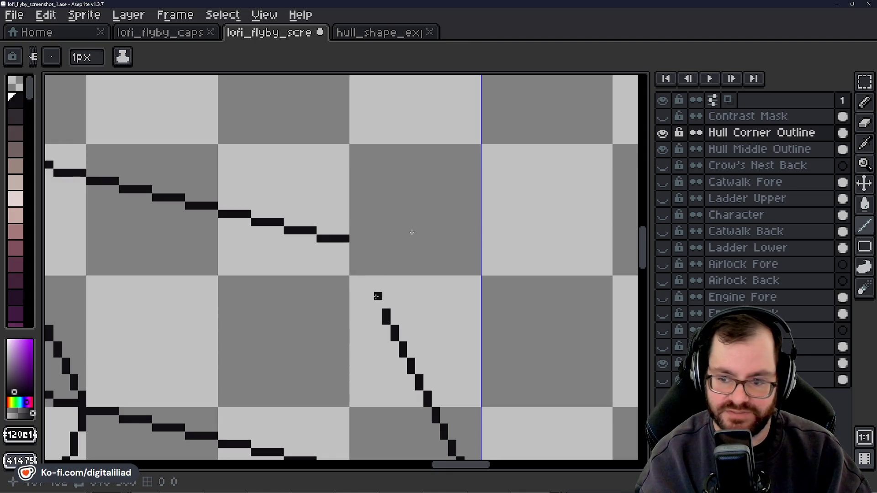
pyautogui.moveTo(378, 304); pyautogui.dragTo(354, 247)
pyautogui.moveTo(645, 249); pyautogui.dragTo(644, 270)
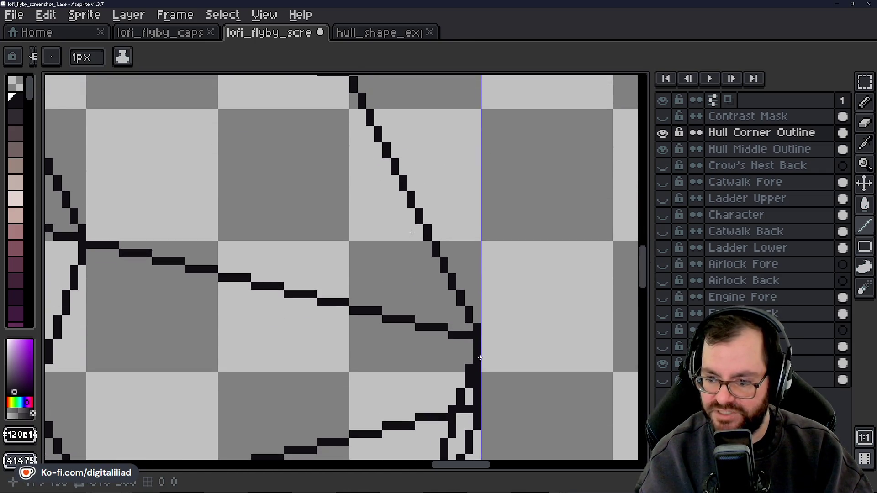
pyautogui.moveTo(468, 358); pyautogui.dragTo(467, 353)
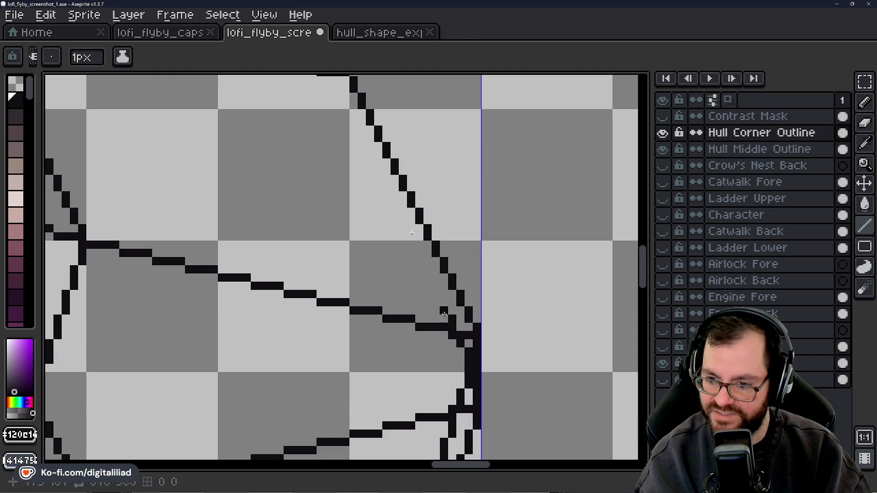
# Place pixels for a parallel inner diagonal running up-left to meet the upper edge.
pyautogui.click(444, 306)
pyautogui.click(419, 294)
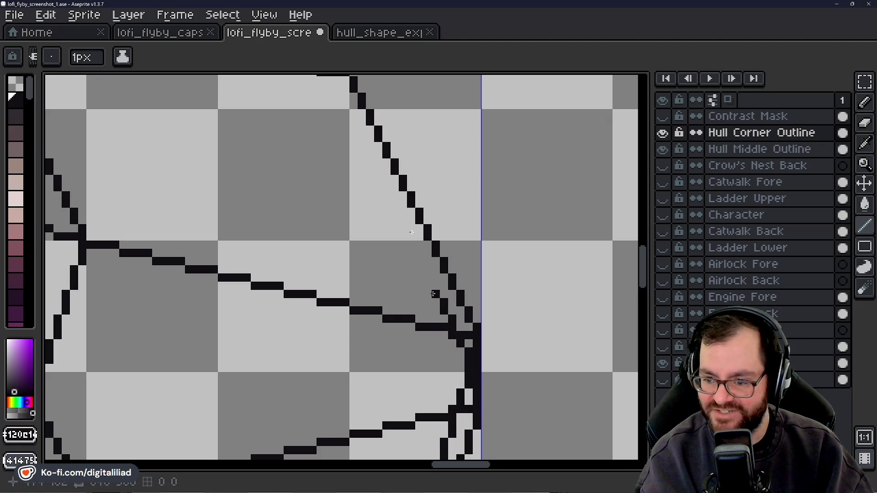
pyautogui.click(426, 279)
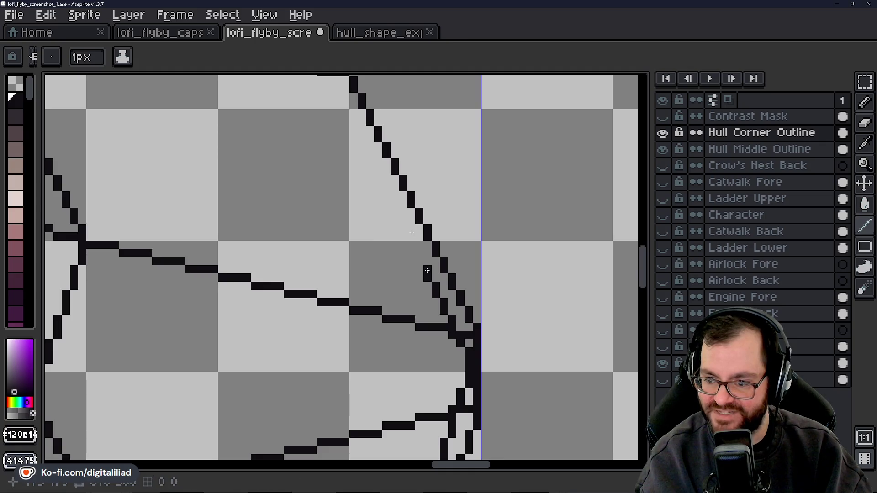
pyautogui.click(419, 256)
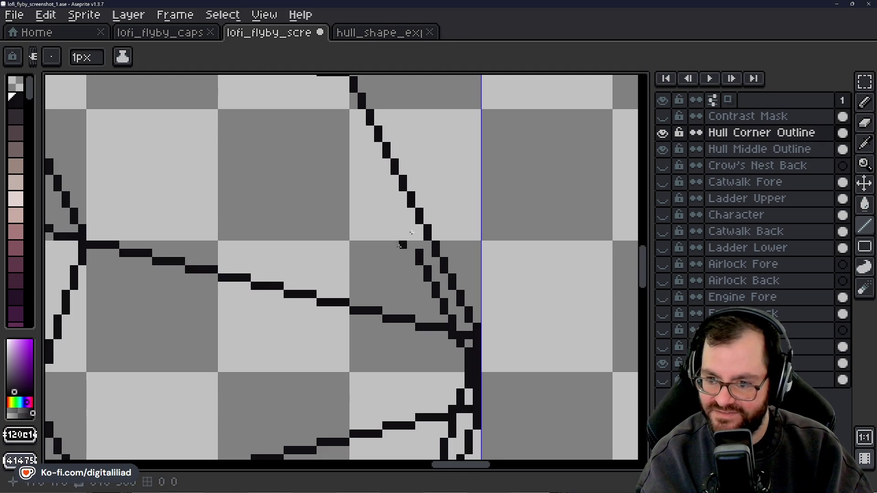
pyautogui.click(411, 241)
pyautogui.click(402, 224)
pyautogui.click(394, 207)
pyautogui.click(386, 192)
pyautogui.click(378, 175)
pyautogui.click(369, 158)
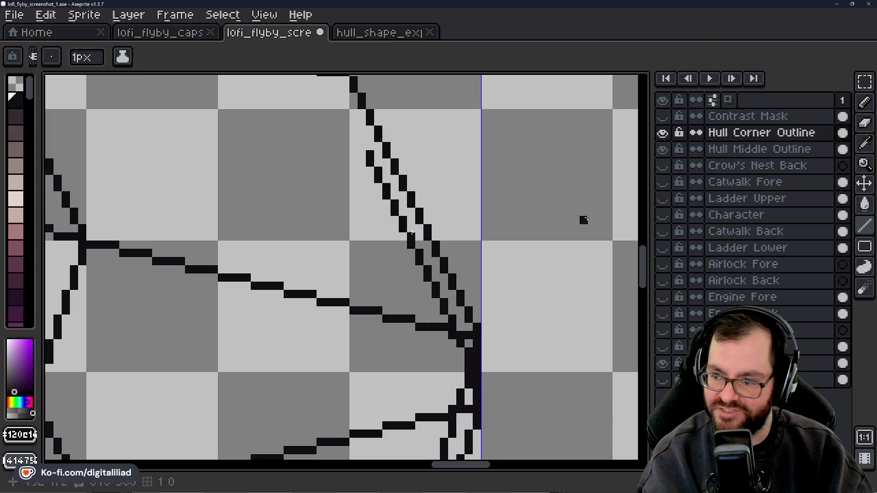
pyautogui.moveTo(646, 273); pyautogui.dragTo(646, 256)
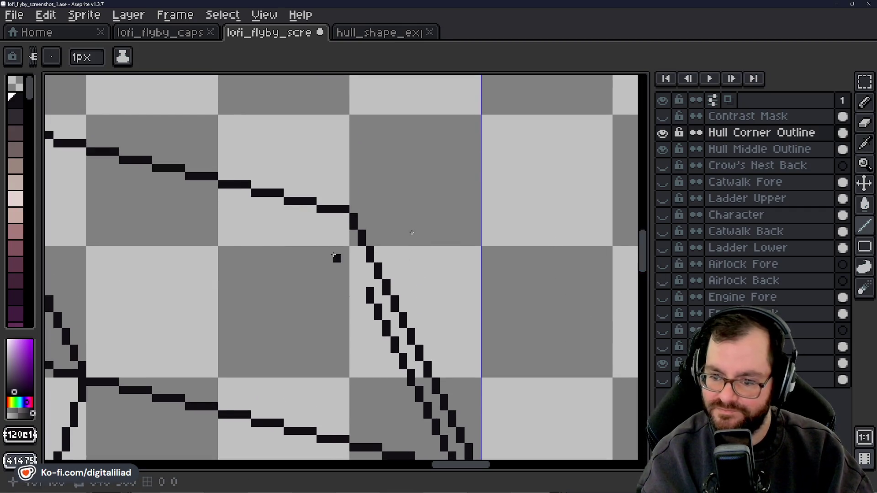
pyautogui.moveTo(361, 284); pyautogui.dragTo(346, 242)
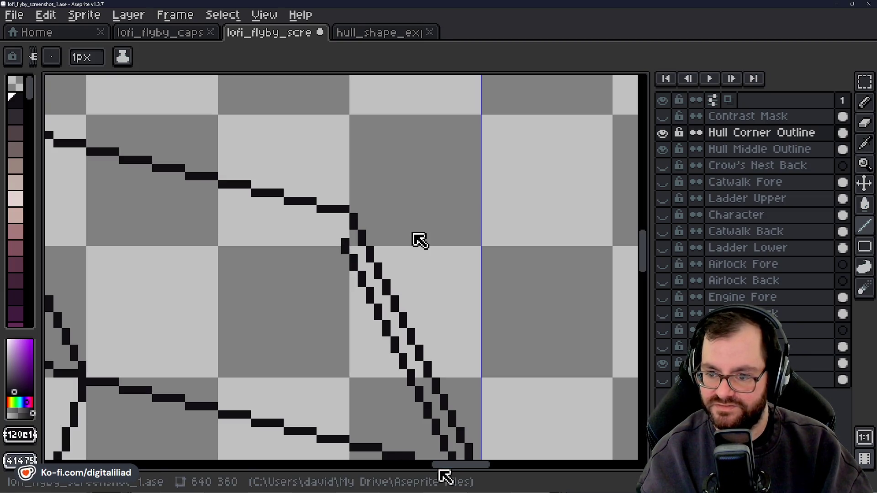
# Zoom out to see the whole hull wireframe.
pyautogui.moveTo(649, 265); pyautogui.dragTo(654, 267)
pyautogui.moveTo(459, 465)
pyautogui.mouseDown()
pyautogui.moveTo(394, 471)
pyautogui.moveTo(420, 470)
pyautogui.mouseUp()
pyautogui.moveTo(651, 258)
pyautogui.mouseDown()
pyautogui.moveTo(650, 326)
pyautogui.moveTo(653, 265)
pyautogui.mouseUp()
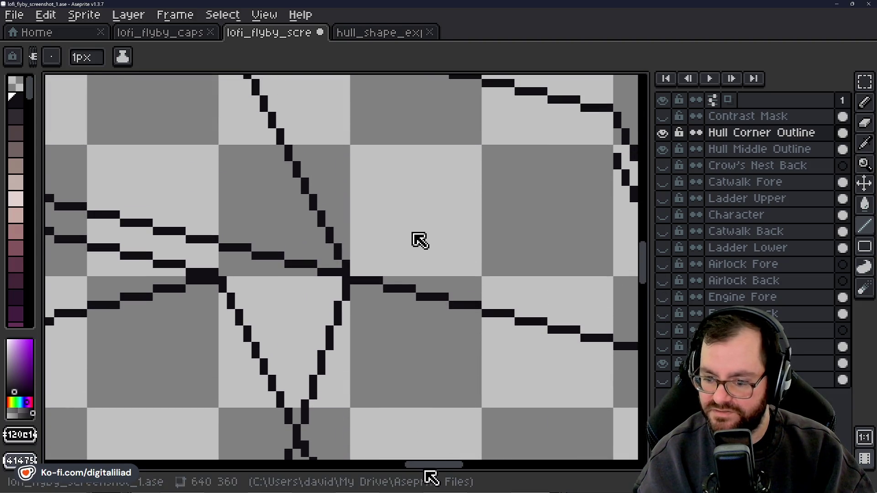
pyautogui.moveTo(426, 466); pyautogui.dragTo(438, 464)
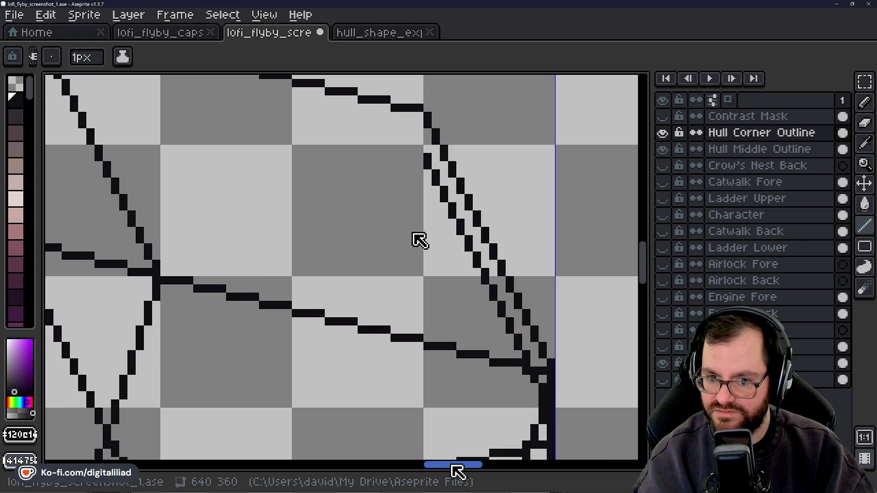
pyautogui.moveTo(444, 470); pyautogui.dragTo(458, 470)
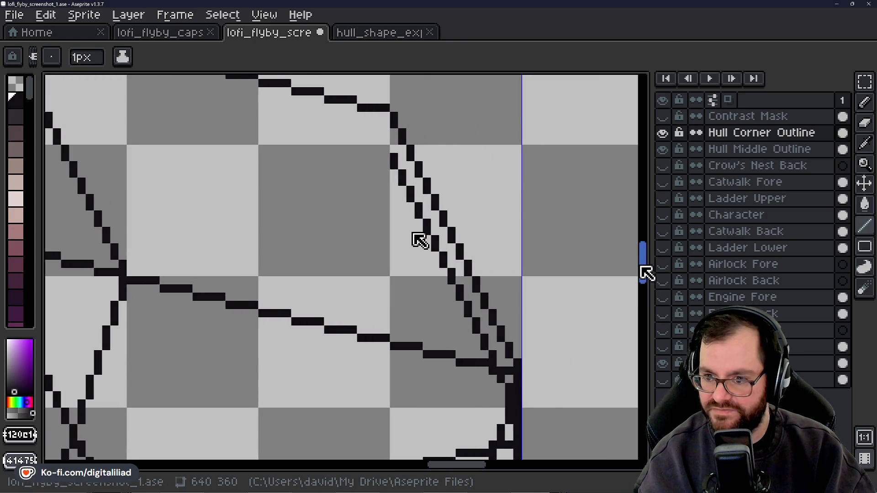
pyautogui.moveTo(650, 268); pyautogui.dragTo(646, 297)
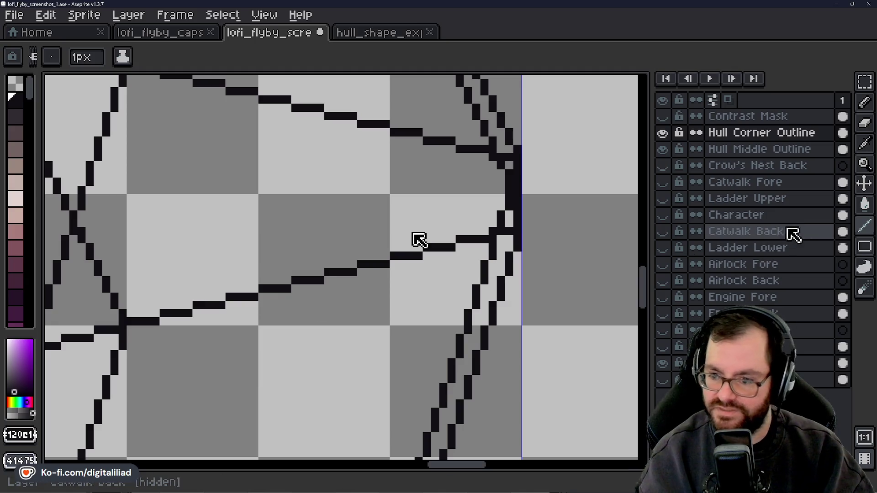
pyautogui.moveTo(652, 271); pyautogui.dragTo(650, 279)
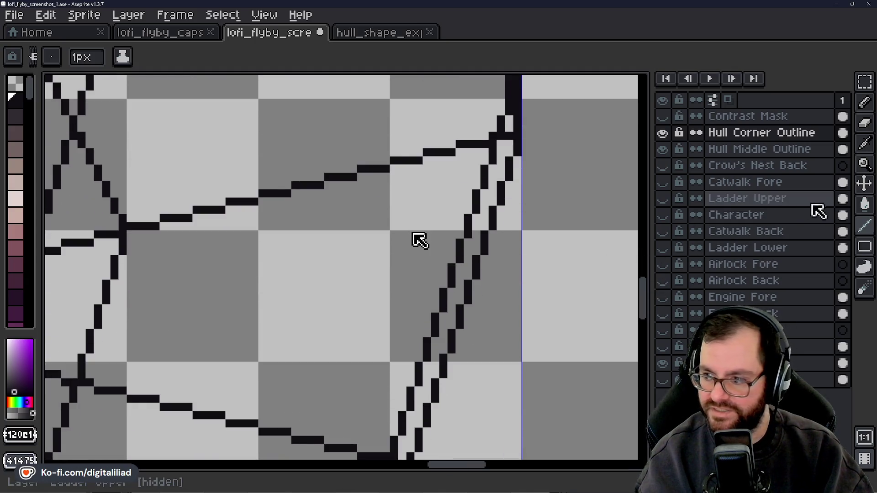
pyautogui.click(865, 163)
pyautogui.rightClick(450, 315)
pyautogui.scroll(-1, 450, 316)
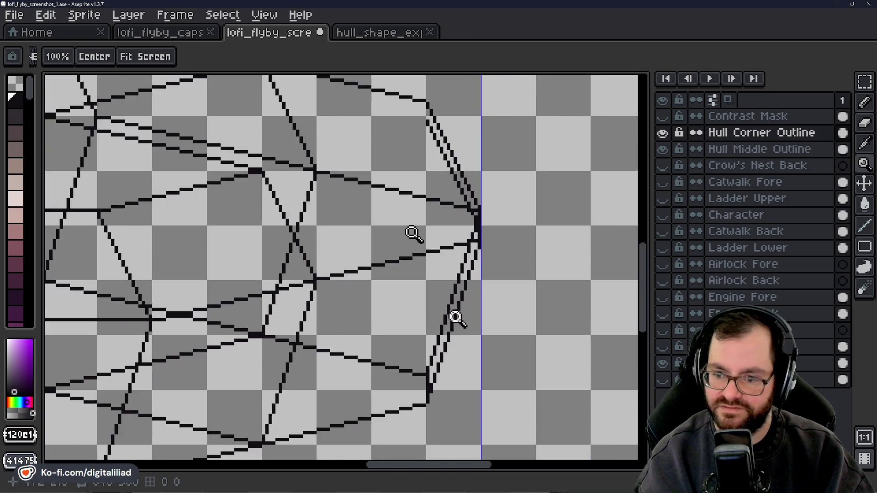
# Try a straight line near the inner hull edge, then undo the stray stroke.
pyautogui.scroll(-1, 450, 315)
pyautogui.scroll(-1, 450, 315)
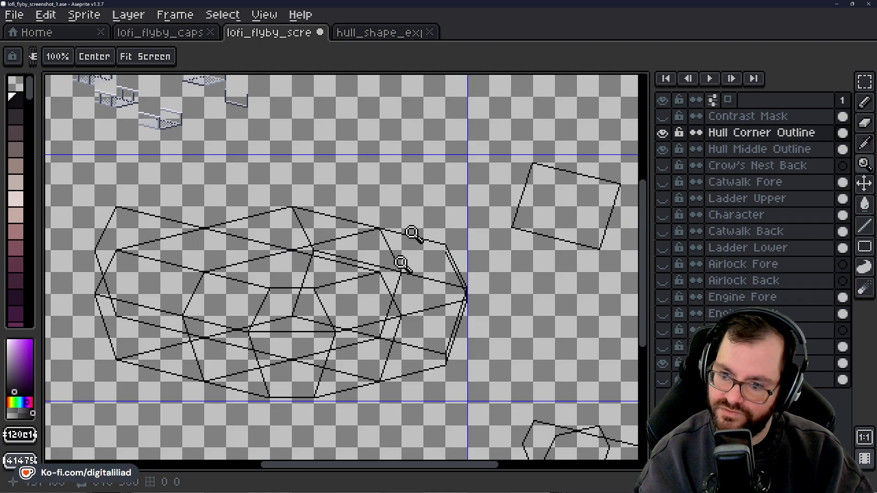
pyautogui.scroll(1, 401, 262)
pyautogui.scroll(1, 401, 265)
pyautogui.scroll(1, 401, 270)
pyautogui.scroll(1, 414, 235)
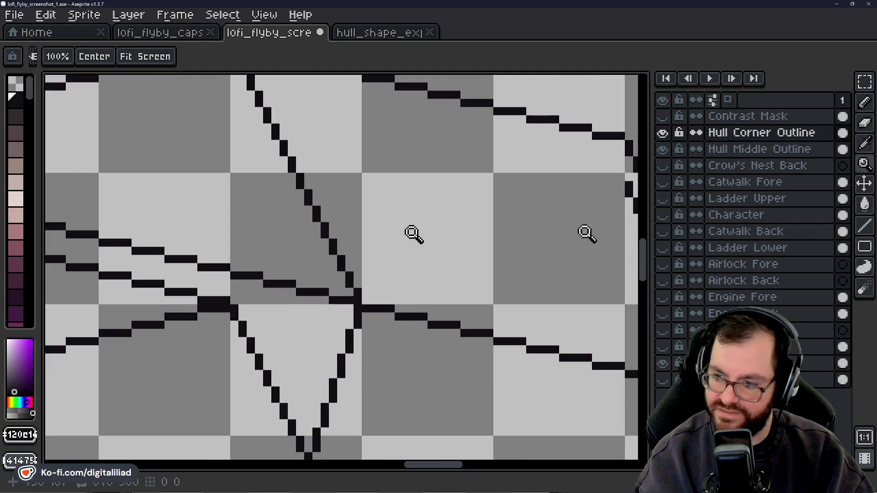
pyautogui.press('l')
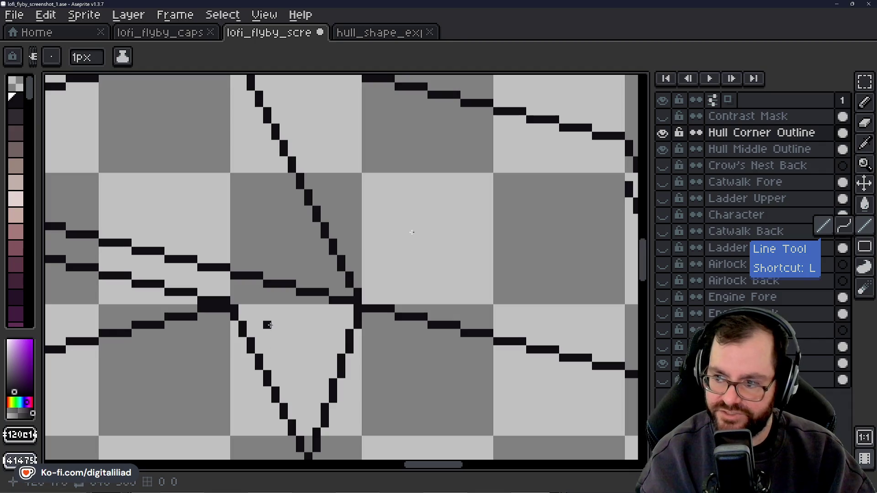
pyautogui.moveTo(233, 301); pyautogui.dragTo(425, 259)
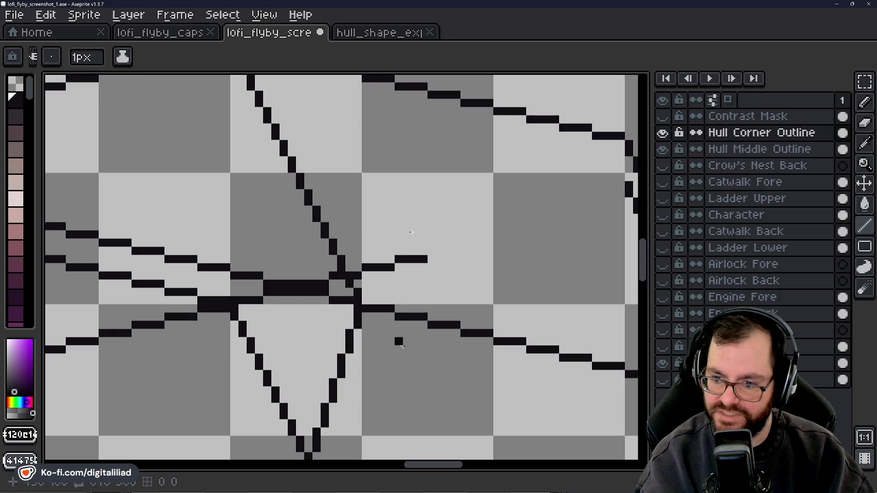
pyautogui.scroll(-3, 430, 459)
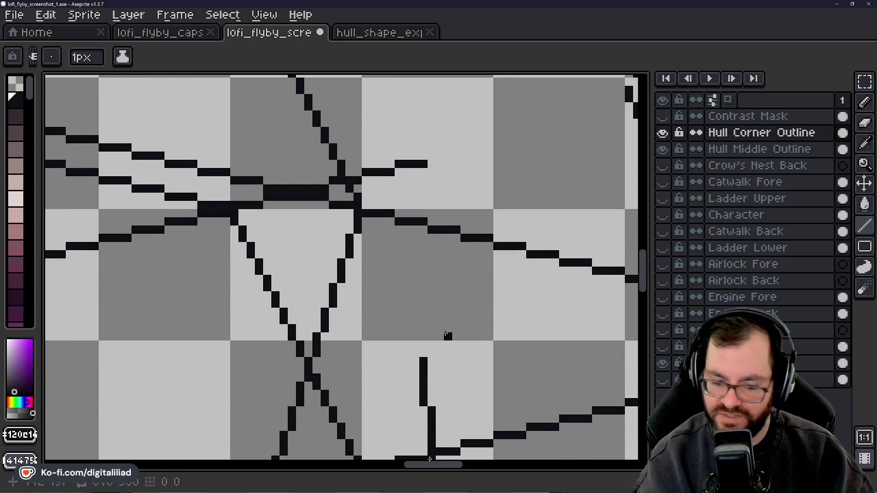
pyautogui.hotkey('ctrl', 'z')
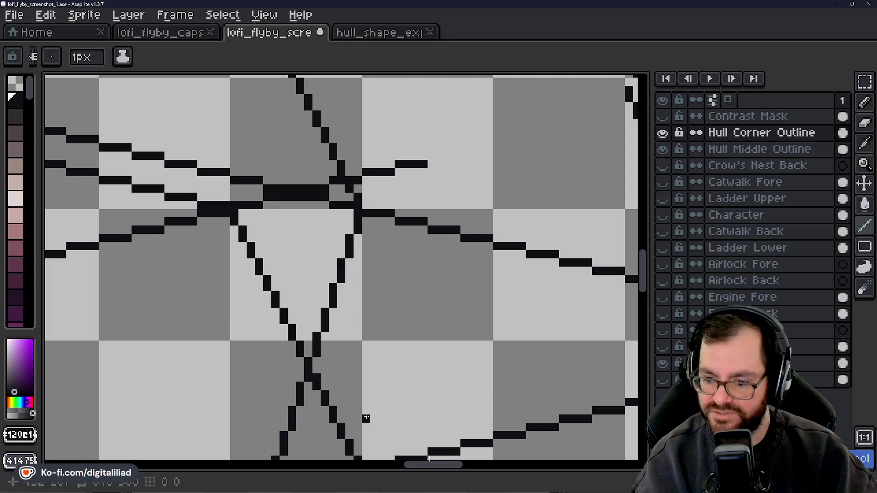
# Extend the short inner hull line up-right in segments until it joins the diagonal edge.
pyautogui.moveTo(436, 466); pyautogui.dragTo(459, 466)
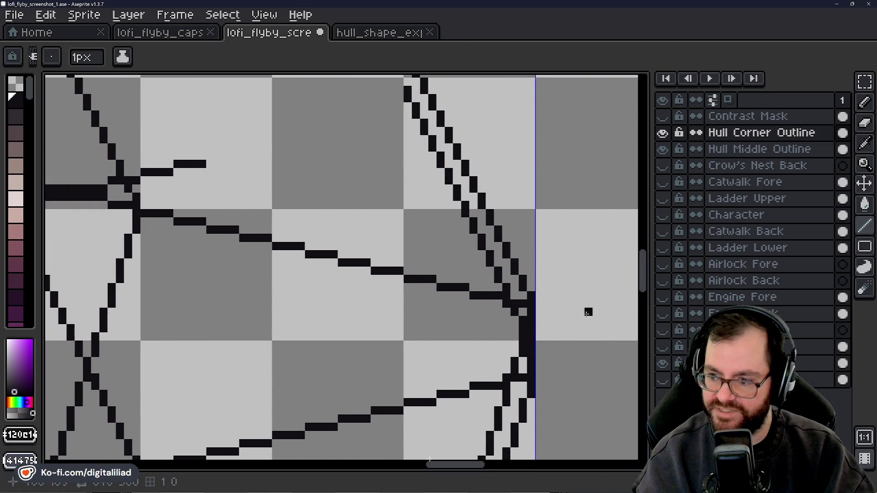
pyautogui.moveTo(649, 283); pyautogui.dragTo(648, 265)
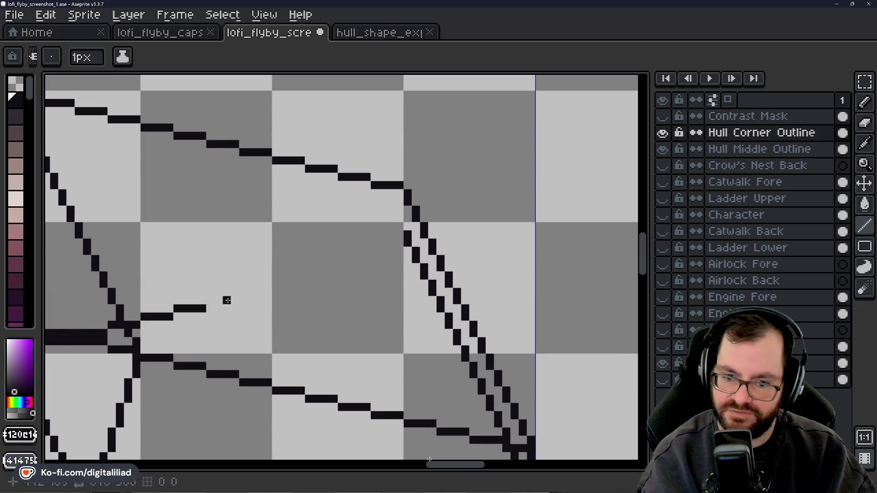
pyautogui.moveTo(236, 300); pyautogui.dragTo(330, 277)
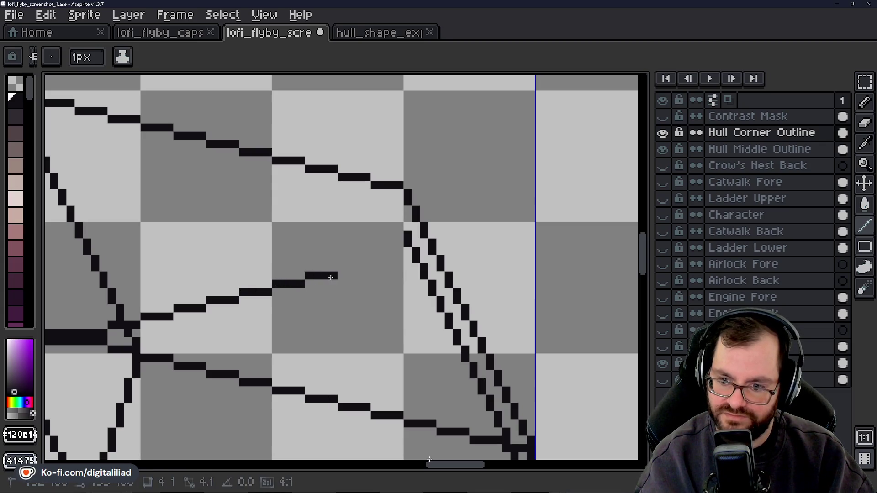
pyautogui.moveTo(341, 267); pyautogui.dragTo(376, 259)
pyautogui.click(403, 246)
pyautogui.moveTo(644, 264)
pyautogui.mouseDown()
pyautogui.moveTo(640, 287)
pyautogui.moveTo(613, 282)
pyautogui.mouseUp()
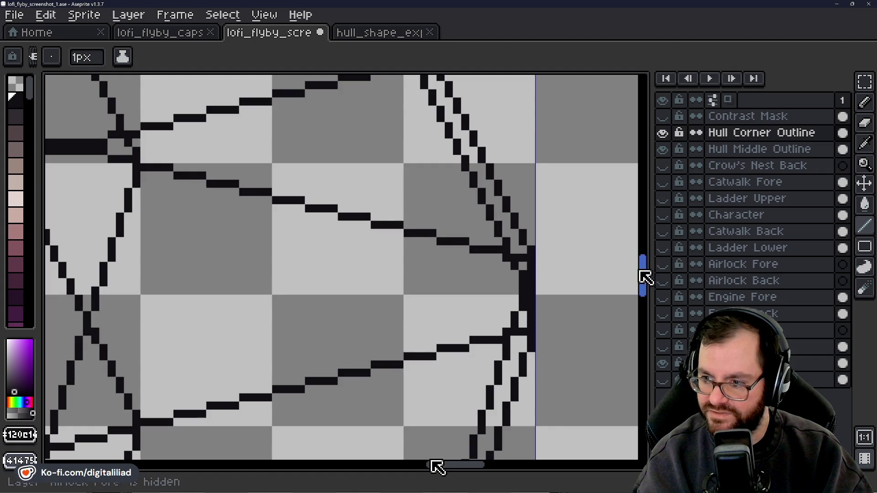
pyautogui.moveTo(643, 274); pyautogui.dragTo(636, 234)
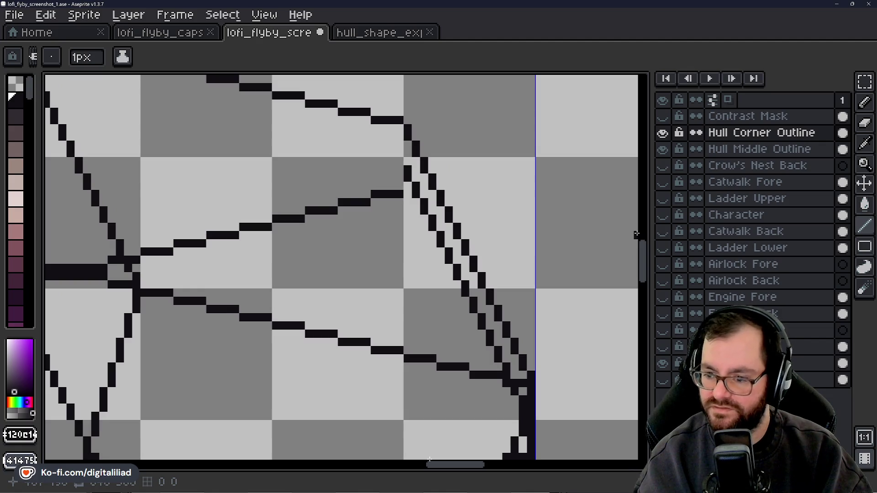
# Erase the inner parallel diagonal and the leftover pixels at the bottom corner.
pyautogui.press('b')
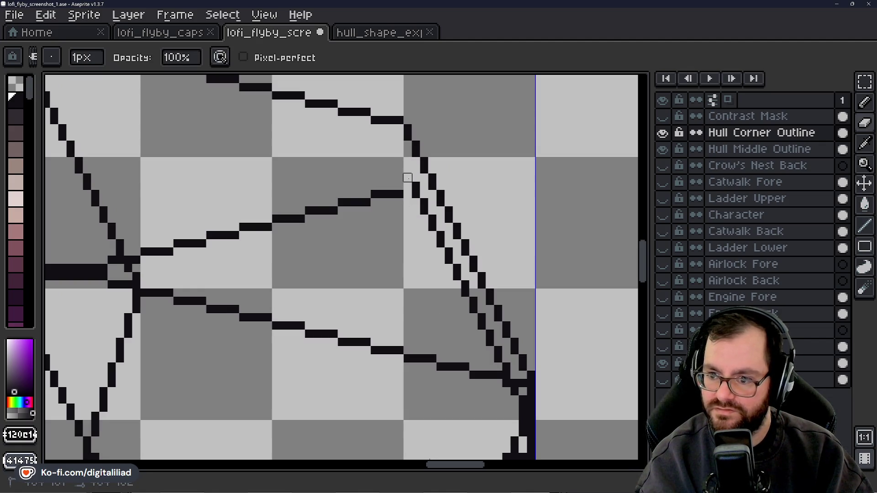
pyautogui.moveTo(416, 202); pyautogui.dragTo(505, 359)
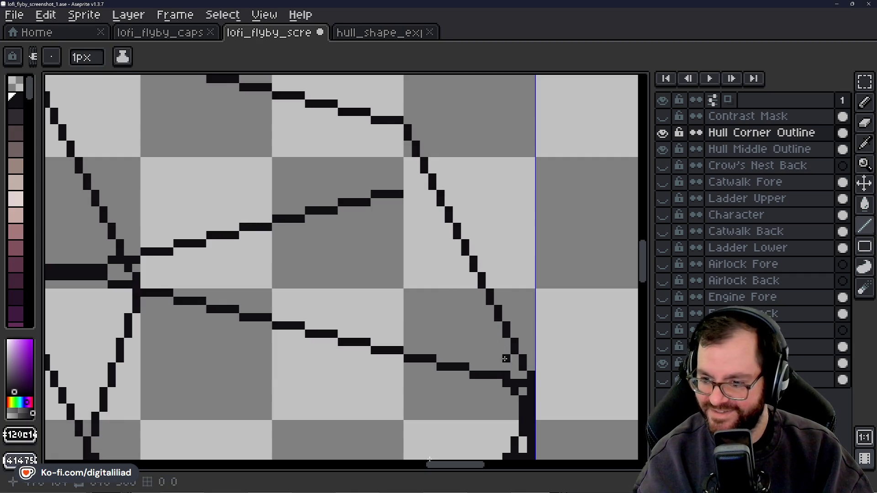
pyautogui.click(510, 392)
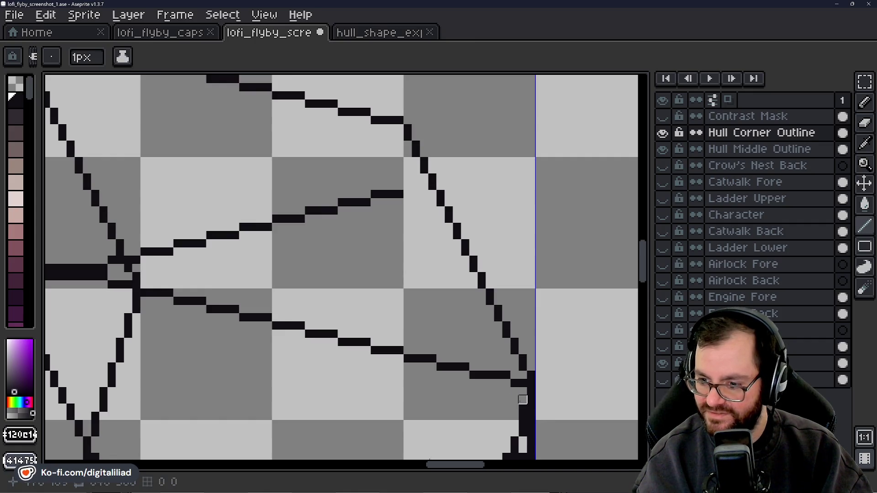
pyautogui.click(520, 401)
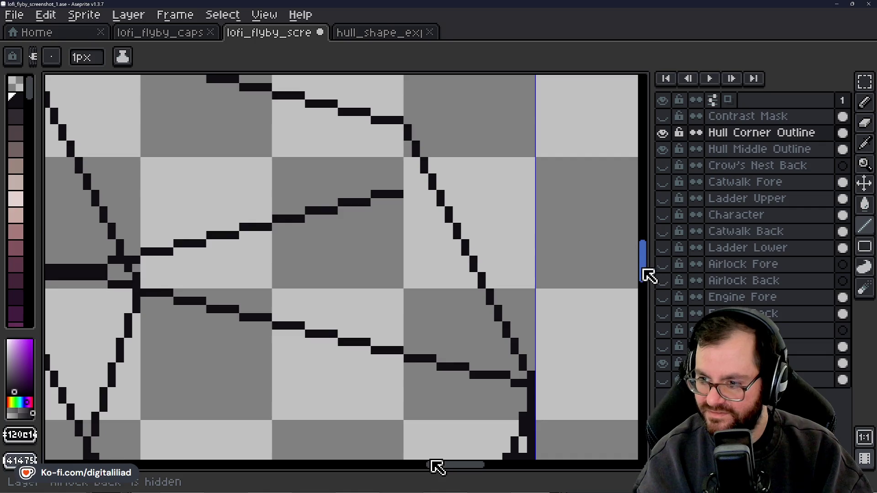
pyautogui.moveTo(649, 276); pyautogui.dragTo(644, 298)
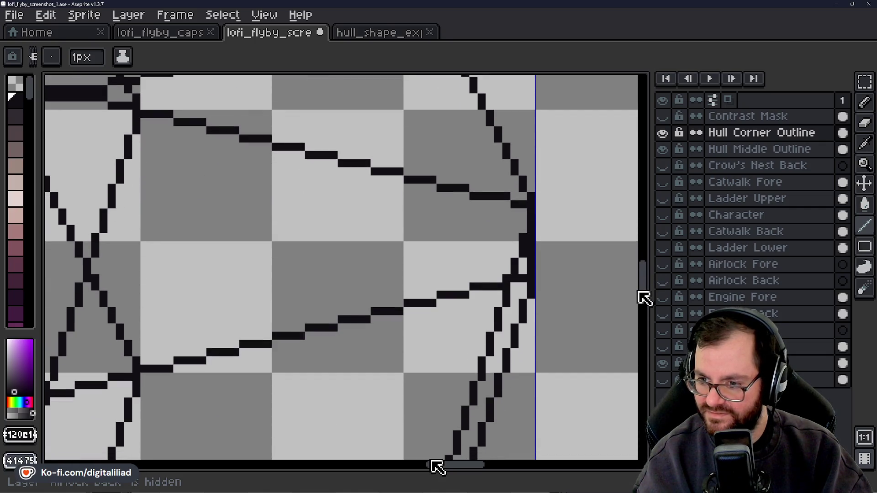
pyautogui.scroll(1, 630, 286)
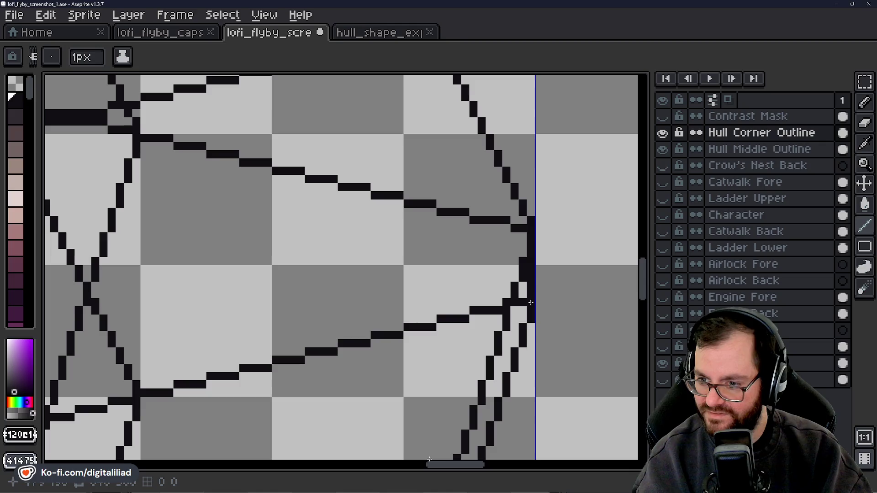
pyautogui.moveTo(650, 284); pyautogui.dragTo(647, 253)
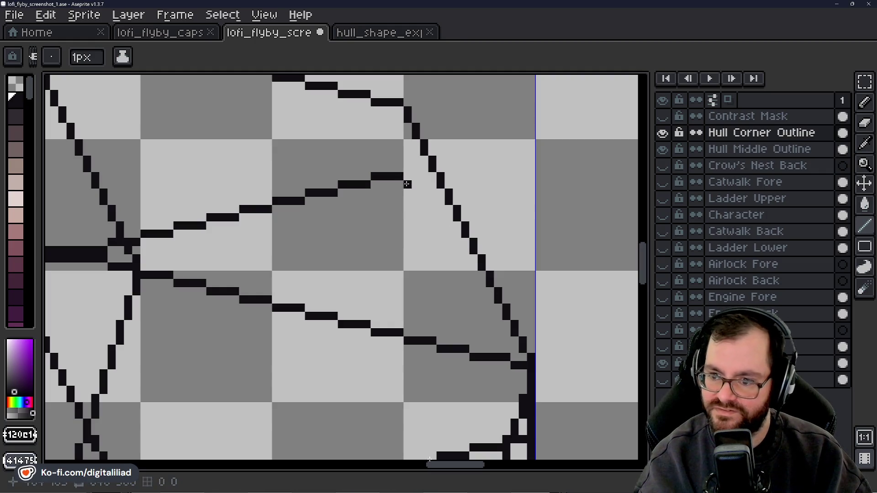
# Draw pixels down from the upper line's end, then undo the duplicate diagonal.
pyautogui.moveTo(407, 184); pyautogui.dragTo(525, 423)
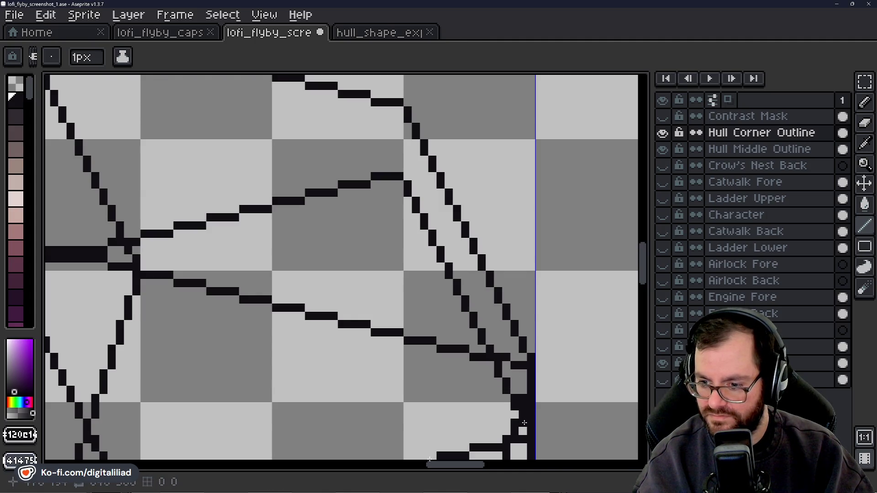
pyautogui.moveTo(644, 274); pyautogui.dragTo(629, 290)
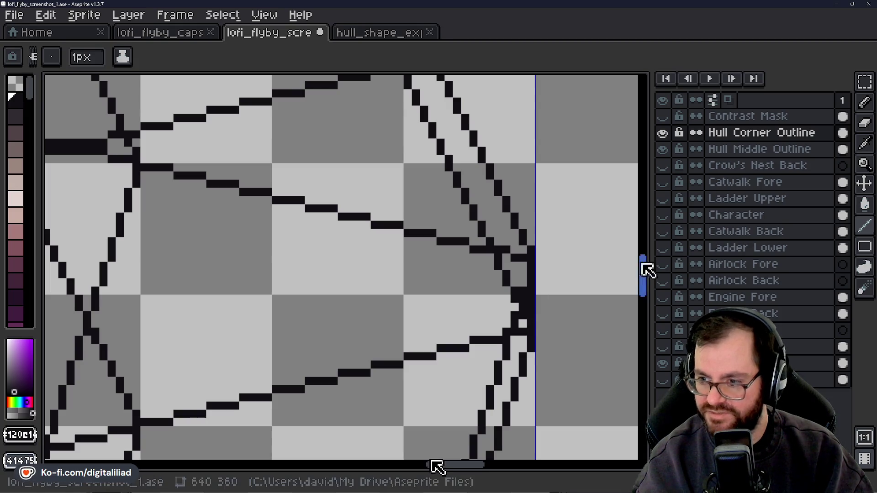
pyautogui.moveTo(646, 272); pyautogui.dragTo(642, 268)
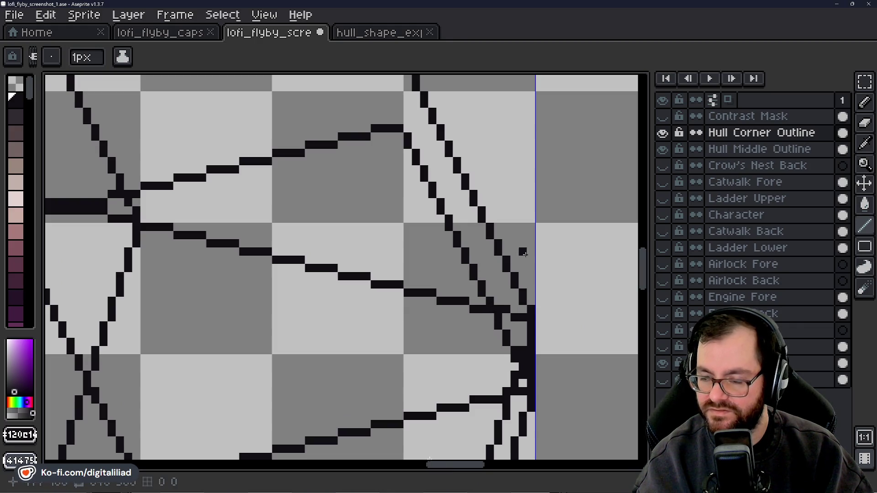
pyautogui.moveTo(648, 266); pyautogui.dragTo(649, 256)
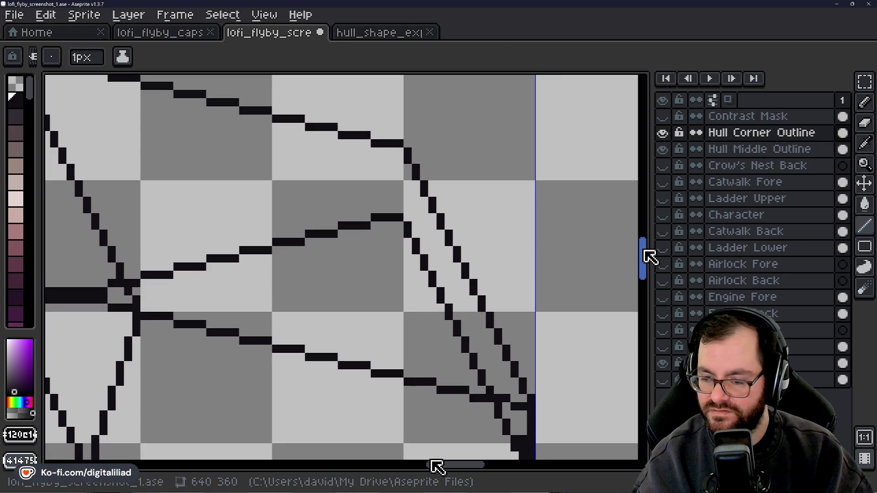
pyautogui.scroll(-1, 649, 257)
pyautogui.press('v')
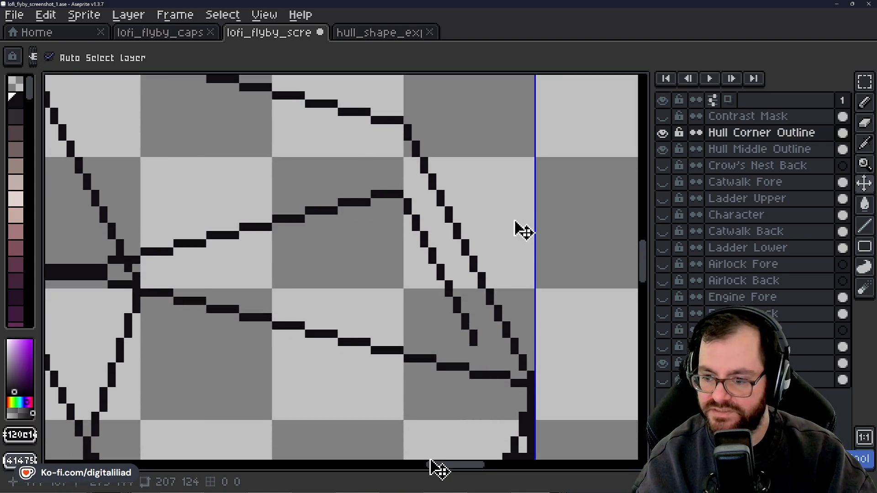
pyautogui.hotkey('ctrl', 'z')
pyautogui.hotkey('ctrl', 'z')
pyautogui.press('b')
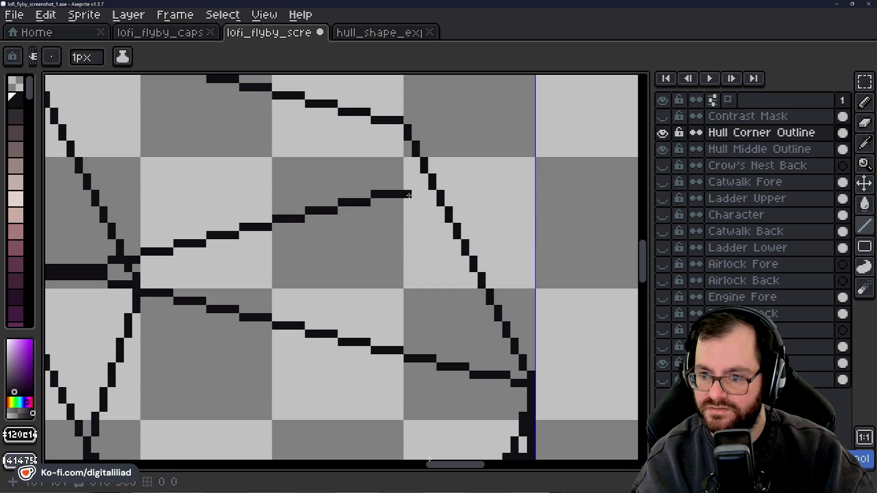
# Pencil a short stepped stub down-right from the inner line's end beside the diagonal.
pyautogui.moveTo(409, 196); pyautogui.dragTo(417, 221)
pyautogui.click(424, 227)
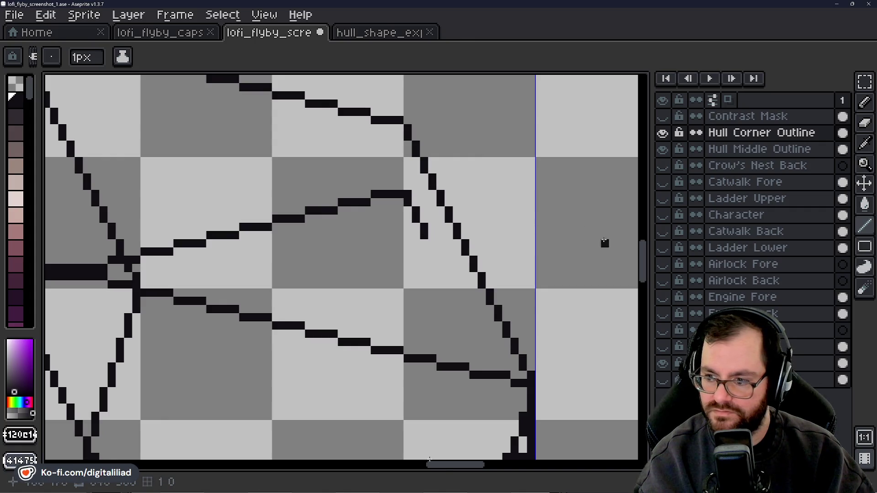
pyautogui.moveTo(642, 261)
pyautogui.mouseDown()
pyautogui.moveTo(645, 315)
pyautogui.moveTo(644, 261)
pyautogui.mouseUp()
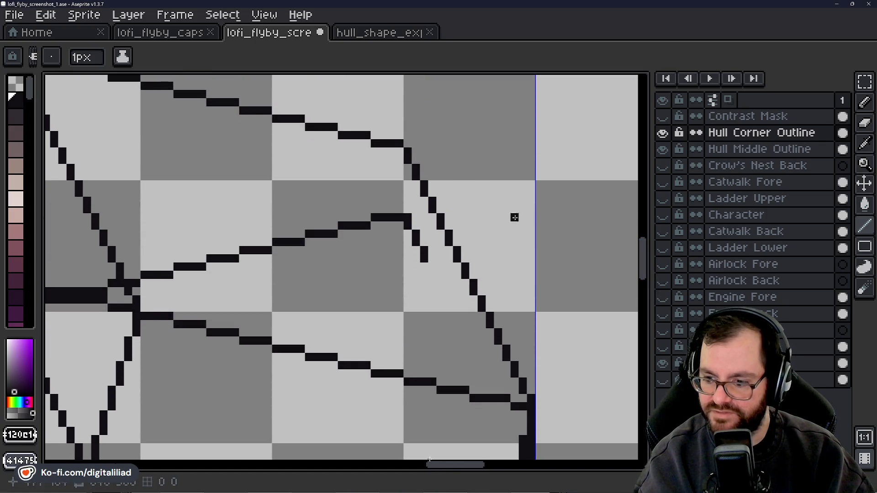
# Zoom in on the corner joint, undo an accidental layer shift, and restore the top line segment.
pyautogui.press('z')
pyautogui.scroll(-4, 510, 237)
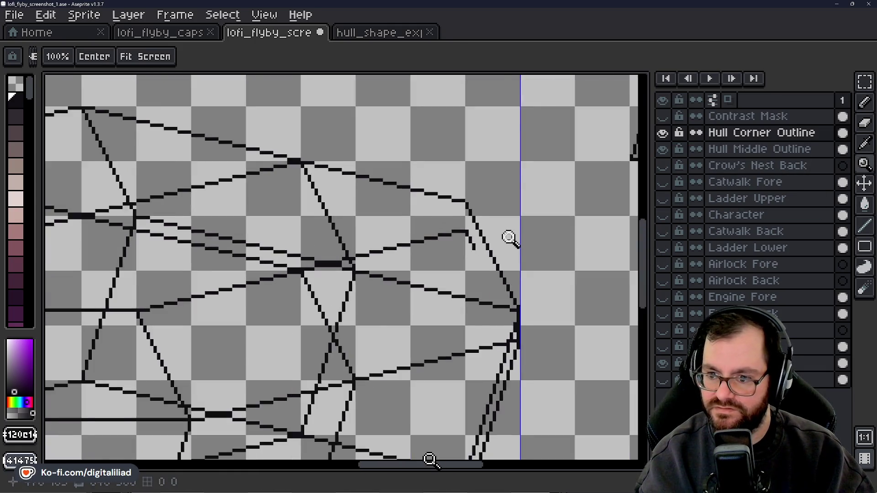
pyautogui.scroll(-3, 510, 238)
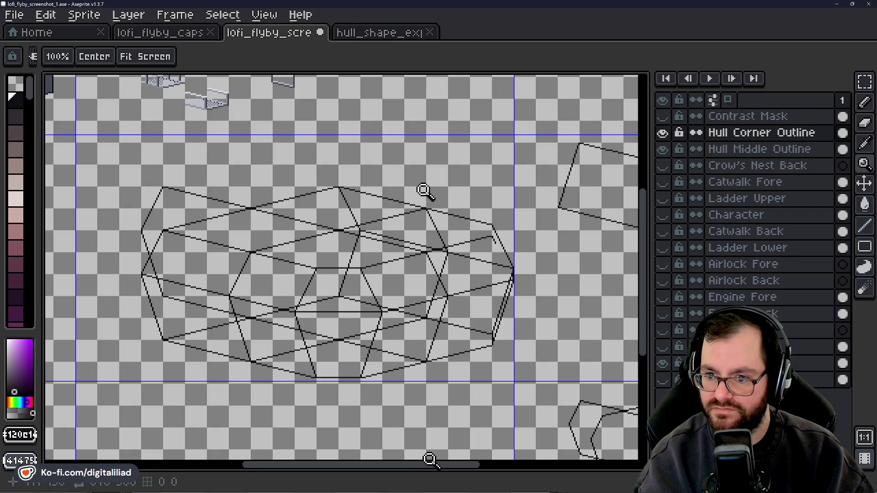
pyautogui.scroll(3, 516, 243)
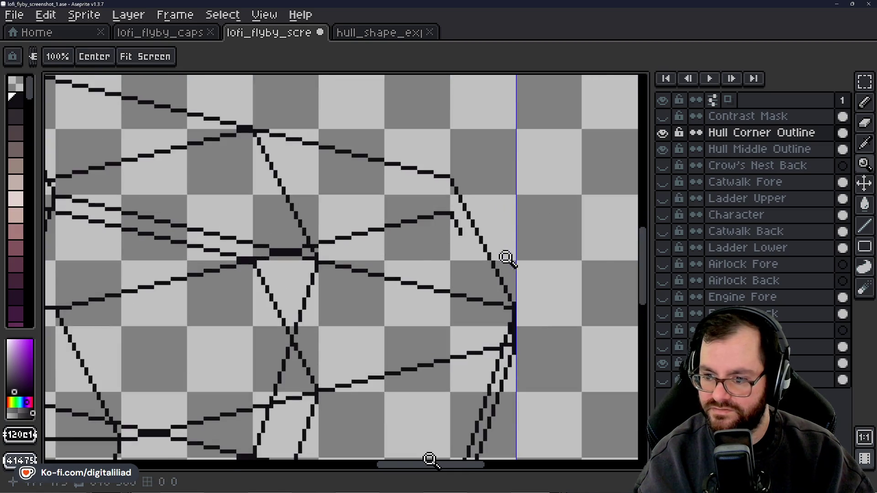
pyautogui.scroll(2, 512, 263)
pyautogui.scroll(-1, 537, 208)
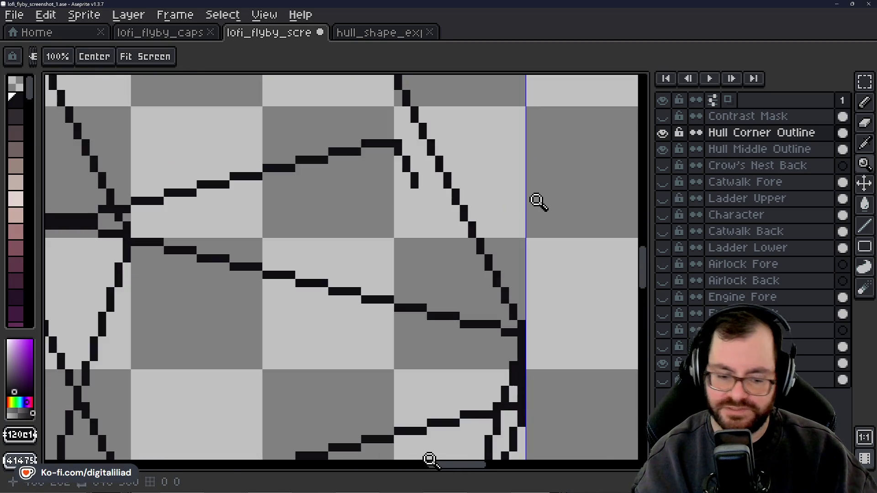
pyautogui.scroll(-1, 536, 201)
pyautogui.press('v')
pyautogui.moveTo(515, 221); pyautogui.dragTo(517, 214)
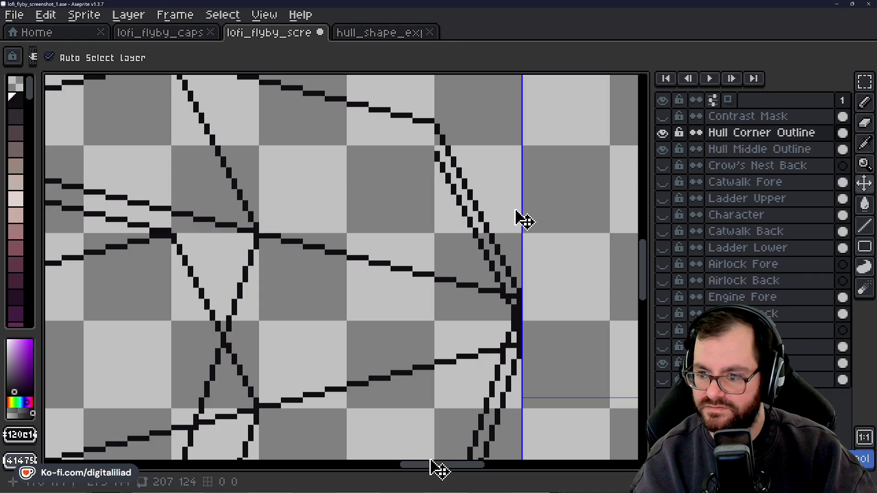
pyautogui.hotkey('ctrl', 'z')
pyautogui.hotkey('ctrl', 'z')
pyautogui.hotkey('ctrl', 'z')
pyautogui.press('z')
pyautogui.hotkey('ctrl', 'y')
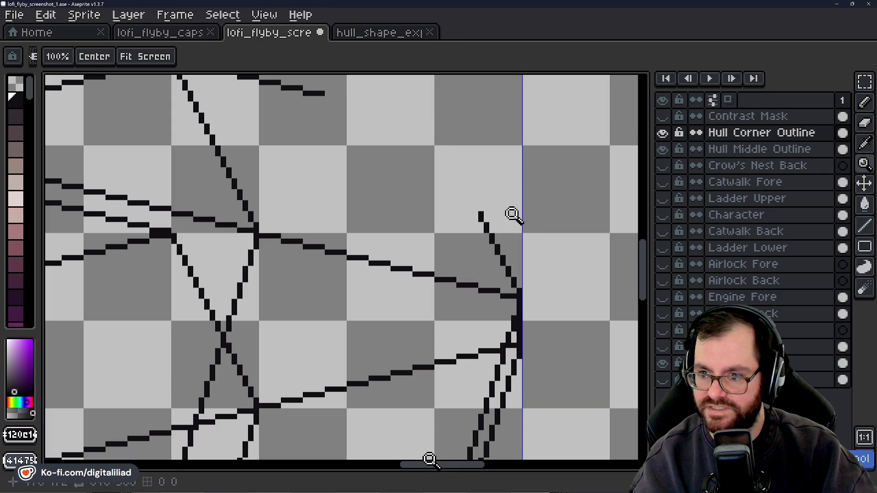
pyautogui.hotkey('ctrl', 'y')
pyautogui.hotkey('ctrl', 'y')
pyautogui.hotkey('ctrl', 'y')
pyautogui.hotkey('ctrl', 'y')
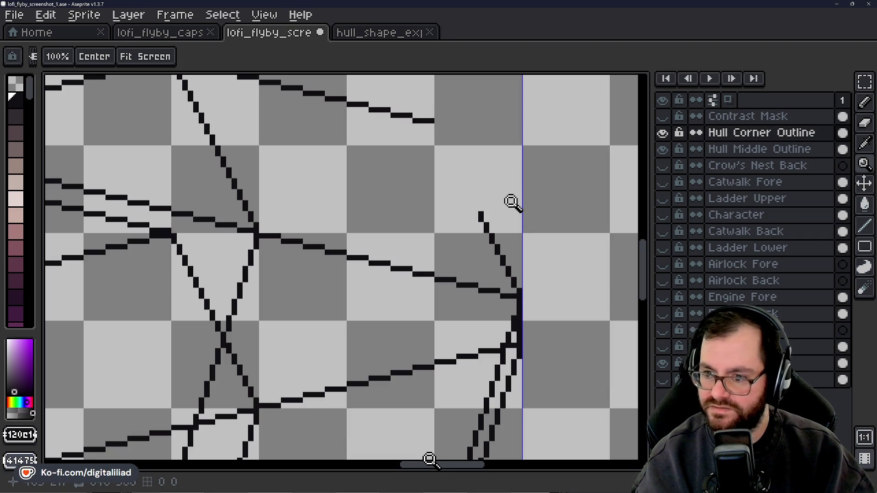
# Erase the extra diagonal stub pixels where the lower edge meets the right diagonal.
pyautogui.press('b')
pyautogui.moveTo(498, 225); pyautogui.dragTo(514, 274)
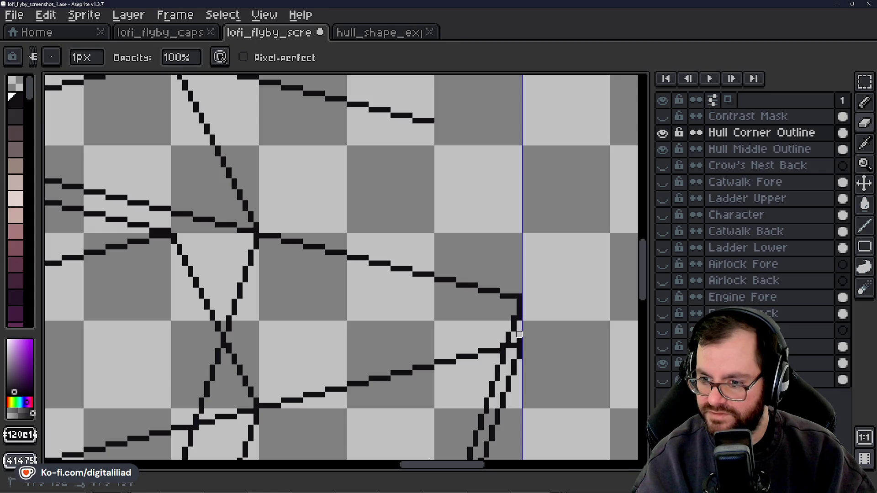
pyautogui.press('z')
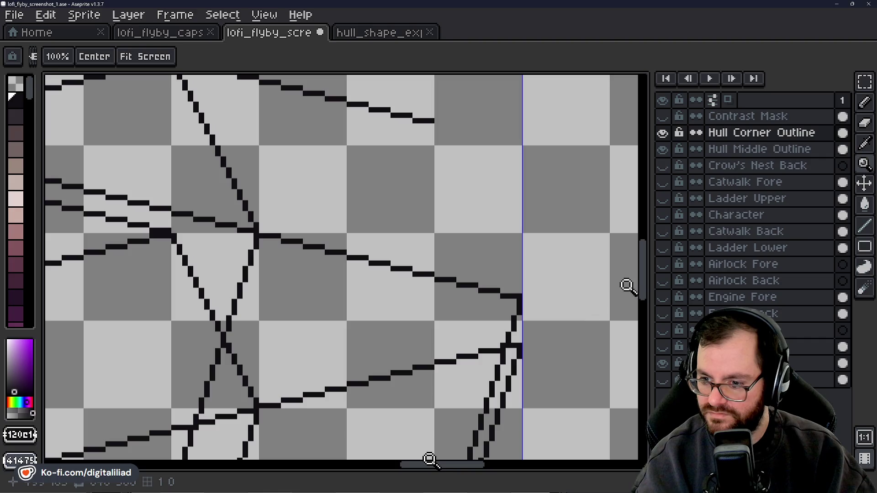
pyautogui.moveTo(643, 269); pyautogui.dragTo(642, 303)
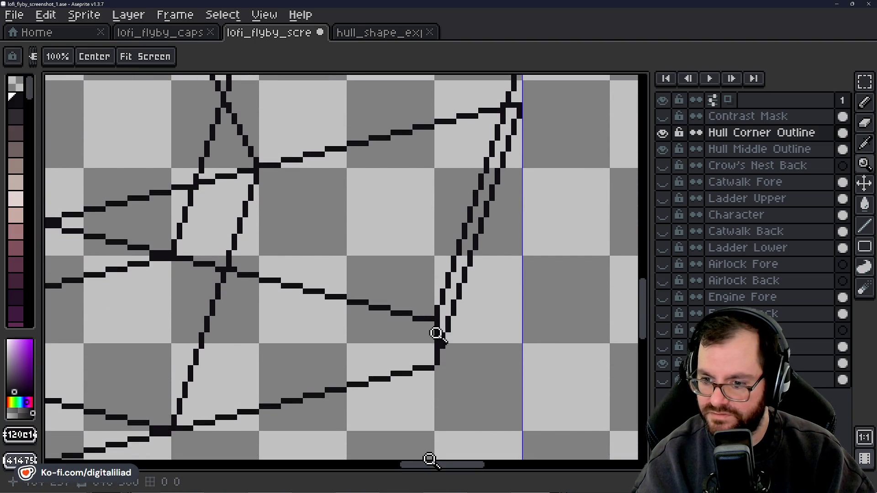
pyautogui.press('b')
pyautogui.press('z')
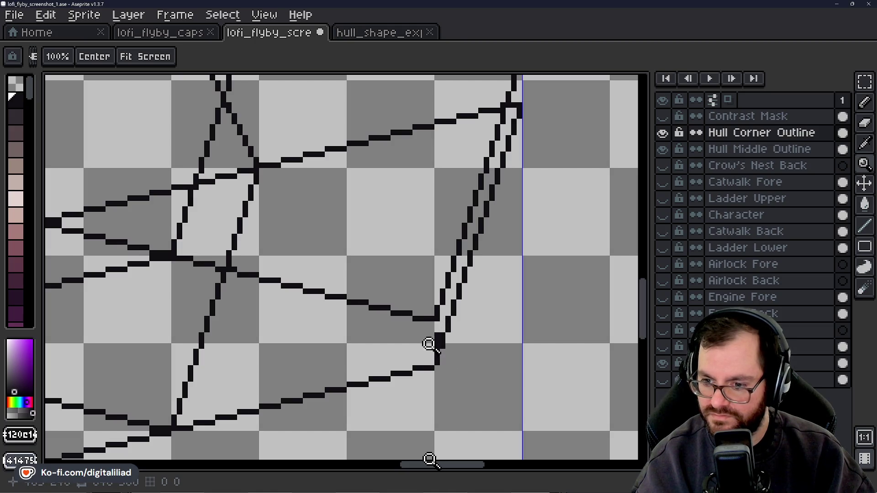
pyautogui.press('b')
pyautogui.press('z')
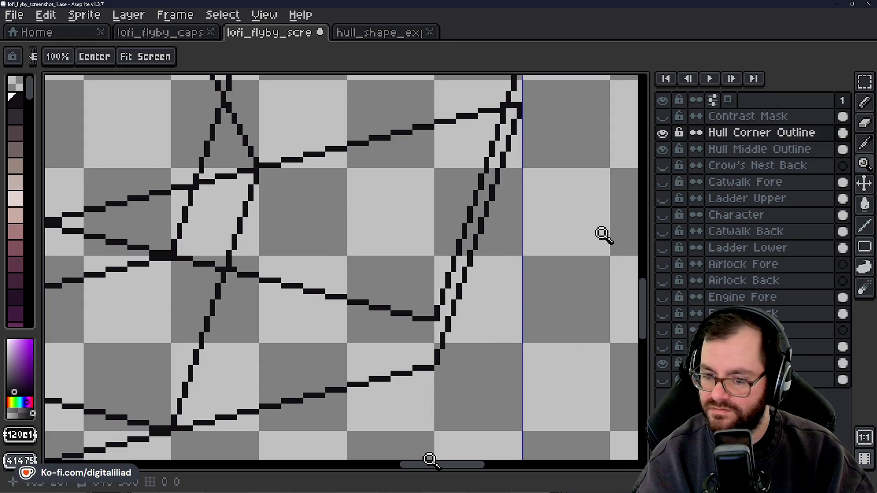
# Pan and zoom the canvas to bring the inner vertex's up-right edge into view.
pyautogui.scroll(-4, 425, 352)
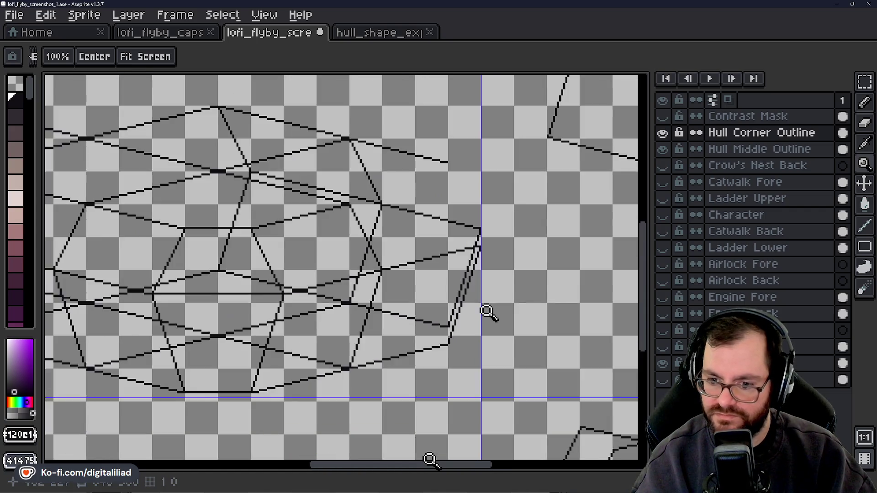
pyautogui.scroll(-1, 477, 314)
pyautogui.scroll(1, 303, 350)
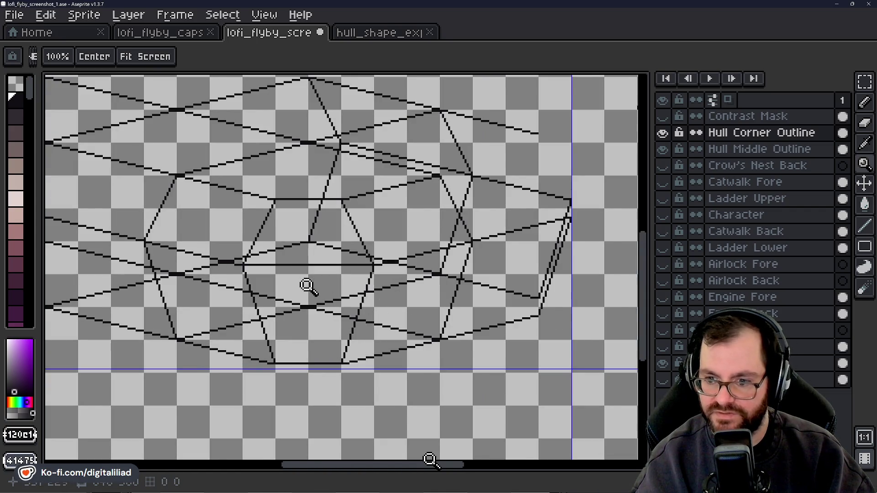
pyautogui.scroll(1, 306, 286)
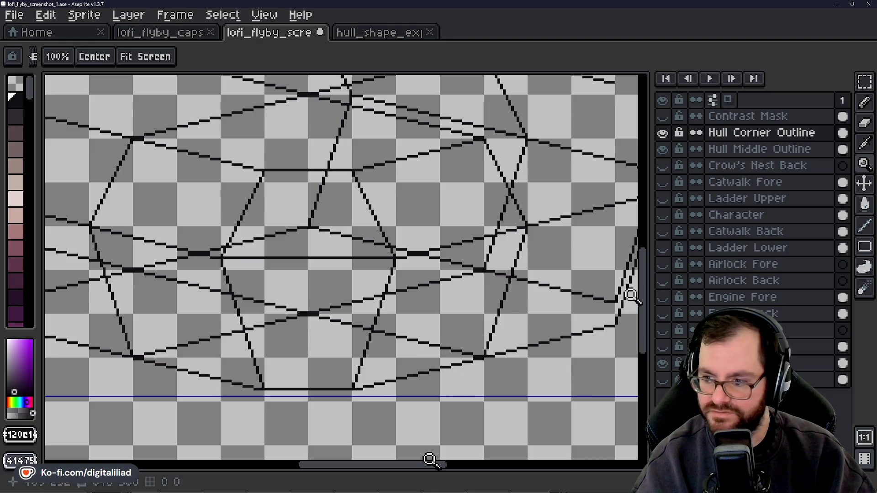
pyautogui.moveTo(644, 292); pyautogui.dragTo(646, 265)
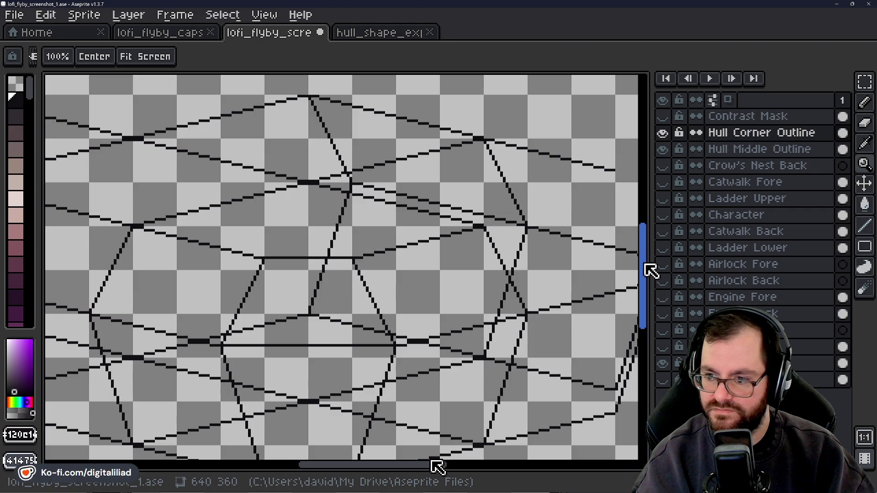
pyautogui.click(434, 466)
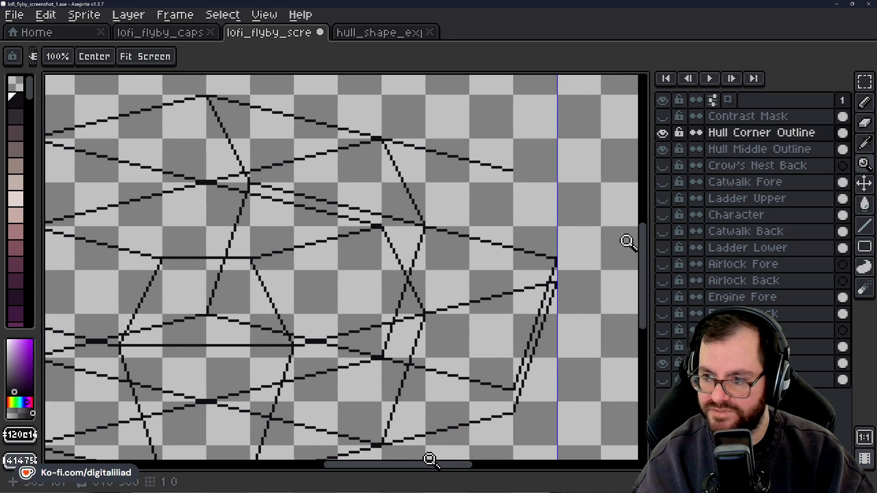
pyautogui.moveTo(644, 256); pyautogui.dragTo(645, 237)
pyautogui.scroll(1, 421, 259)
pyautogui.scroll(1, 423, 261)
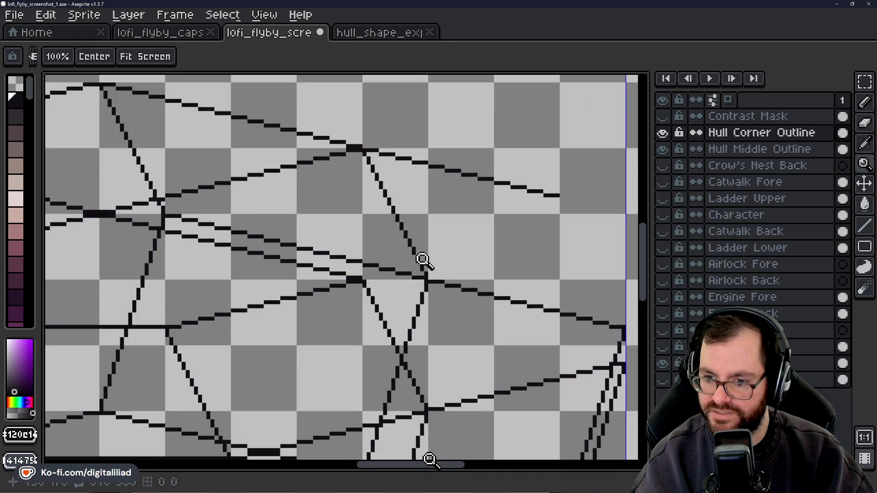
pyautogui.scroll(3, 423, 260)
pyautogui.scroll(-2, 472, 284)
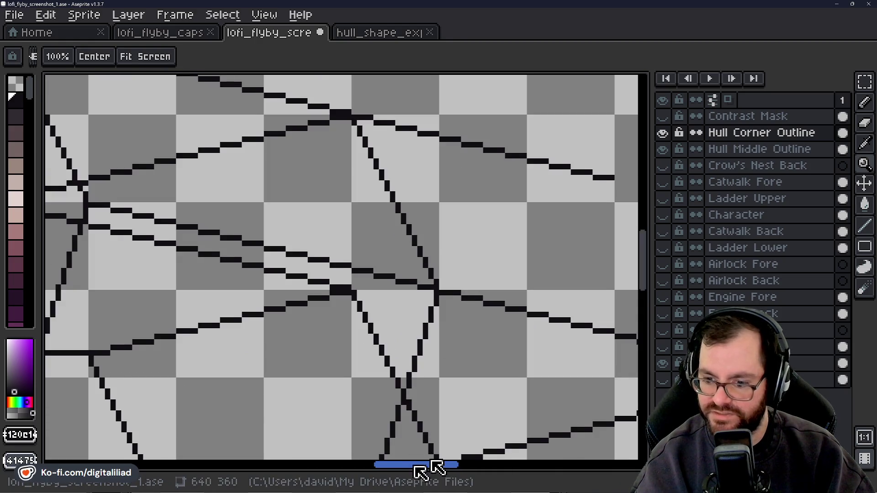
pyautogui.moveTo(437, 465); pyautogui.dragTo(453, 465)
# Draw a parallel line up-right from the inner vertex, ending level with the upper edge's end.
pyautogui.click(865, 226)
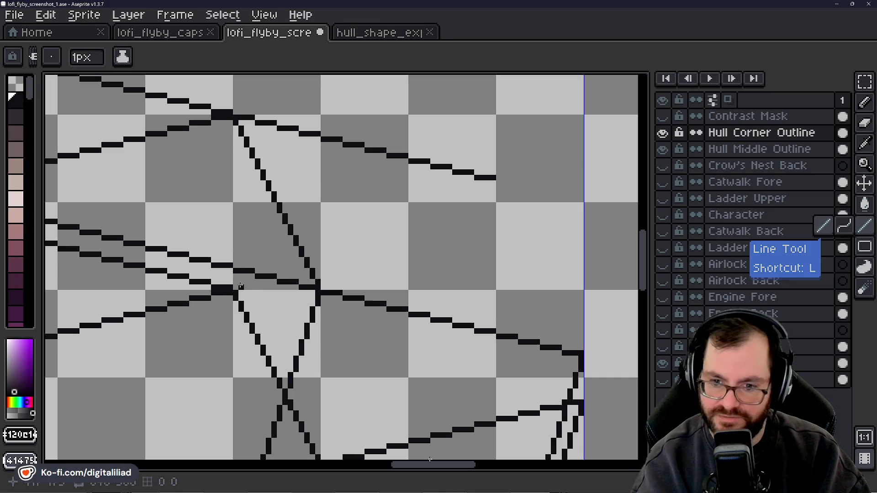
pyautogui.moveTo(233, 288); pyautogui.dragTo(299, 278)
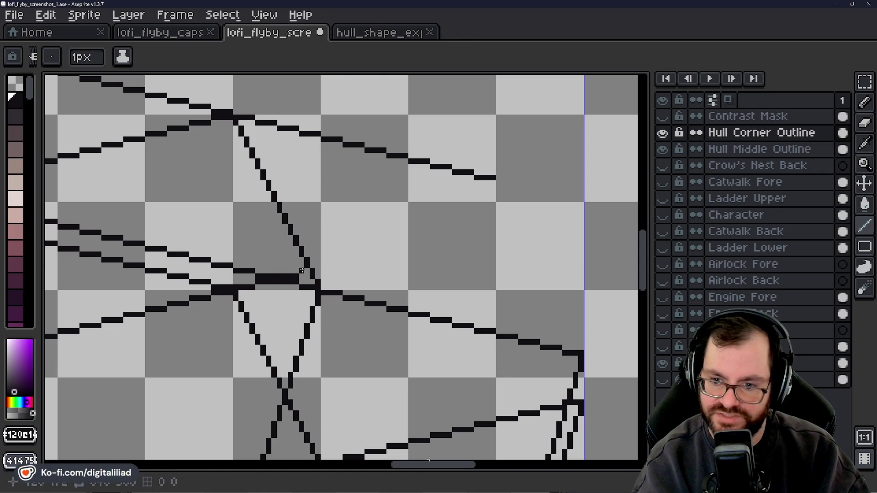
pyautogui.moveTo(323, 266); pyautogui.dragTo(349, 259)
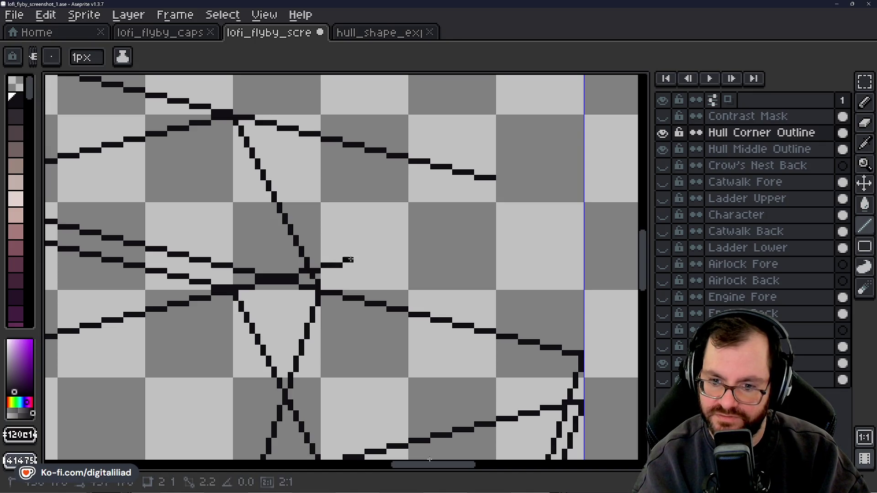
pyautogui.moveTo(362, 259); pyautogui.dragTo(488, 225)
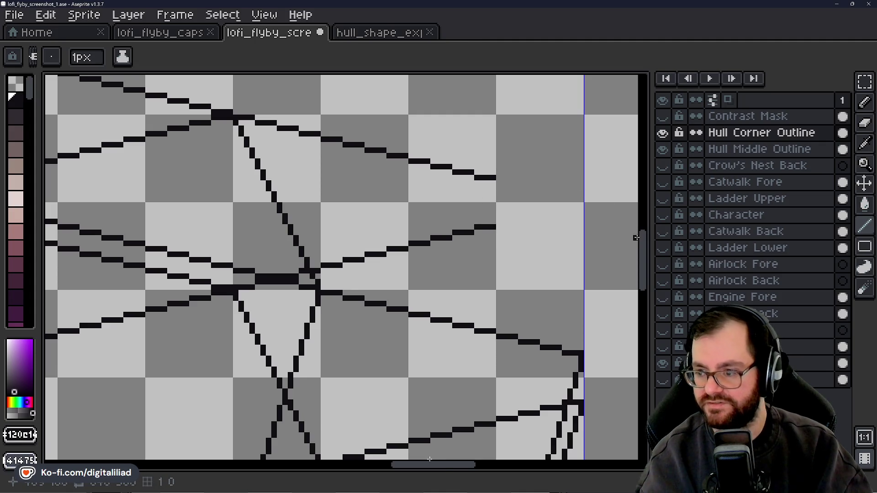
pyautogui.moveTo(652, 249)
pyautogui.mouseDown()
pyautogui.moveTo(649, 265)
pyautogui.moveTo(637, 237)
pyautogui.moveTo(633, 263)
pyautogui.mouseUp()
pyautogui.scroll(-2, 634, 291)
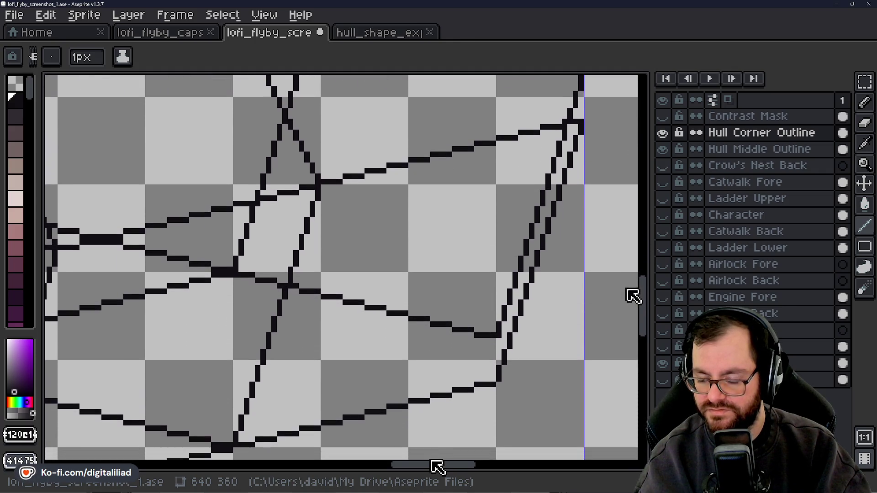
# Zoom out on the canvas to see more of the hull.
pyautogui.scroll(3, 633, 289)
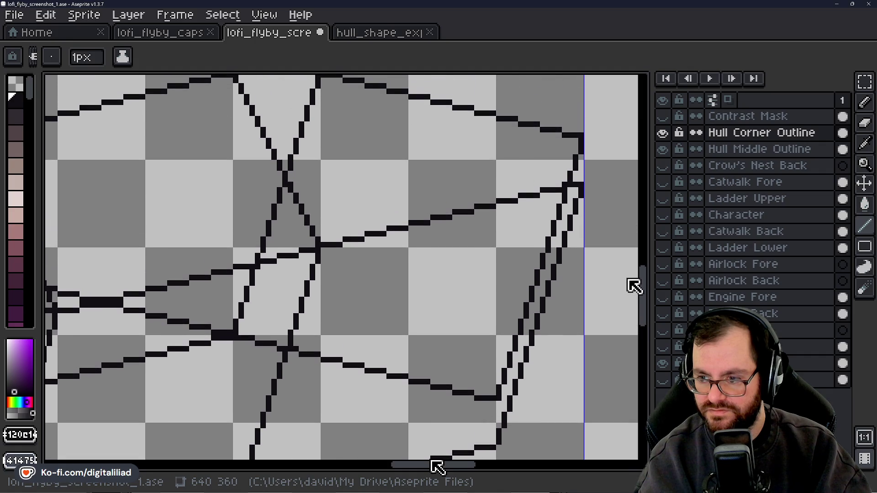
pyautogui.scroll(-2, 634, 290)
pyautogui.scroll(-2, 628, 289)
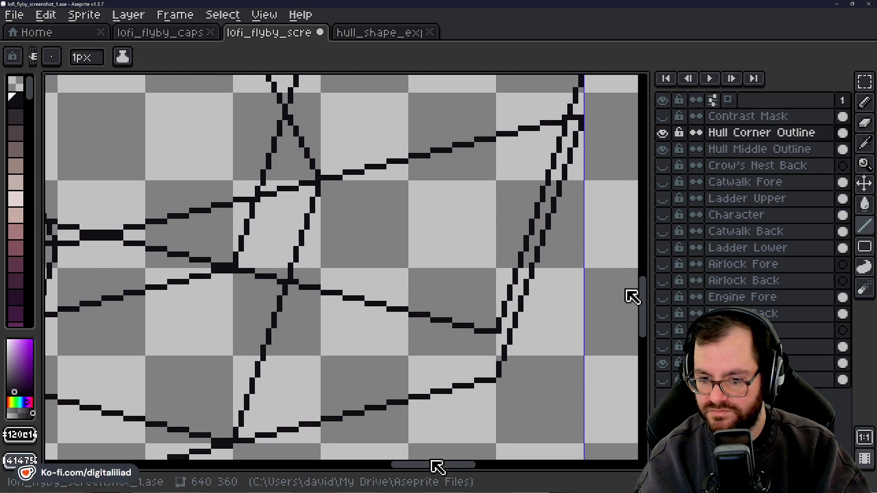
pyautogui.click(864, 164)
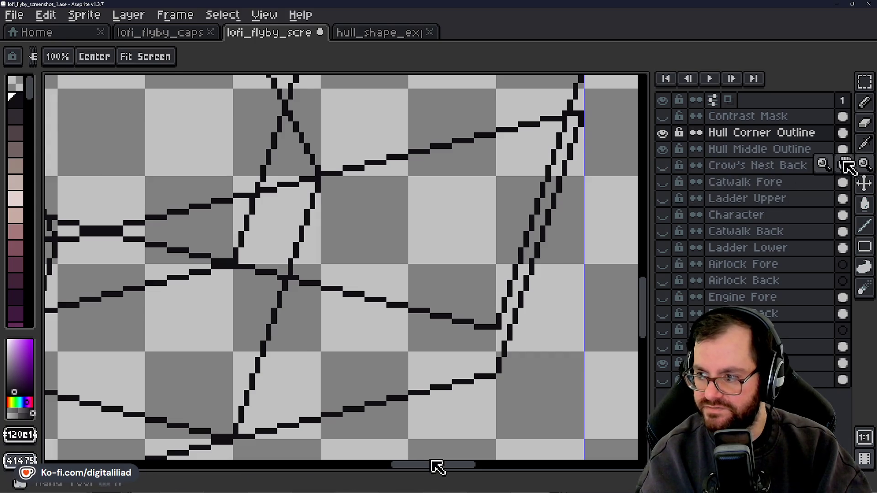
pyautogui.rightClick(424, 269)
pyautogui.scroll(-2, 479, 264)
pyautogui.scroll(-1, 480, 274)
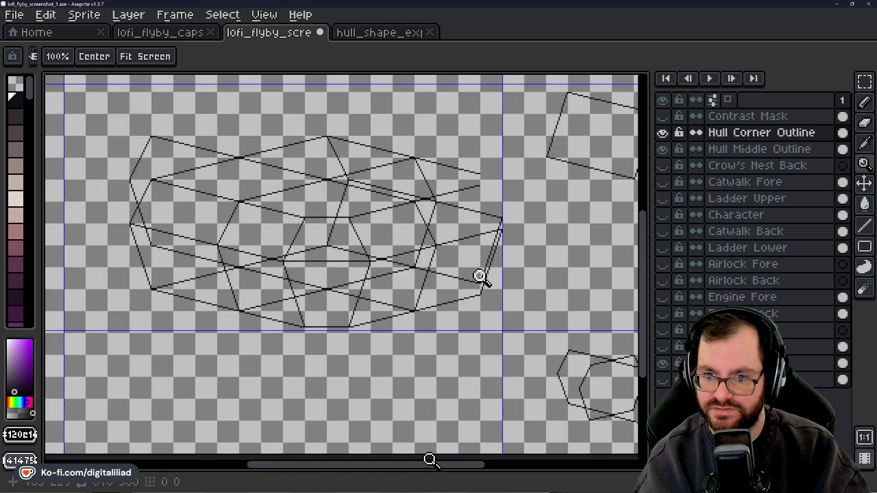
pyautogui.scroll(-2, 479, 274)
pyautogui.scroll(3, 389, 237)
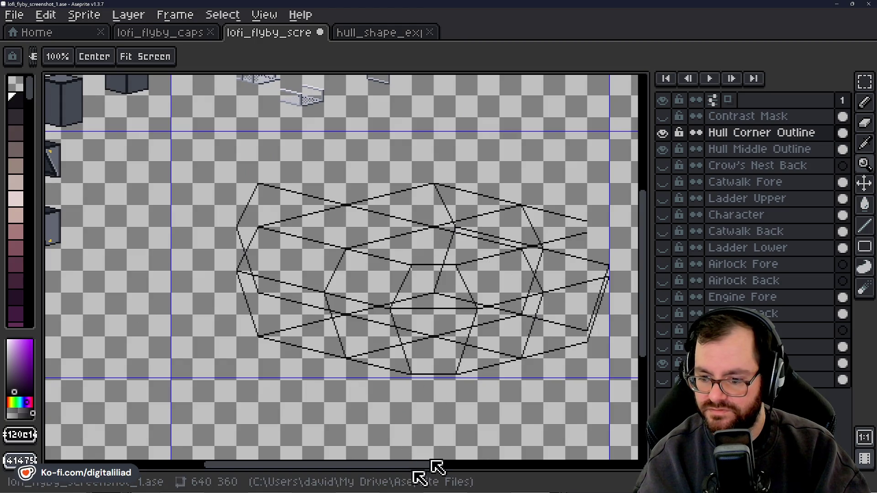
# Scroll the canvas right until the hull's right corner is in view.
pyautogui.hscroll(4, 435, 464)
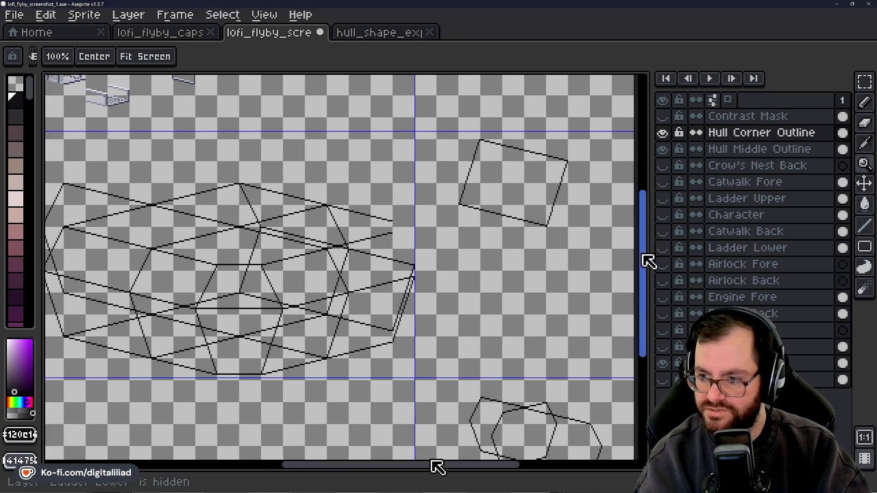
pyautogui.scroll(-3, 648, 258)
pyautogui.scroll(1, 602, 309)
pyautogui.scroll(1, 570, 345)
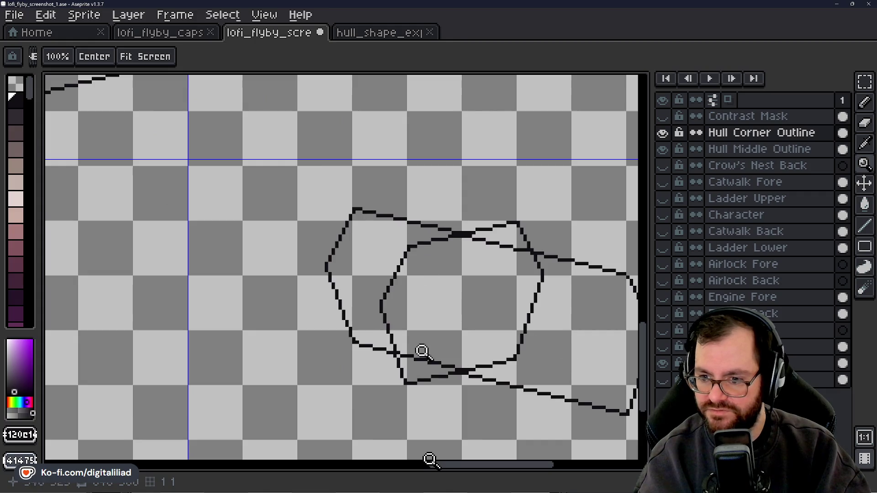
pyautogui.hscroll(1, 436, 466)
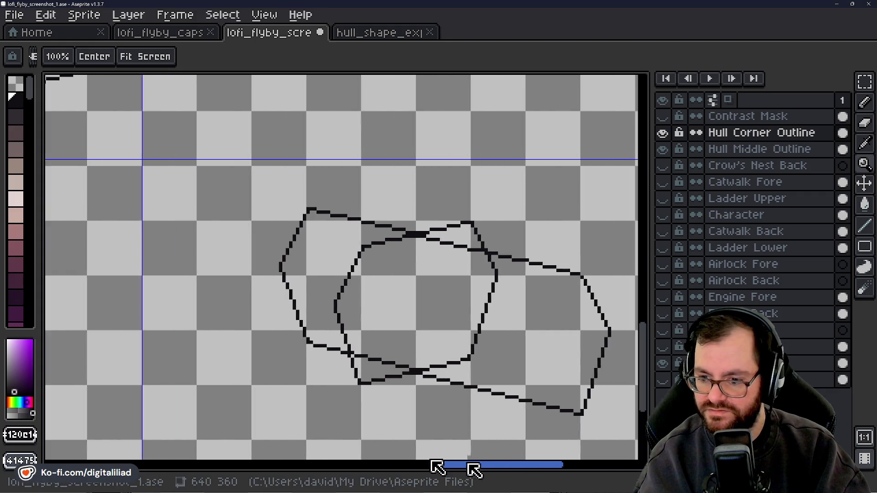
pyautogui.hscroll(2, 436, 466)
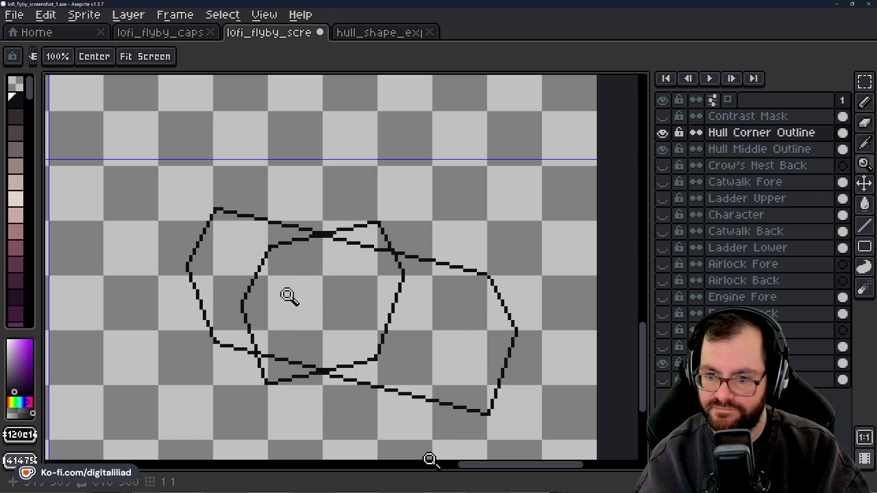
pyautogui.scroll(-1, 521, 235)
pyautogui.scroll(-1, 521, 236)
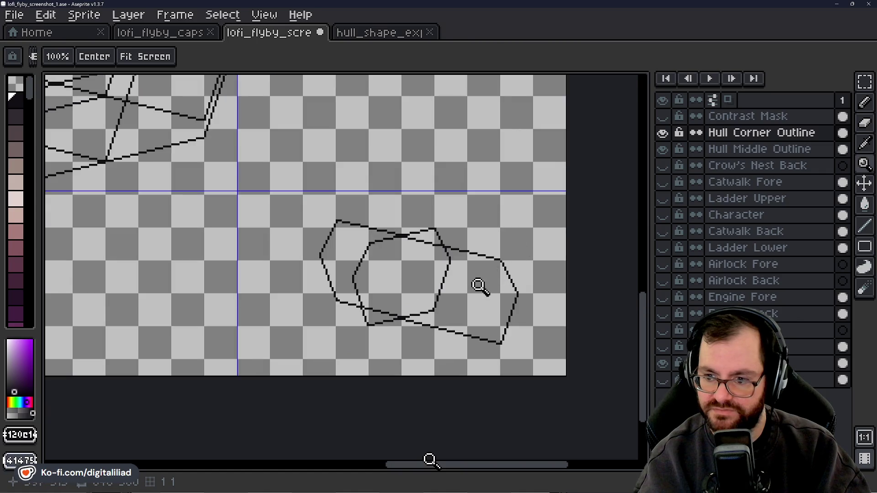
pyautogui.scroll(-1, 446, 301)
pyautogui.scroll(-1, 386, 256)
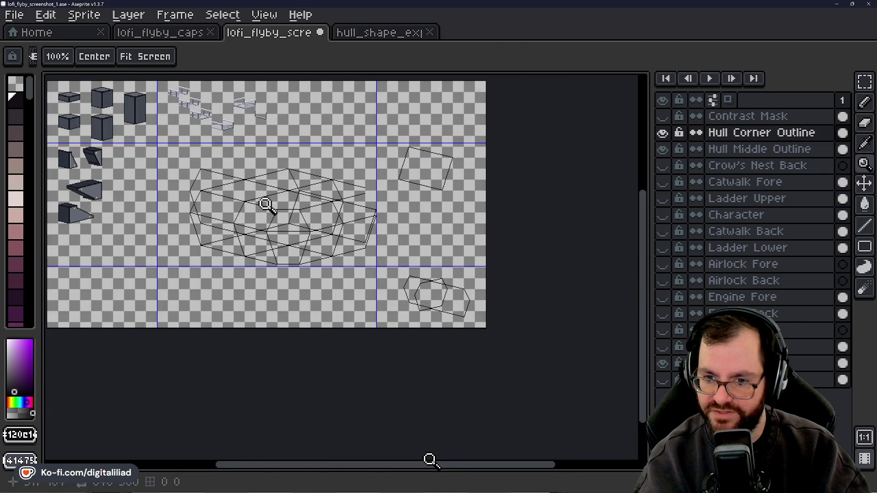
pyautogui.scroll(2, 266, 204)
pyautogui.moveTo(358, 465); pyautogui.dragTo(347, 475)
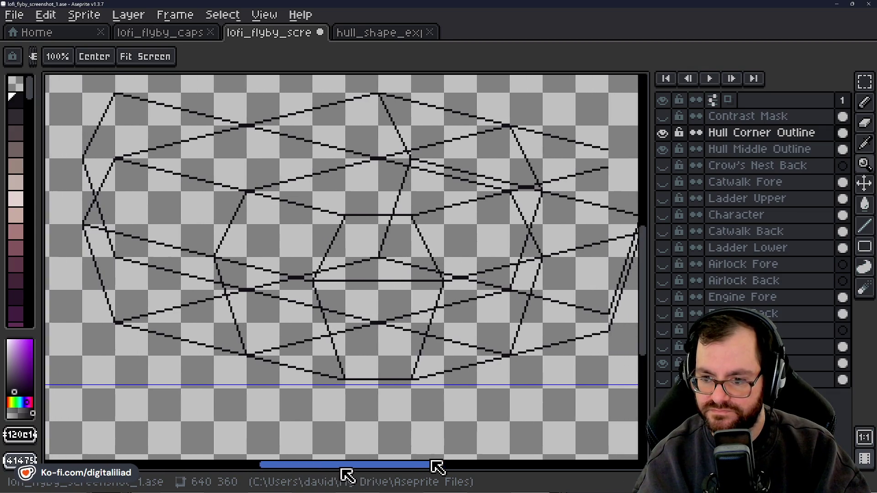
pyautogui.moveTo(347, 475); pyautogui.dragTo(361, 473)
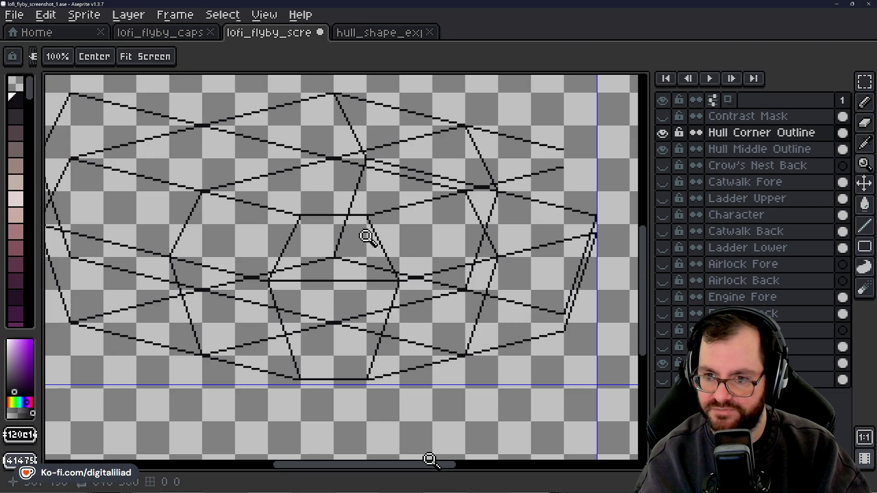
pyautogui.moveTo(387, 468)
pyautogui.mouseDown()
pyautogui.moveTo(364, 476)
pyautogui.moveTo(379, 474)
pyautogui.mouseUp()
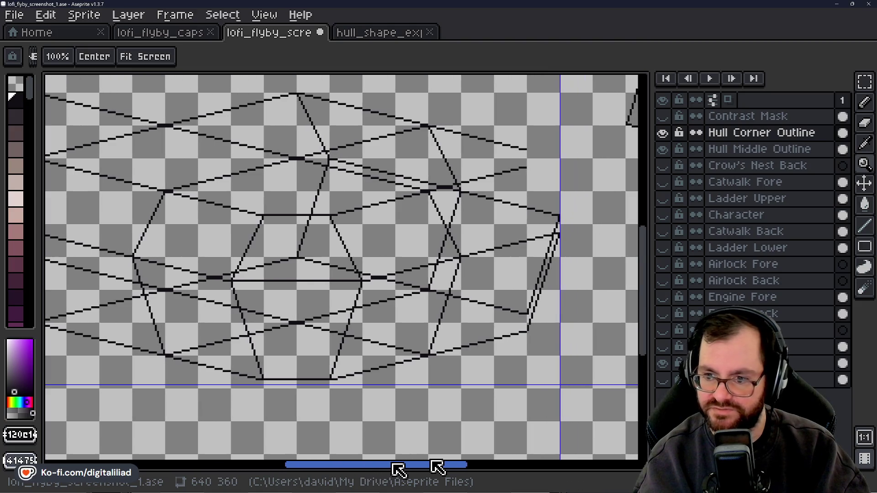
pyautogui.moveTo(379, 474); pyautogui.dragTo(398, 471)
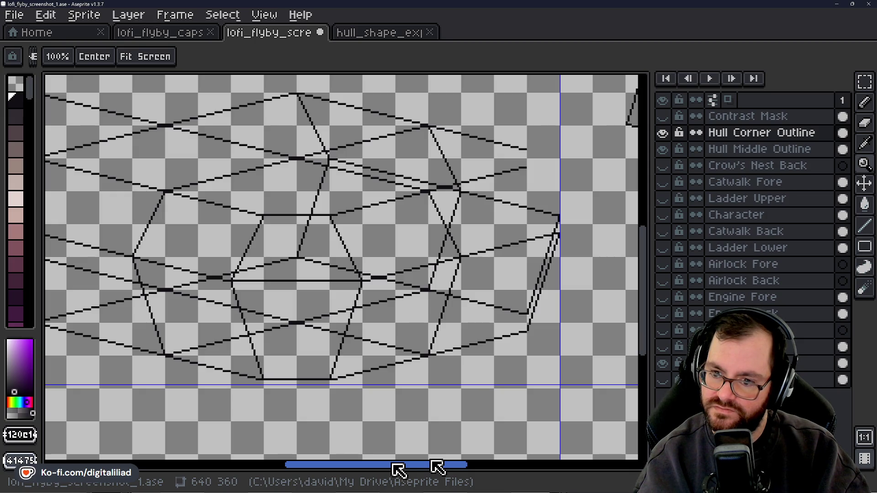
pyautogui.moveTo(399, 469); pyautogui.dragTo(409, 469)
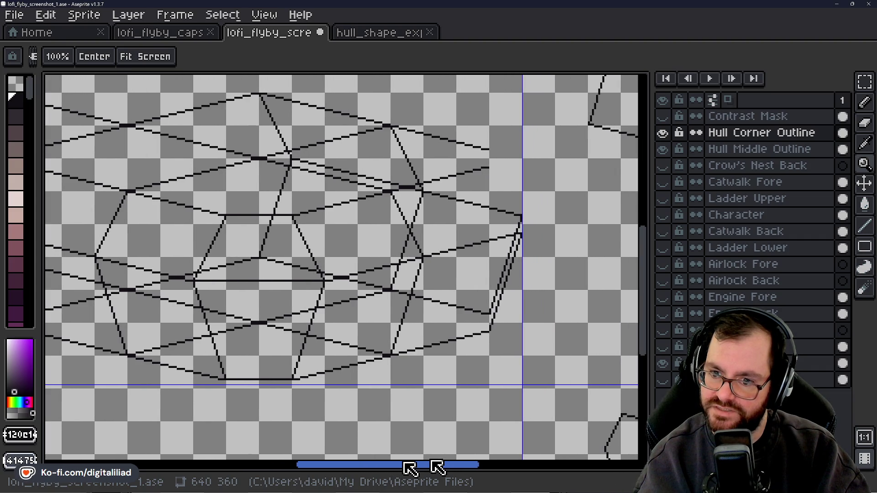
# Zoom in several levels on the hull's right corner pixels.
pyautogui.press('z')
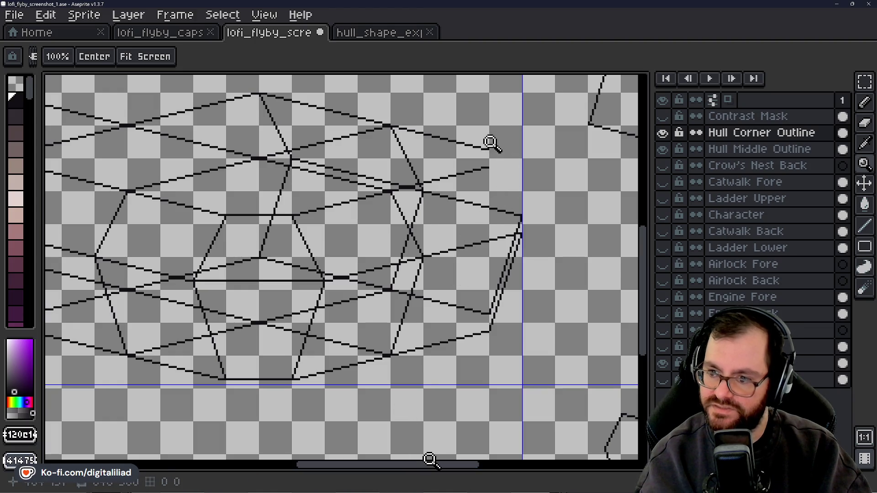
pyautogui.click(501, 143)
pyautogui.click(510, 156)
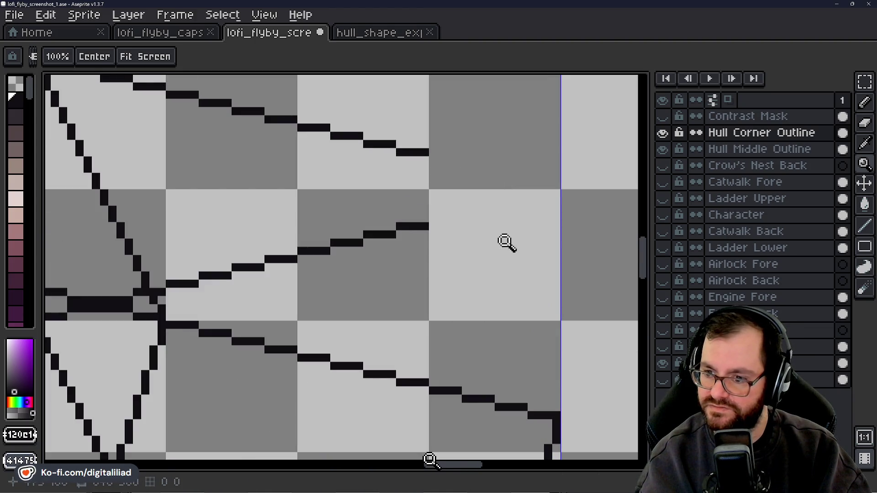
pyautogui.click(864, 144)
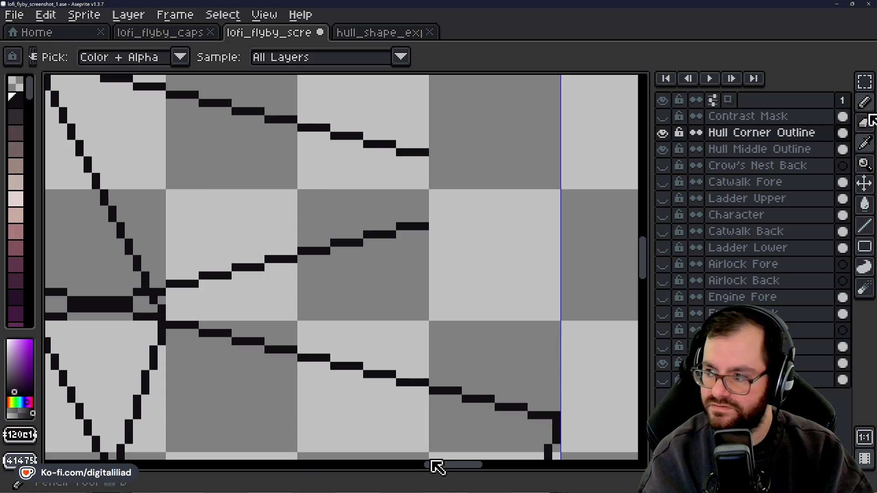
# With the Pencil, add a pixel at the end of the upper sloping line.
pyautogui.press('b')
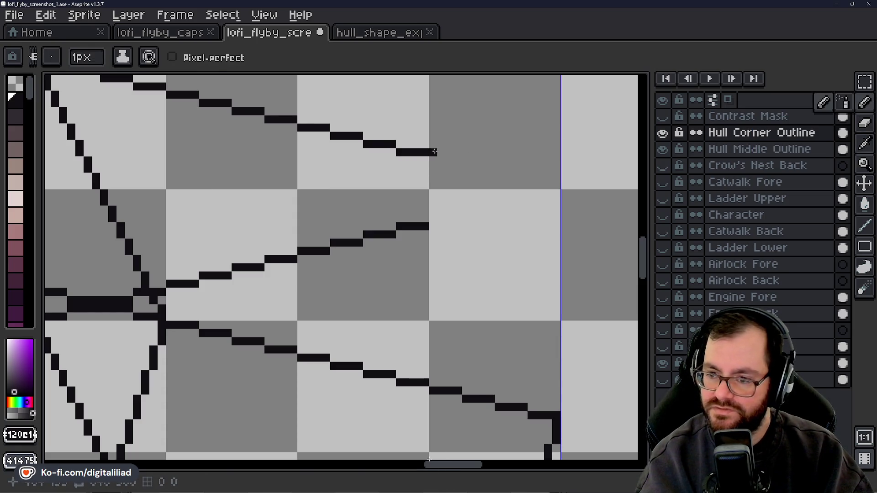
pyautogui.click(432, 159)
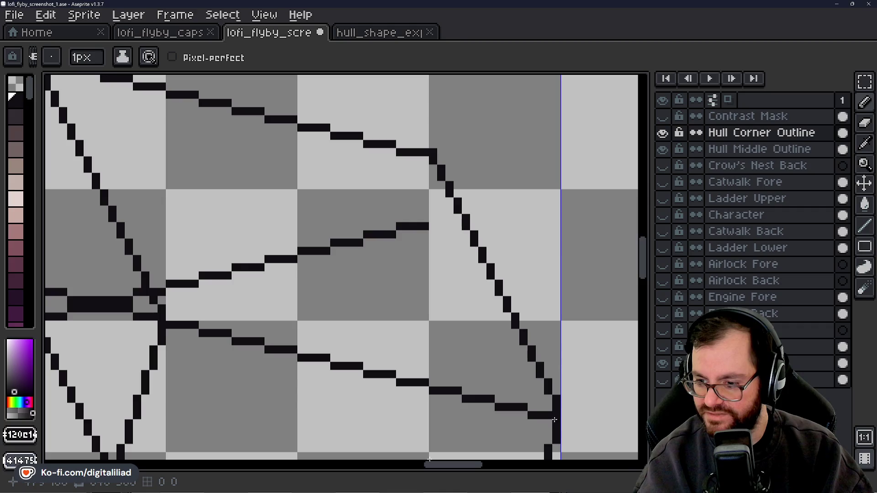
pyautogui.moveTo(644, 268); pyautogui.dragTo(645, 294)
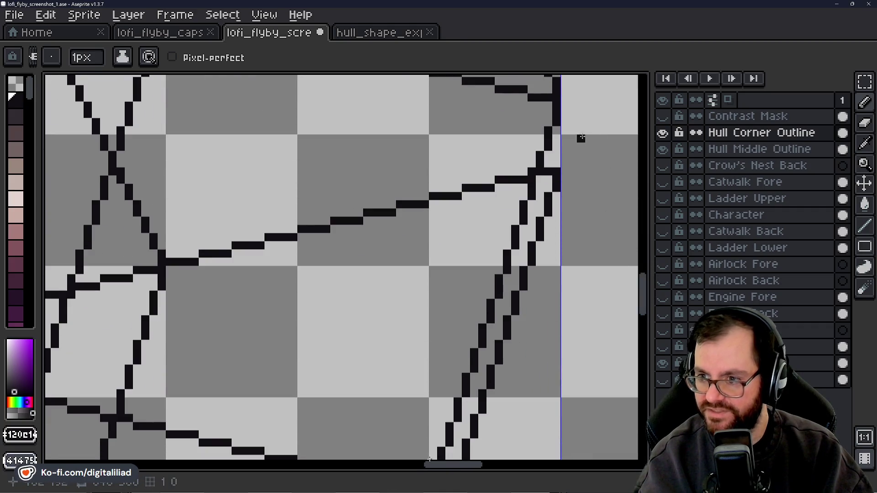
pyautogui.scroll(3, 617, 257)
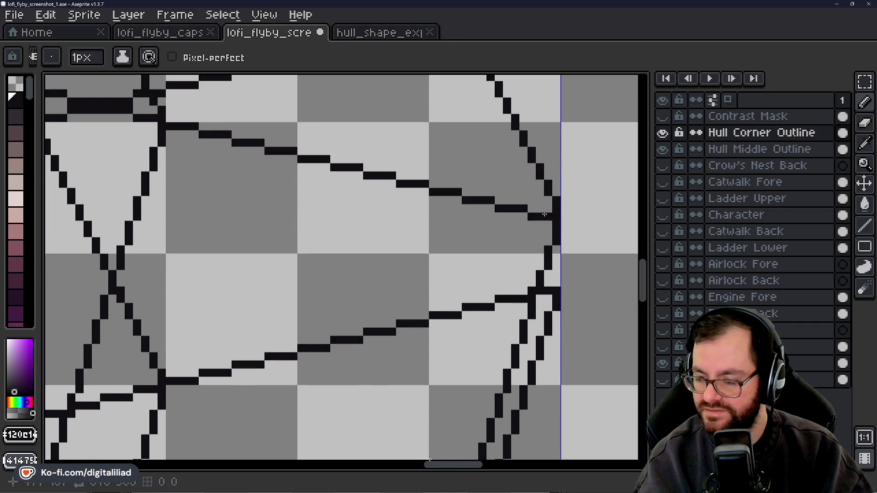
pyautogui.moveTo(646, 280); pyautogui.dragTo(643, 307)
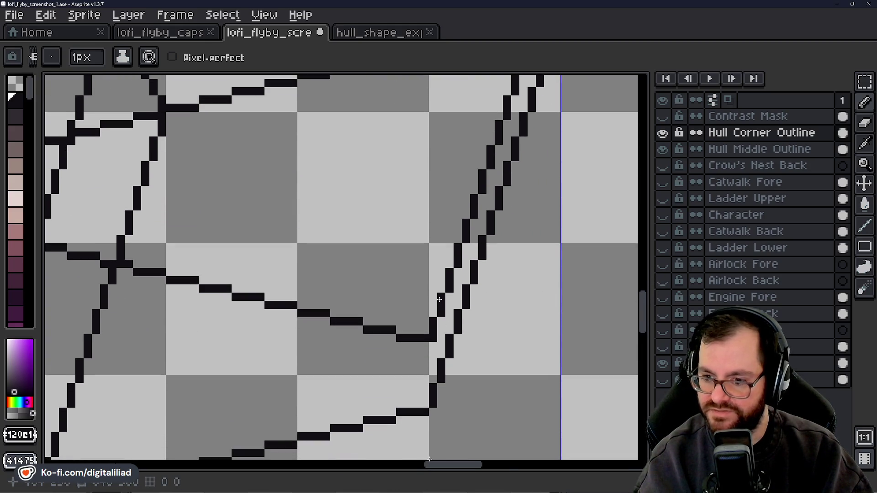
# Erase the stray duplicate pixels and vertical stub along the doubled edge near the corner.
pyautogui.press('e')
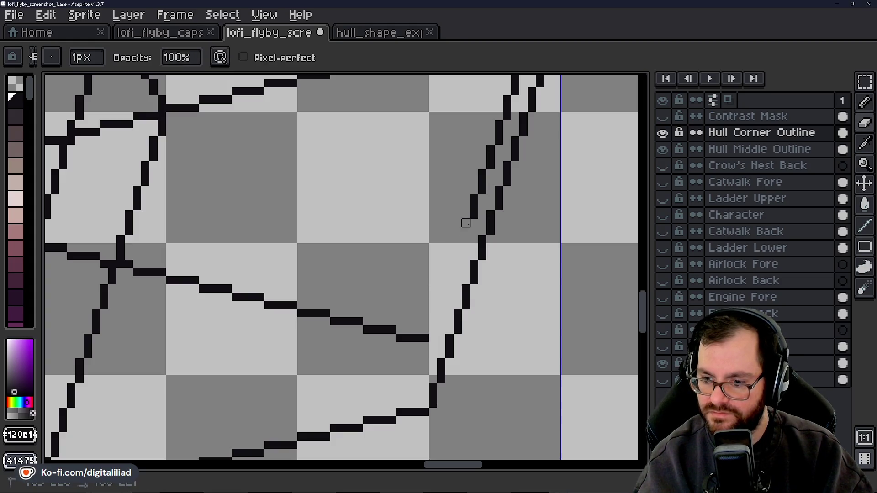
pyautogui.hscroll(3, 457, 465)
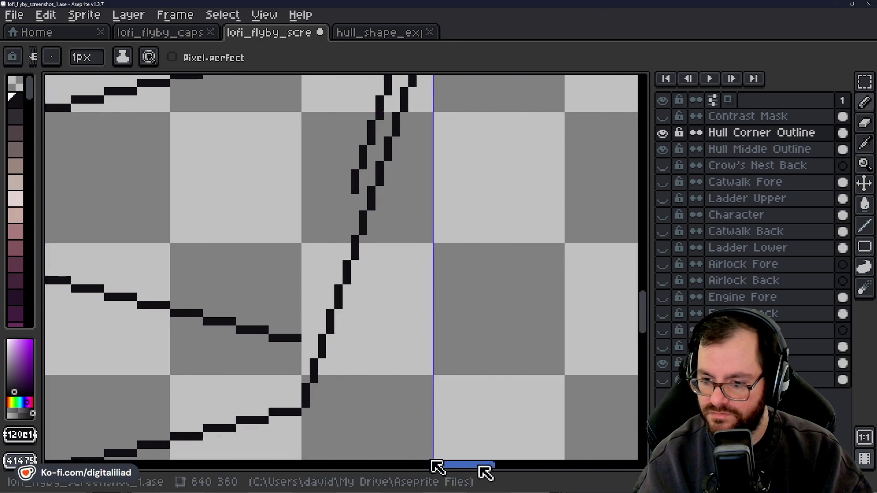
pyautogui.moveTo(642, 303); pyautogui.dragTo(644, 287)
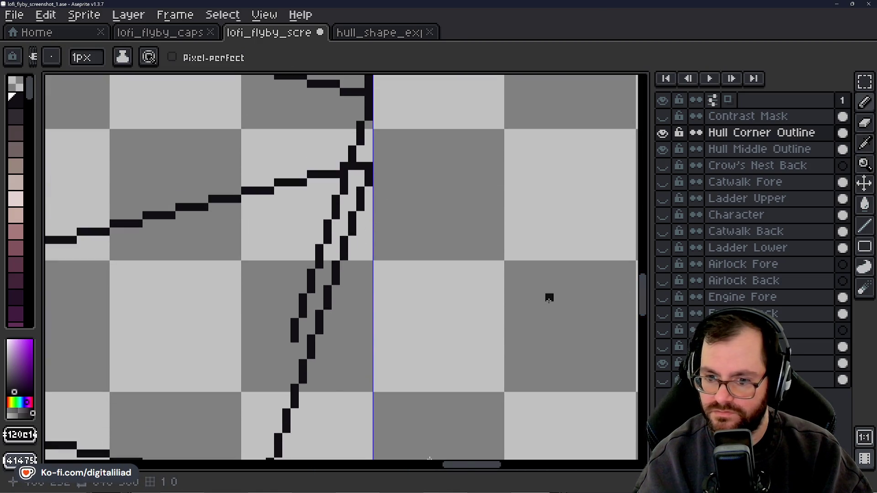
pyautogui.moveTo(306, 330); pyautogui.dragTo(294, 331)
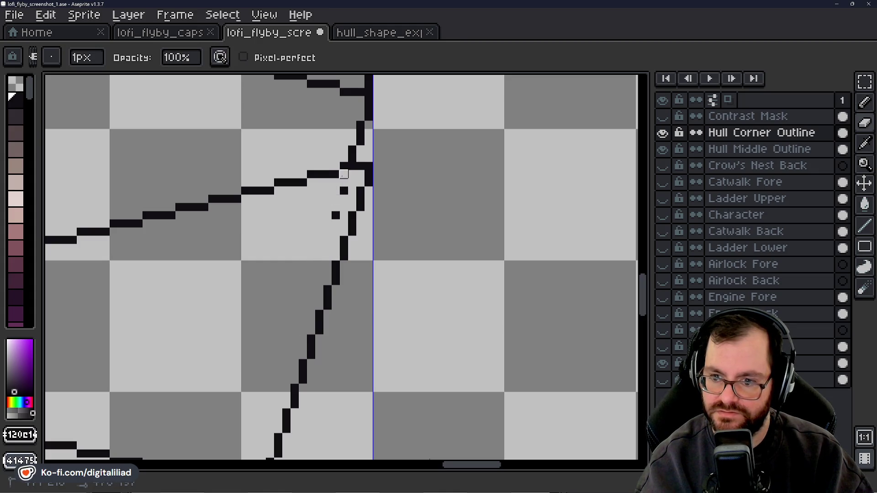
pyautogui.click(336, 215)
pyautogui.click(344, 175)
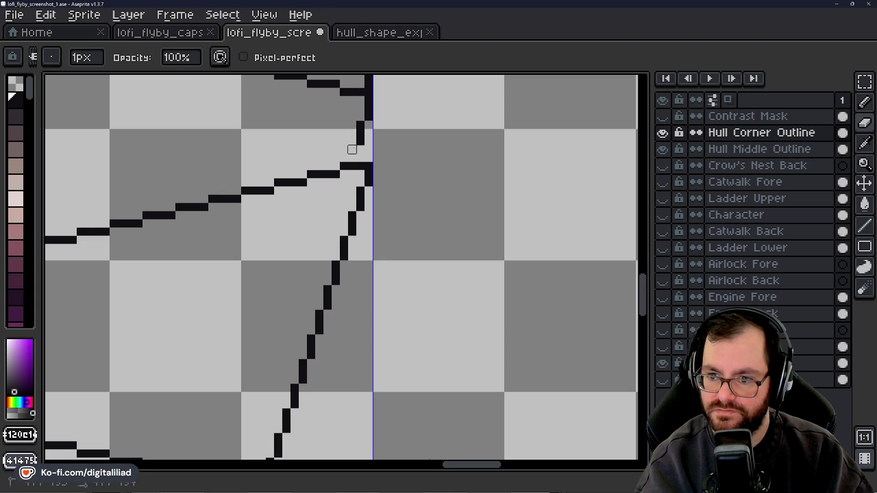
pyautogui.click(361, 125)
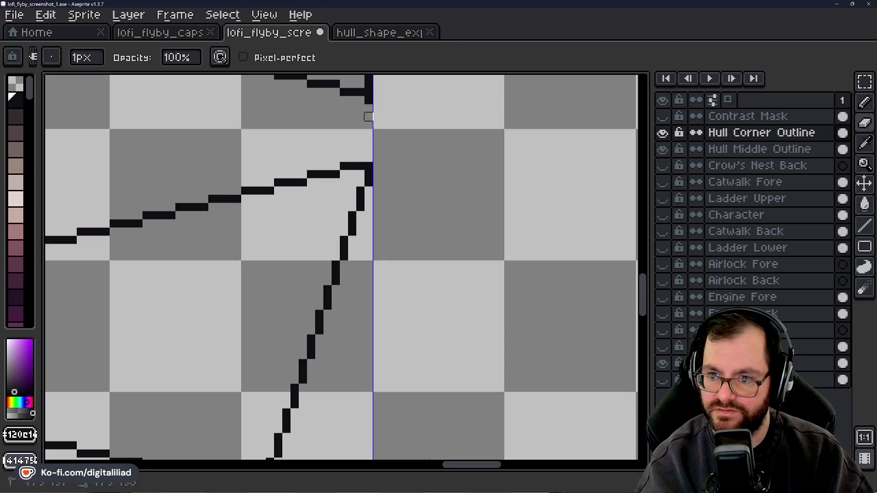
pyautogui.moveTo(643, 295); pyautogui.dragTo(641, 270)
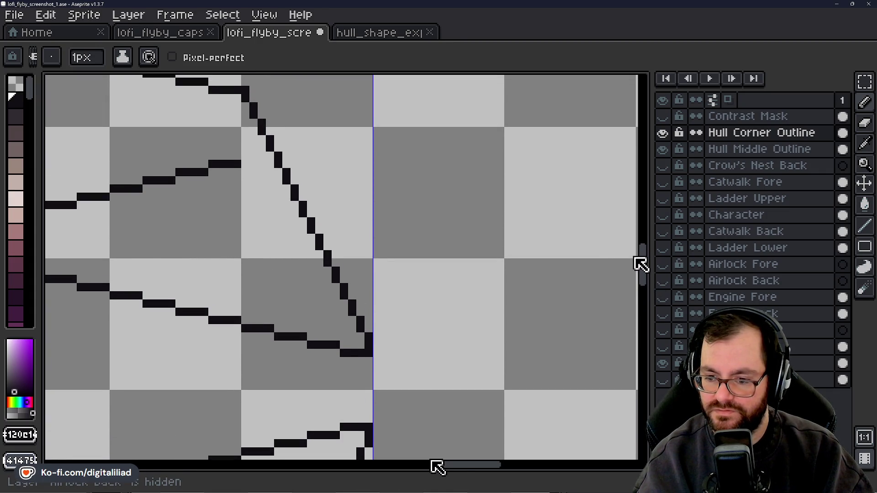
pyautogui.moveTo(641, 269); pyautogui.dragTo(640, 312)
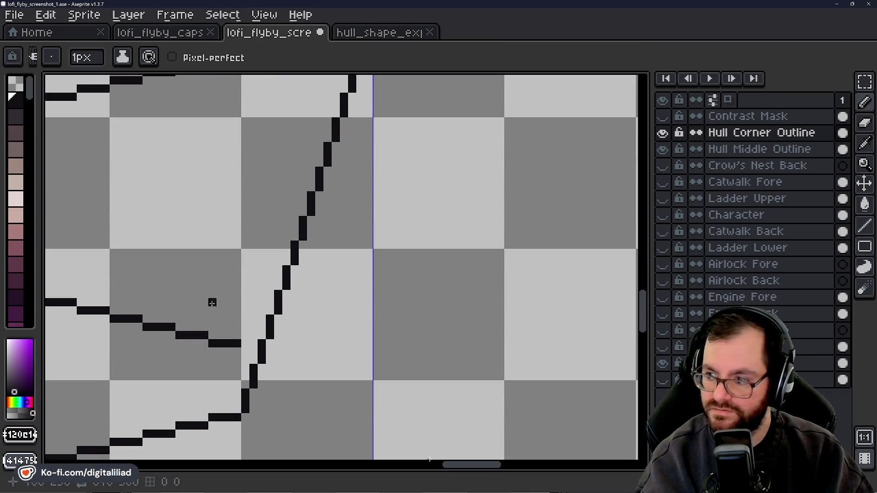
# Draw a parallel line beside the lower diagonal edge and join it to the top line.
pyautogui.press('l')
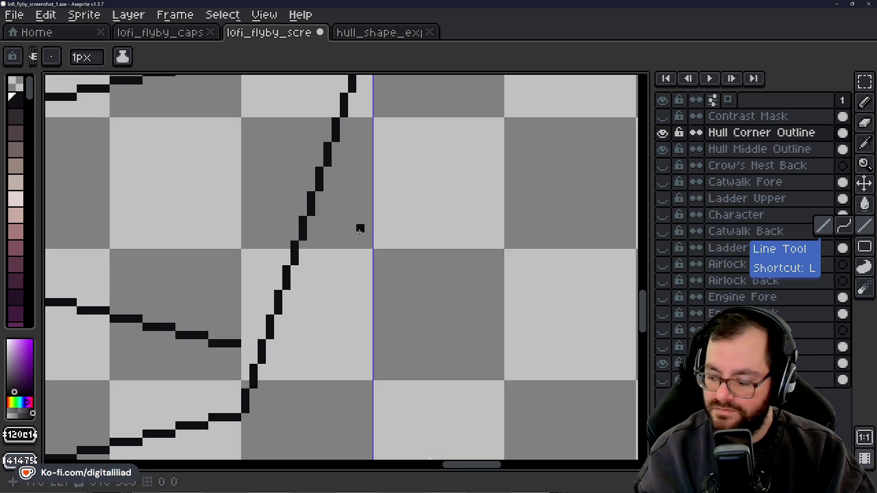
pyautogui.moveTo(245, 334); pyautogui.dragTo(261, 270)
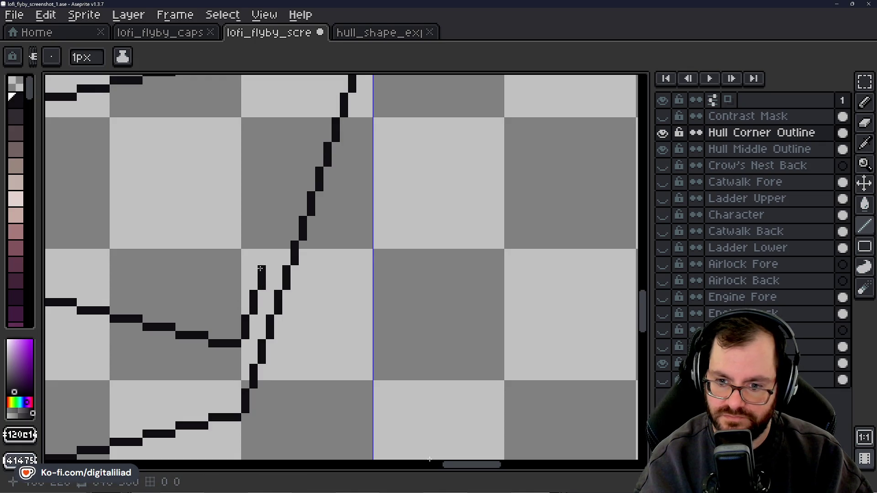
pyautogui.moveTo(270, 261); pyautogui.dragTo(276, 227)
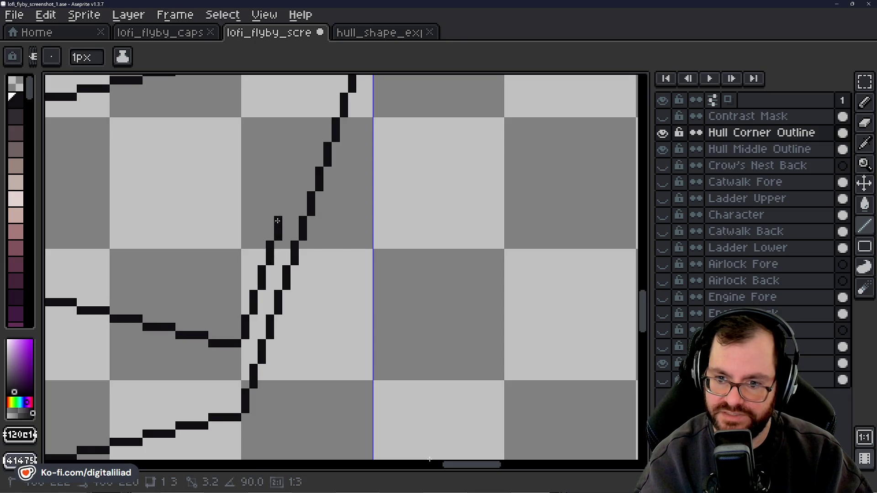
pyautogui.moveTo(646, 305); pyautogui.dragTo(646, 294)
pyautogui.moveTo(287, 369); pyautogui.dragTo(339, 206)
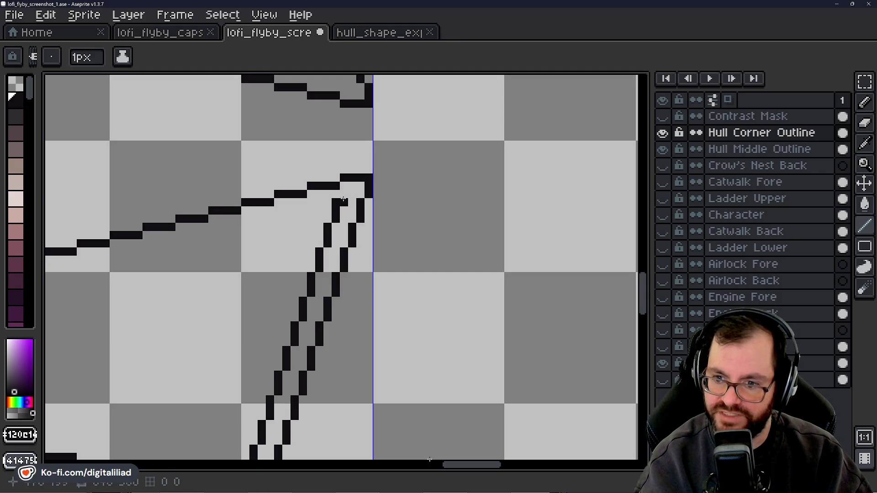
pyautogui.click(344, 186)
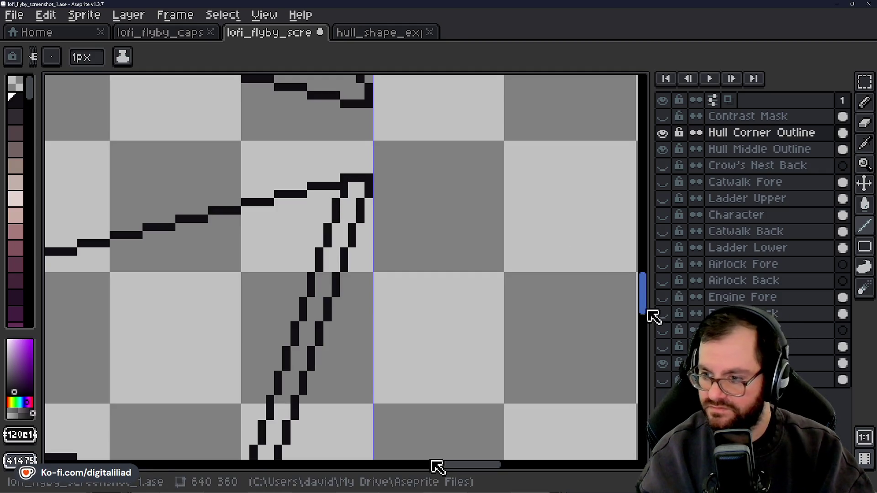
# Add a vertical segment up from the joint and begin doubling the upper diagonal edge.
pyautogui.scroll(3, 643, 302)
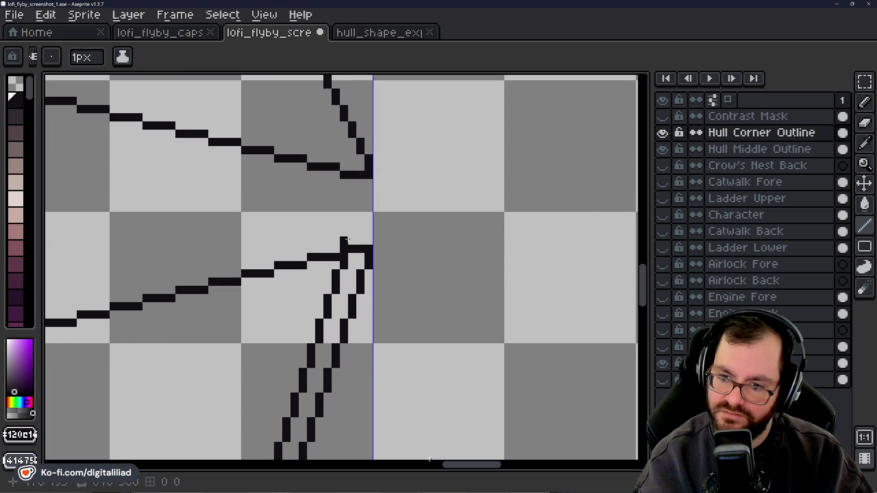
pyautogui.moveTo(350, 241); pyautogui.dragTo(368, 184)
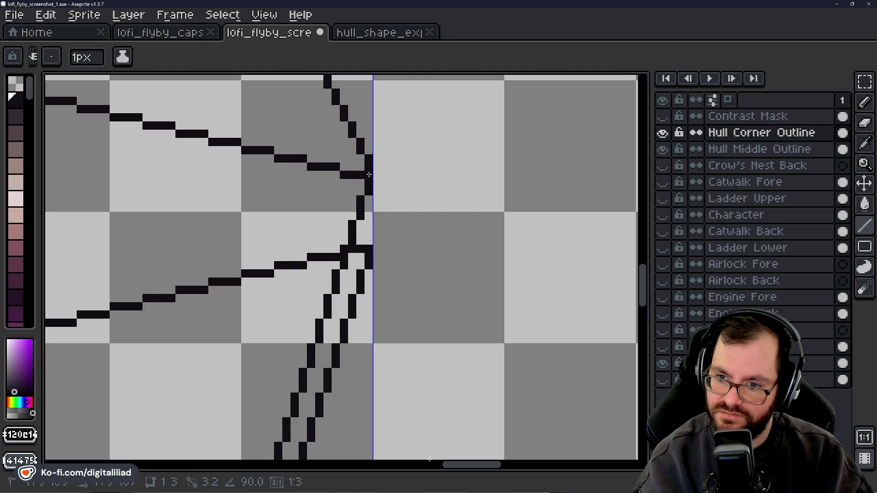
pyautogui.moveTo(649, 281)
pyautogui.mouseDown()
pyautogui.moveTo(651, 260)
pyautogui.moveTo(651, 268)
pyautogui.mouseUp()
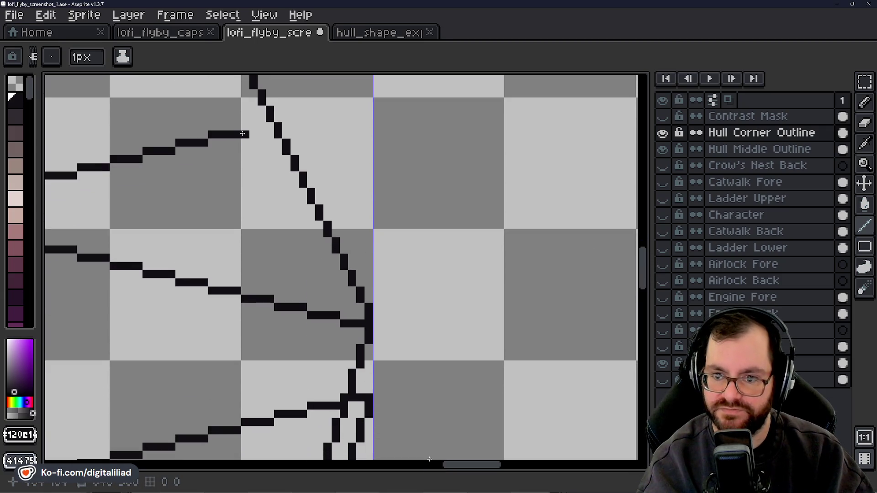
pyautogui.moveTo(246, 142); pyautogui.dragTo(372, 382)
pyautogui.click(279, 195)
# Extend the doubled diagonal one pixel and draw short vertical black lines at the right-corner junction.
pyautogui.click(296, 242)
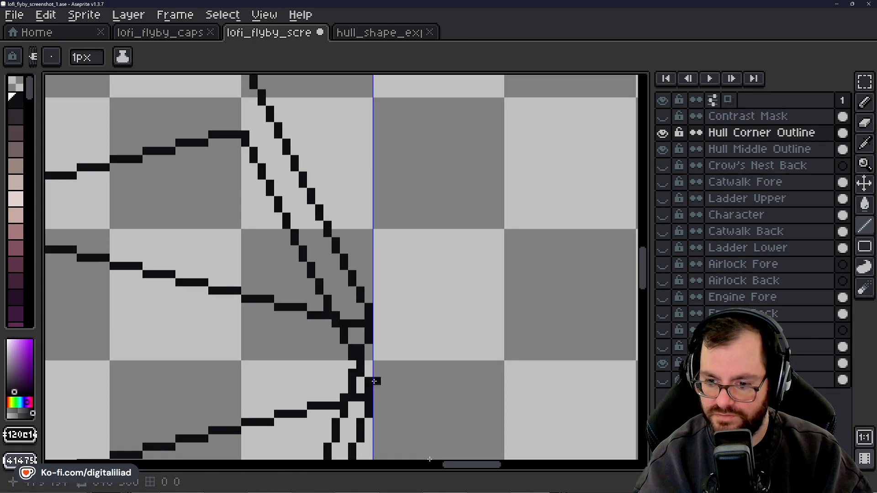
pyautogui.moveTo(646, 275); pyautogui.dragTo(649, 283)
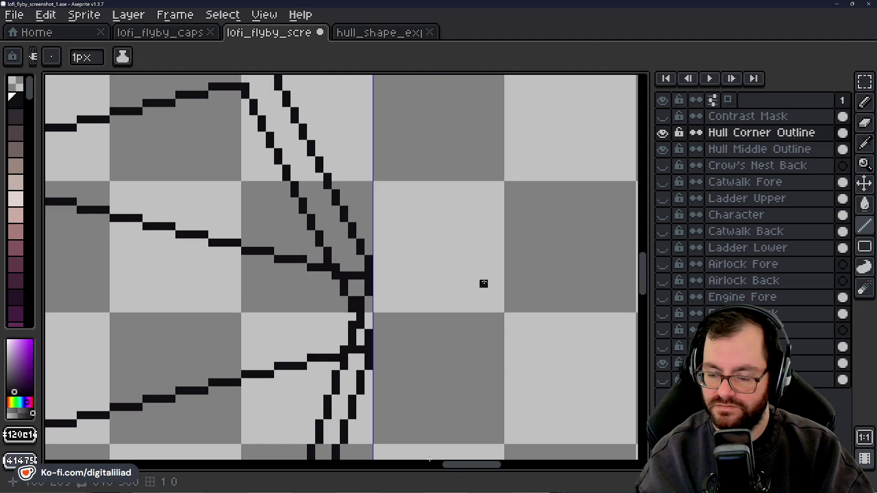
pyautogui.moveTo(643, 267)
pyautogui.mouseDown()
pyautogui.moveTo(642, 254)
pyautogui.moveTo(643, 261)
pyautogui.mouseUp()
pyautogui.moveTo(246, 142); pyautogui.dragTo(246, 215)
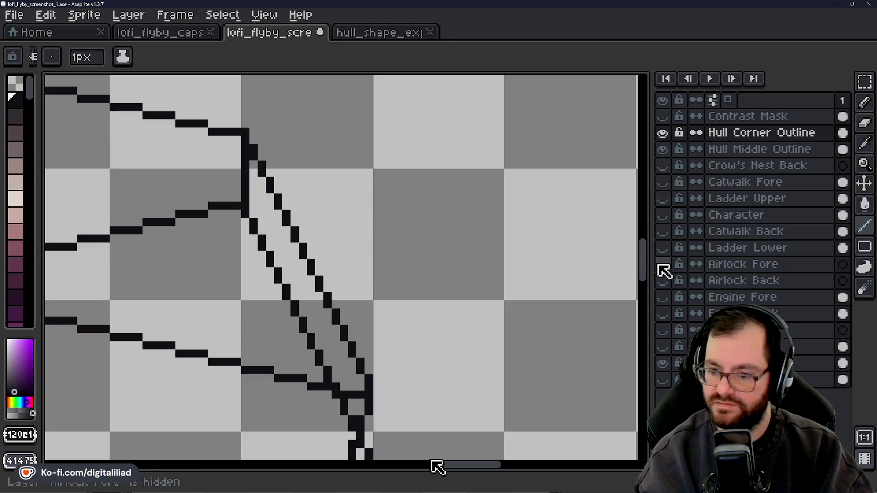
pyautogui.moveTo(643, 268)
pyautogui.mouseDown()
pyautogui.moveTo(643, 294)
pyautogui.moveTo(638, 243)
pyautogui.moveTo(644, 304)
pyautogui.moveTo(629, 307)
pyautogui.mouseUp()
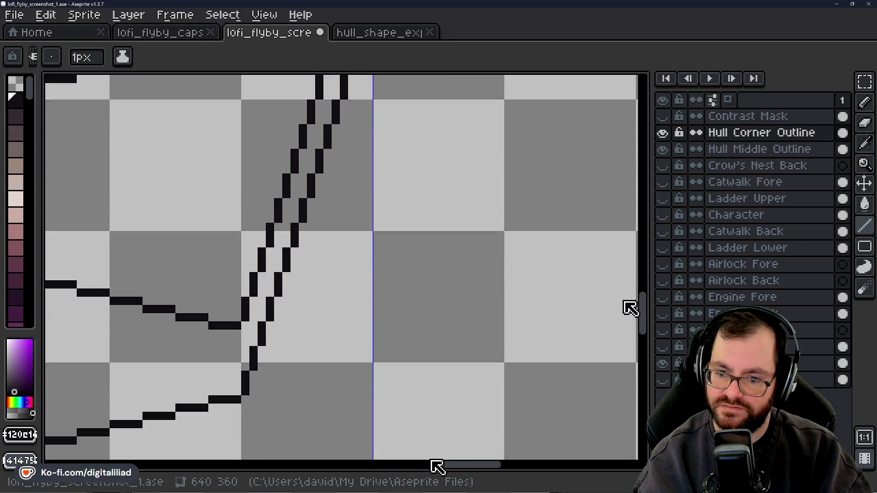
pyautogui.click(278, 314)
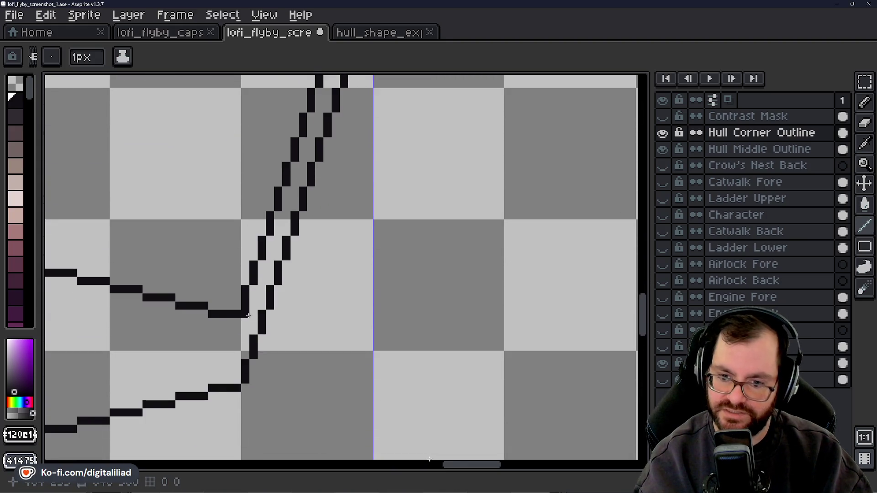
pyautogui.moveTo(243, 313); pyautogui.dragTo(246, 337)
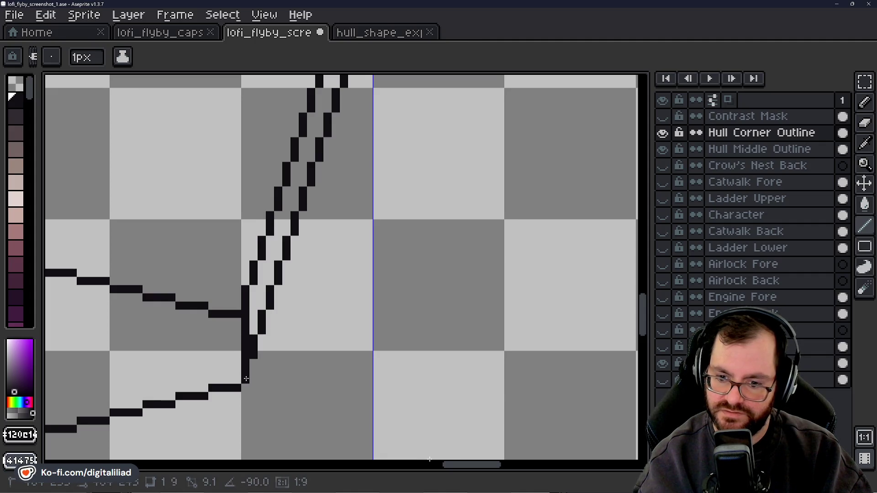
pyautogui.moveTo(646, 311); pyautogui.dragTo(631, 281)
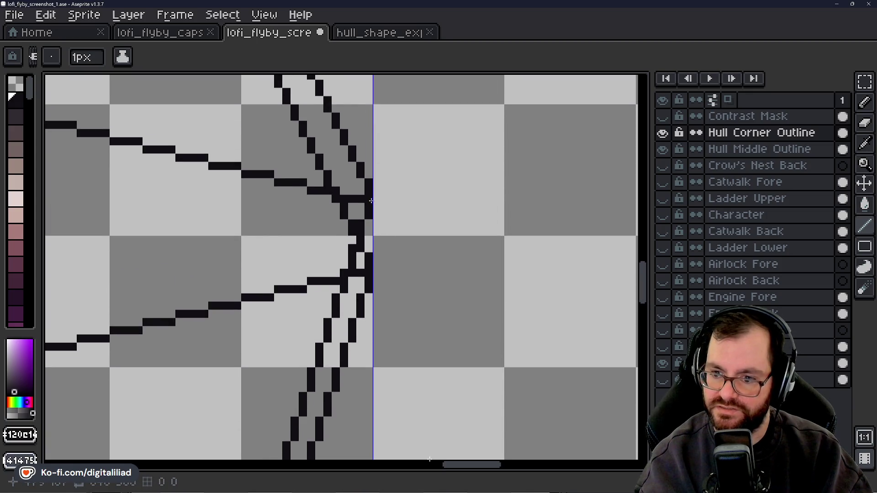
pyautogui.moveTo(365, 185); pyautogui.dragTo(370, 259)
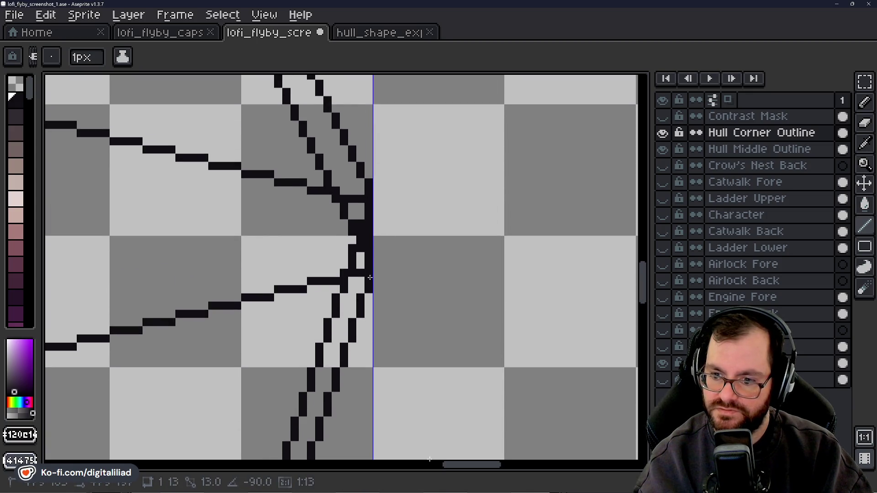
pyautogui.click(864, 165)
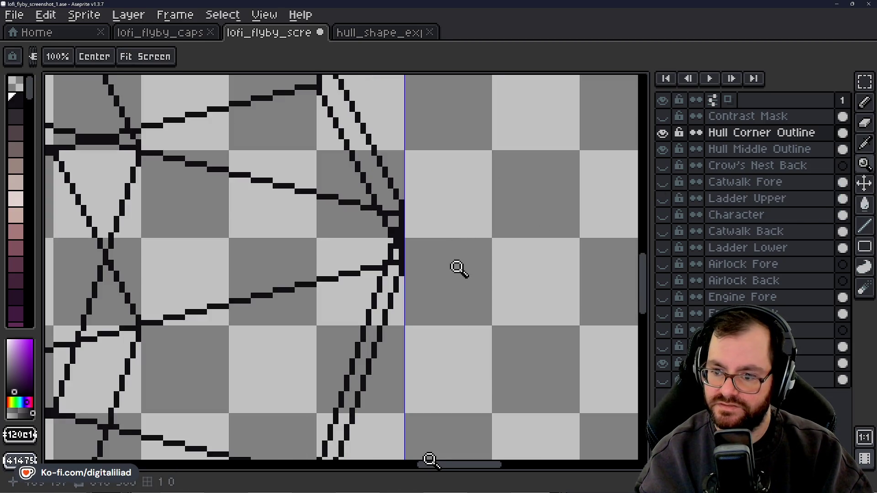
pyautogui.click(384, 231)
pyautogui.click(401, 226)
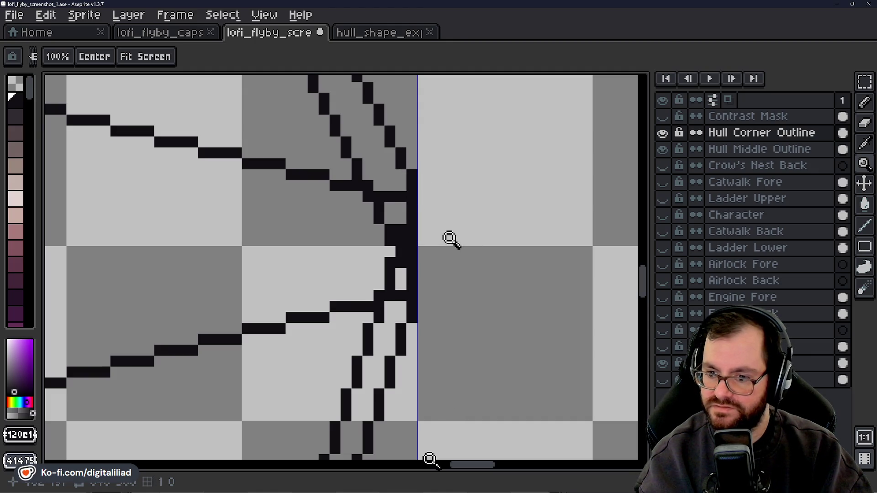
pyautogui.scroll(-2, 448, 239)
pyautogui.scroll(-2, 464, 243)
pyautogui.scroll(-2, 488, 268)
pyautogui.scroll(-1, 489, 284)
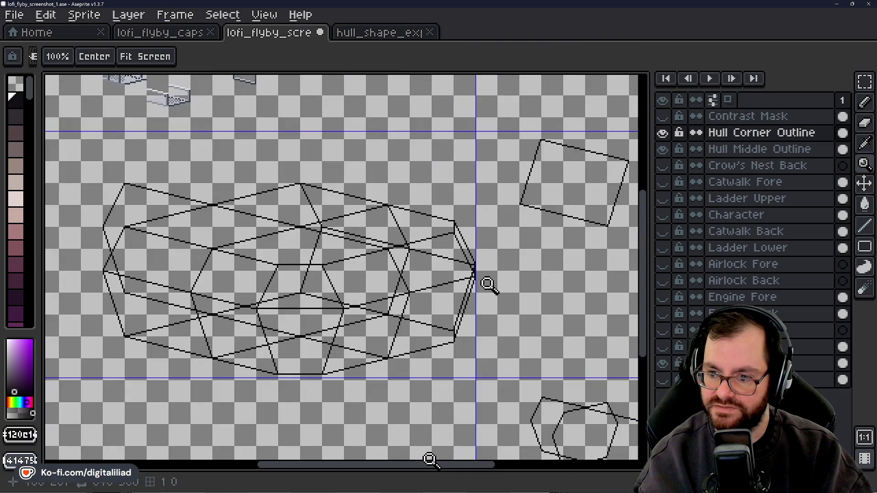
pyautogui.scroll(-1, 487, 282)
pyautogui.scroll(1, 450, 297)
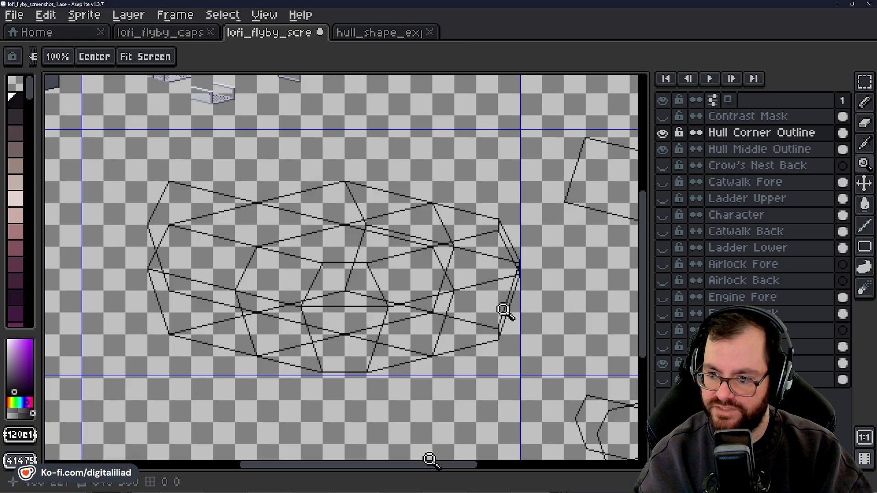
pyautogui.scroll(1, 519, 309)
pyautogui.scroll(1, 464, 316)
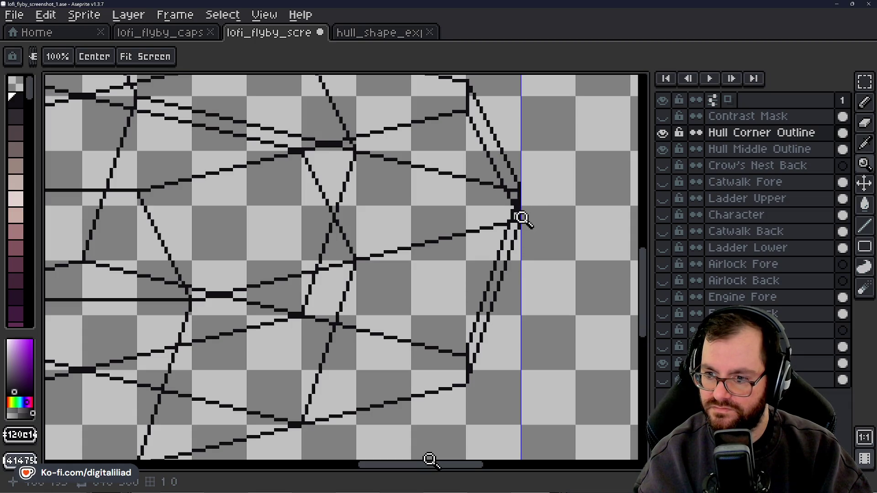
pyautogui.scroll(-1, 493, 183)
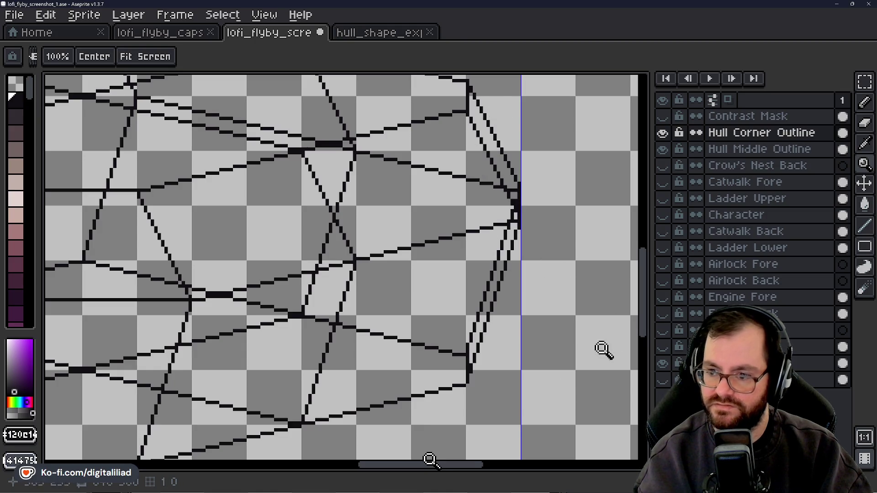
pyautogui.scroll(-1, 505, 315)
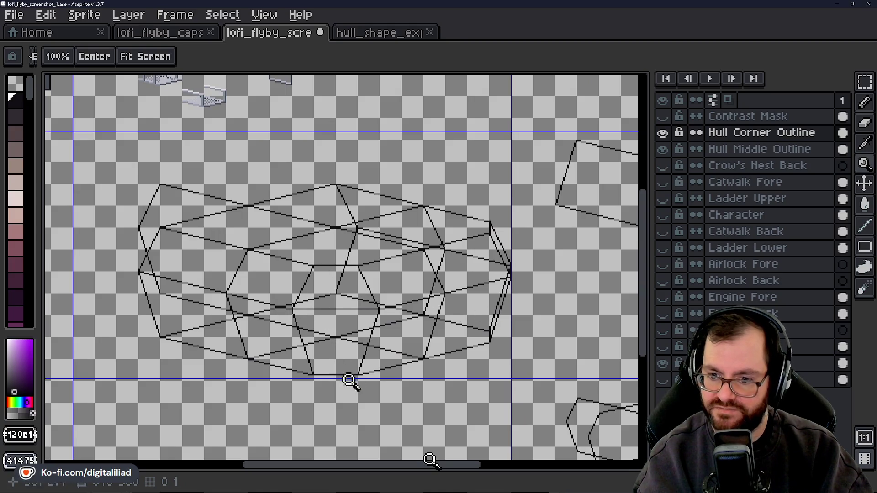
pyautogui.scroll(1, 332, 303)
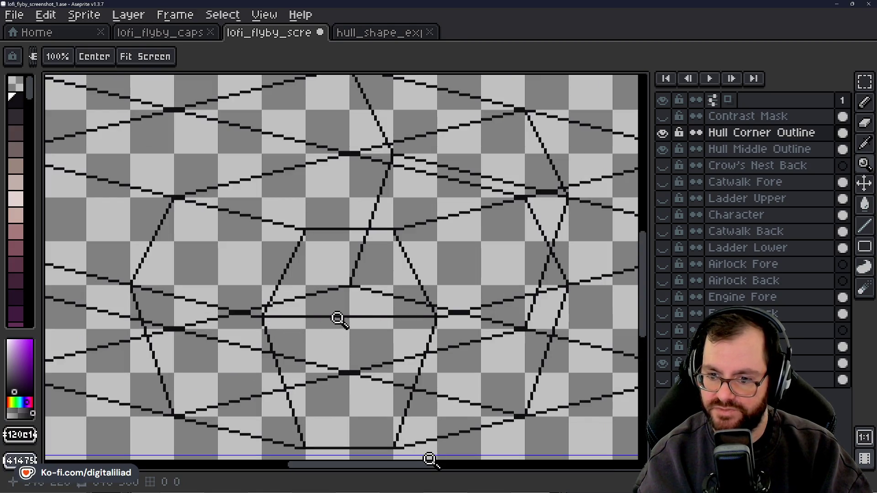
pyautogui.scroll(-1, 330, 328)
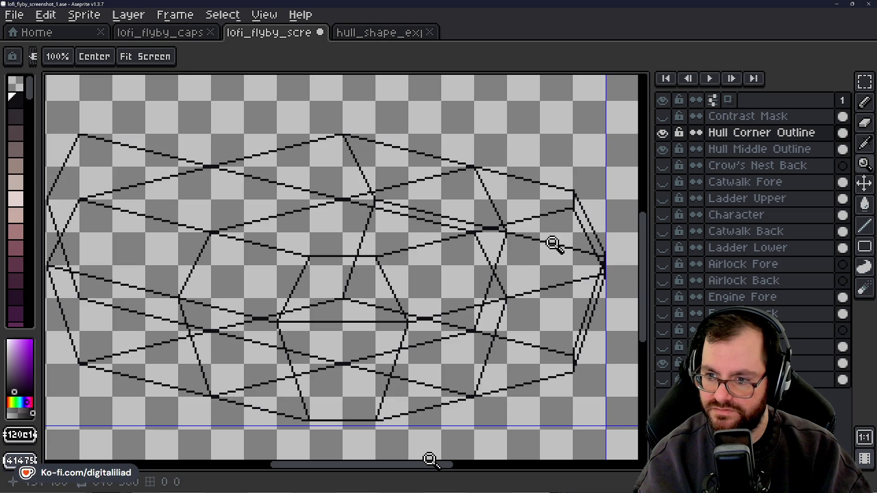
pyautogui.moveTo(372, 466); pyautogui.dragTo(333, 469)
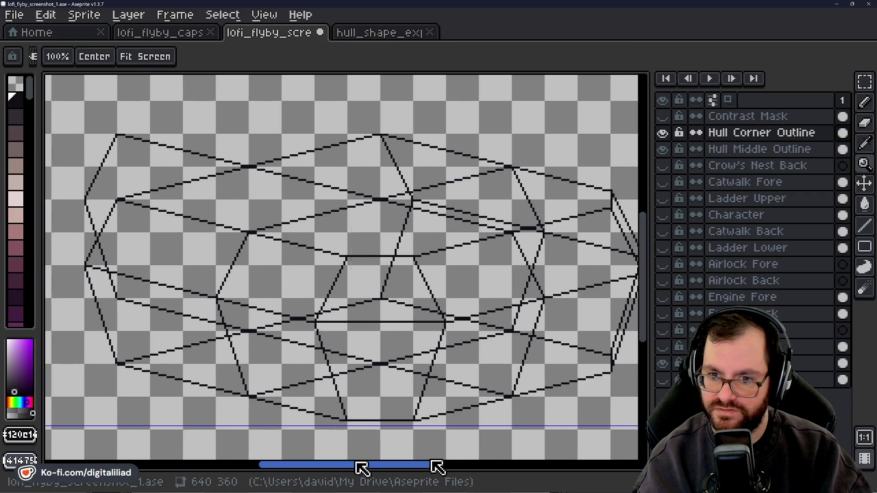
pyautogui.moveTo(333, 470)
pyautogui.mouseDown()
pyautogui.moveTo(374, 467)
pyautogui.moveTo(362, 464)
pyautogui.mouseUp()
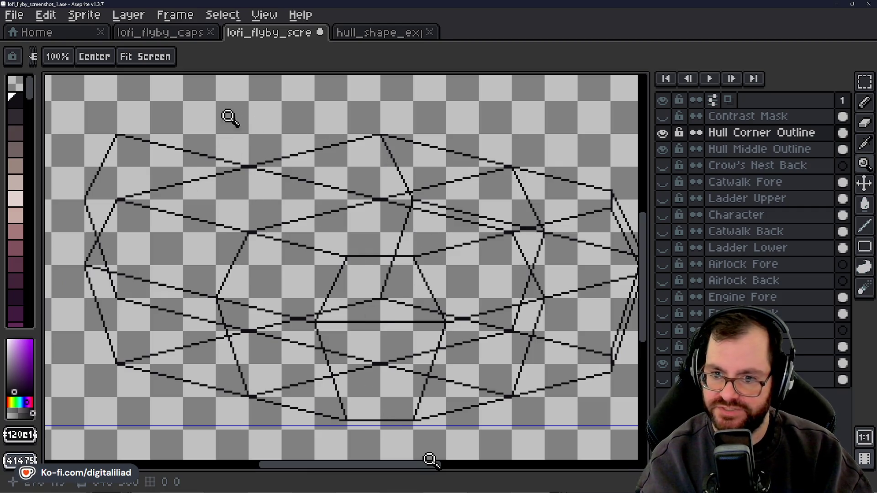
pyautogui.moveTo(378, 465); pyautogui.dragTo(381, 469)
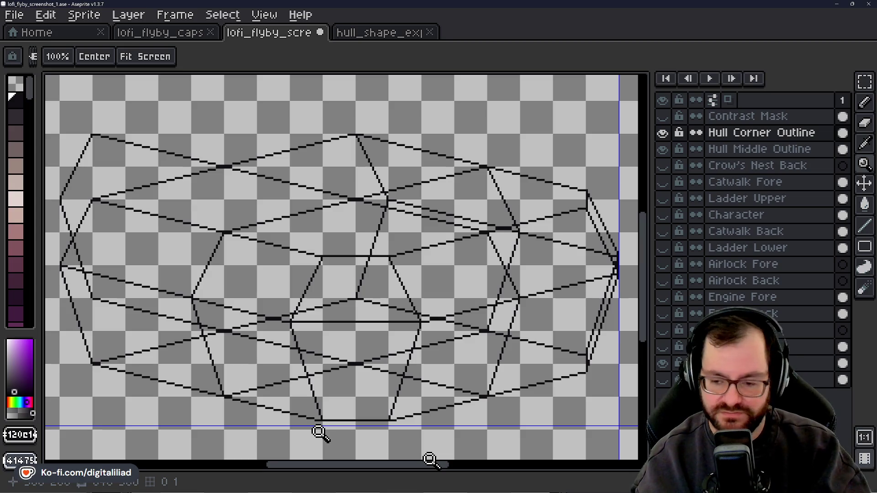
pyautogui.moveTo(407, 465); pyautogui.dragTo(370, 471)
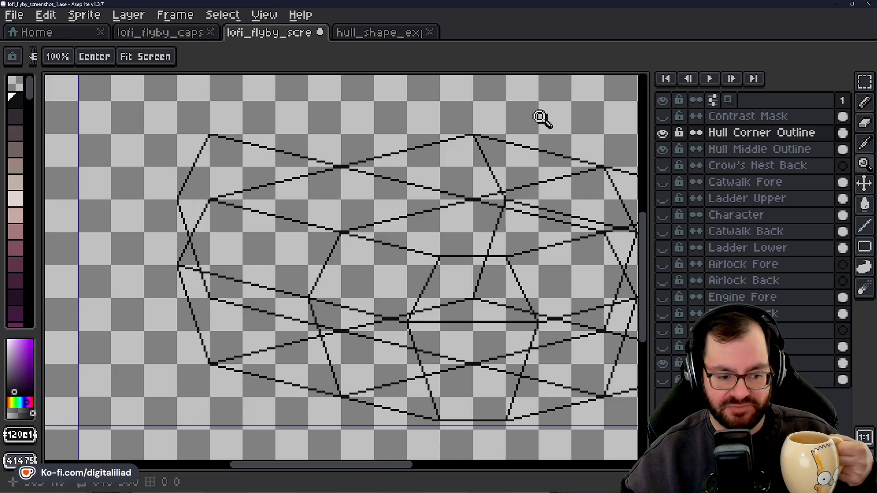
pyautogui.moveTo(301, 177)
pyautogui.mouseDown()
pyautogui.moveTo(337, 231)
pyautogui.moveTo(359, 230)
pyautogui.mouseUp()
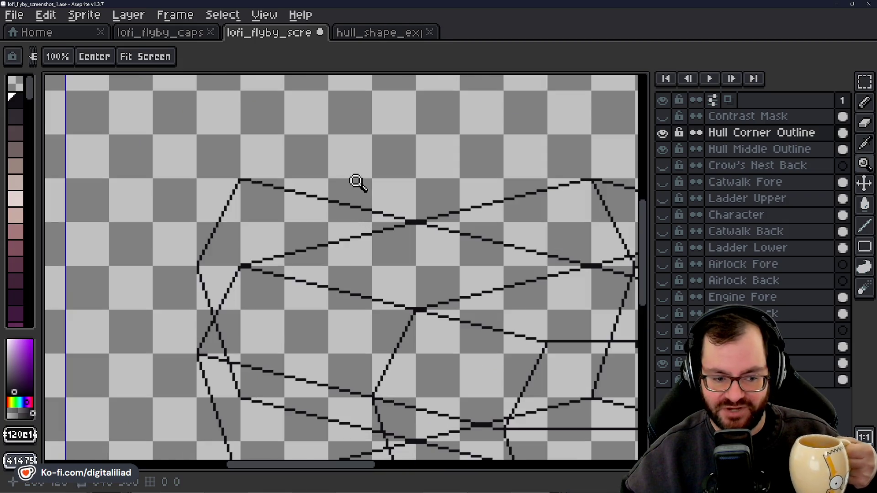
pyautogui.scroll(1, 329, 235)
pyautogui.scroll(1, 278, 275)
pyautogui.moveTo(279, 275); pyautogui.dragTo(308, 215)
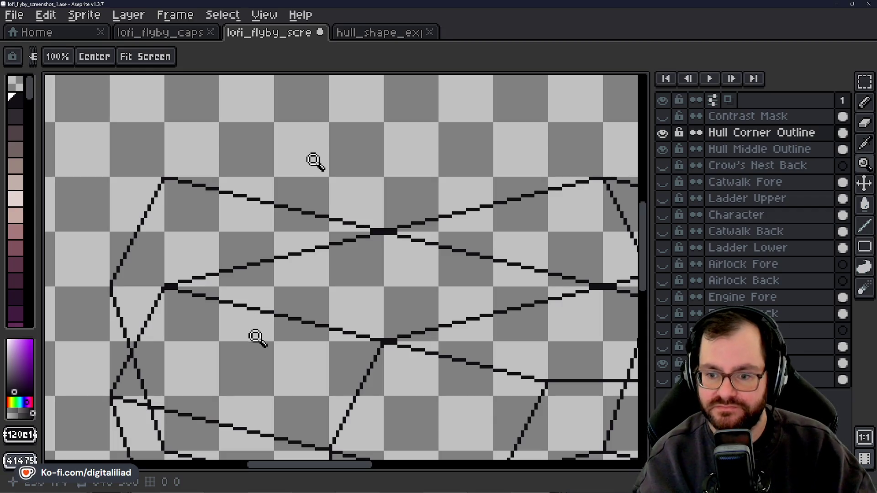
pyautogui.moveTo(320, 467)
pyautogui.mouseDown()
pyautogui.moveTo(386, 469)
pyautogui.moveTo(333, 478)
pyautogui.mouseUp()
pyautogui.press('l')
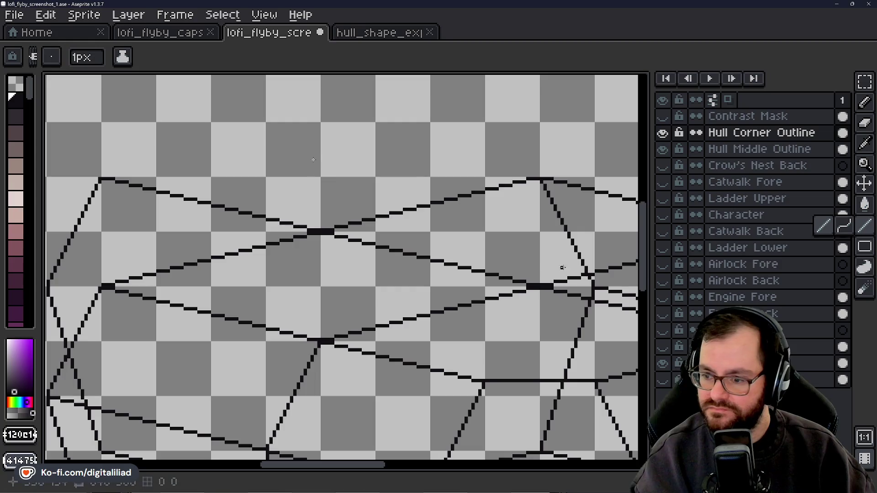
# Draw short horizontal black strokes at the upper-middle junction, extending left from it.
pyautogui.moveTo(378, 470)
pyautogui.mouseDown()
pyautogui.moveTo(478, 482)
pyautogui.moveTo(414, 481)
pyautogui.mouseUp()
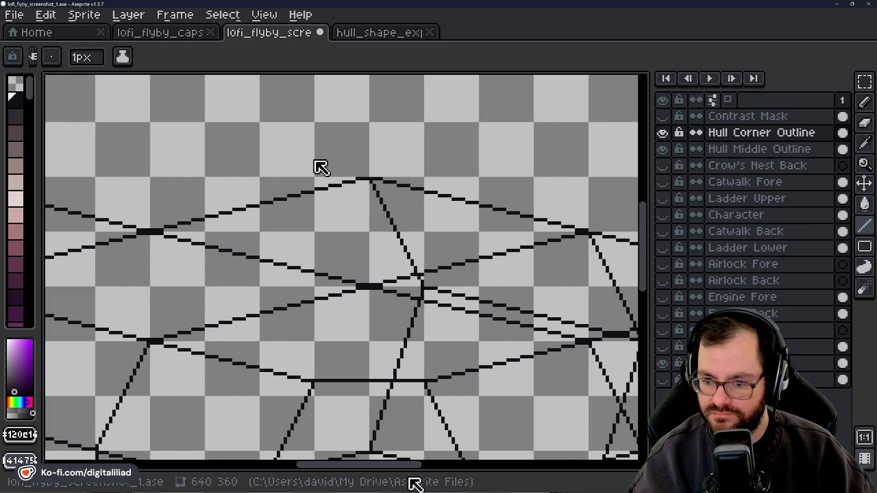
pyautogui.moveTo(421, 284); pyautogui.dragTo(386, 278)
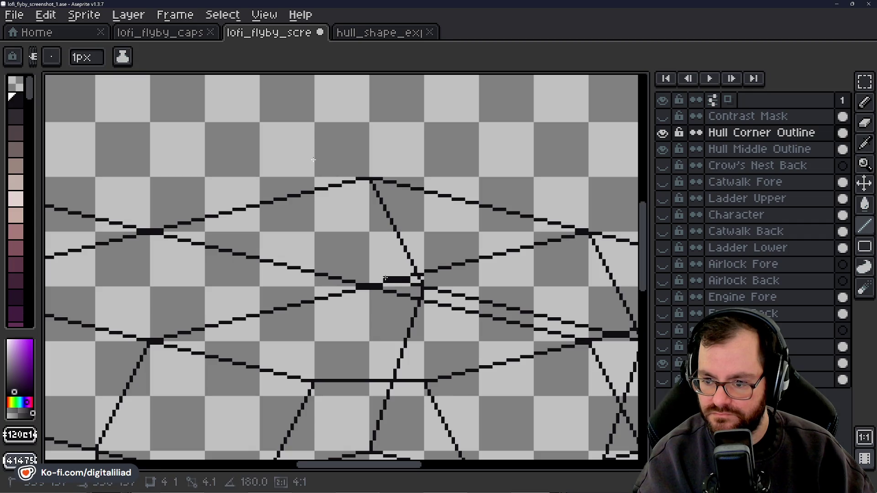
pyautogui.moveTo(385, 279); pyautogui.dragTo(341, 268)
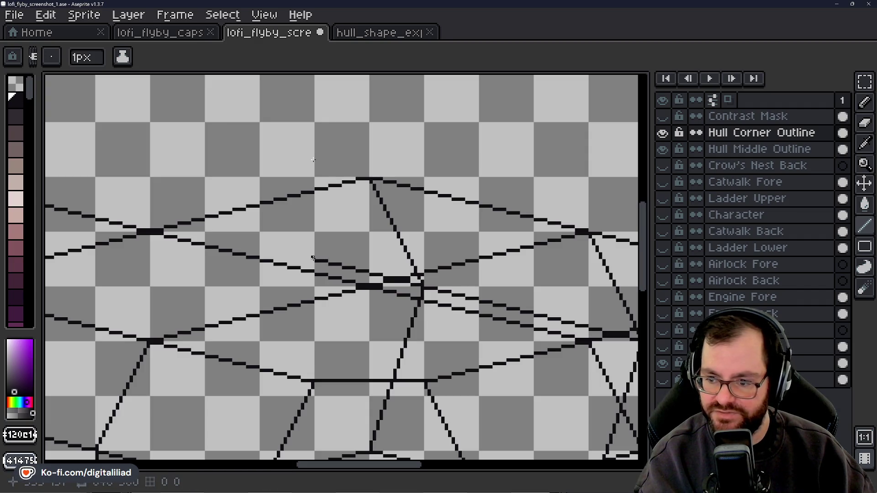
pyautogui.moveTo(315, 257); pyautogui.dragTo(284, 254)
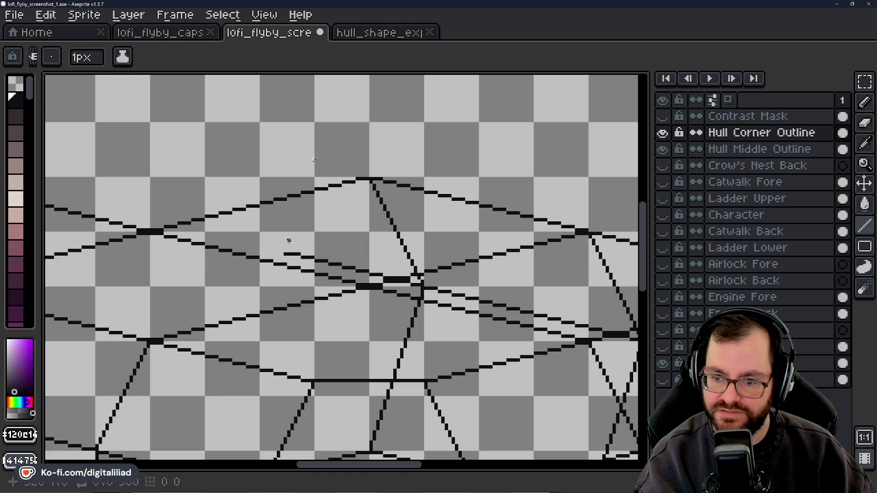